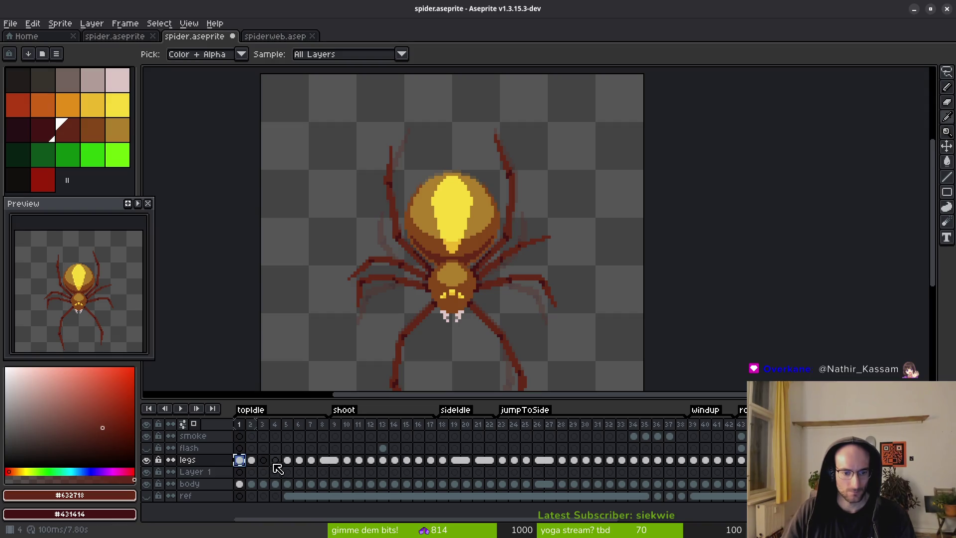
Paste the copied legs into frame 4 and flip between neighbouring frames to compare poses
key(ctrl+v)
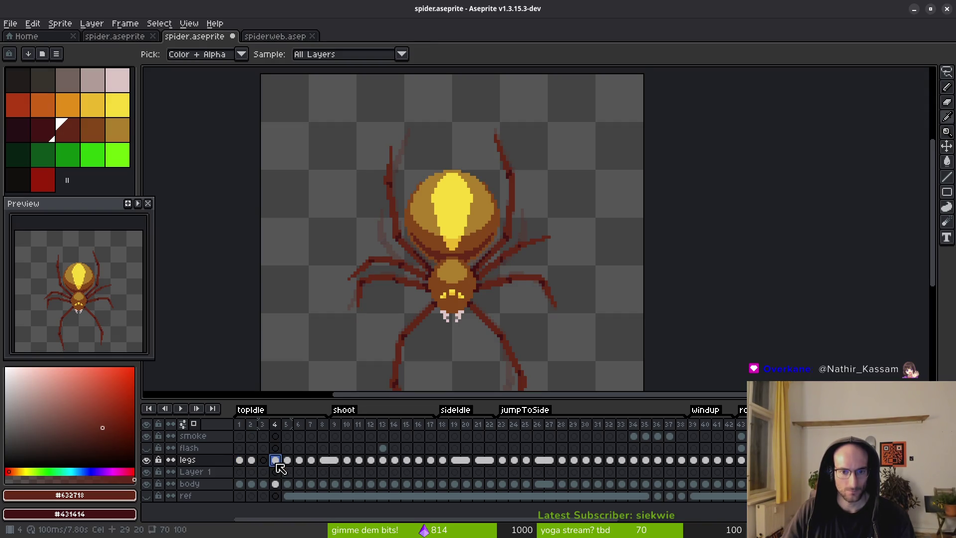
scroll(481, 273, up, 2)
key(Left)
key(Left)
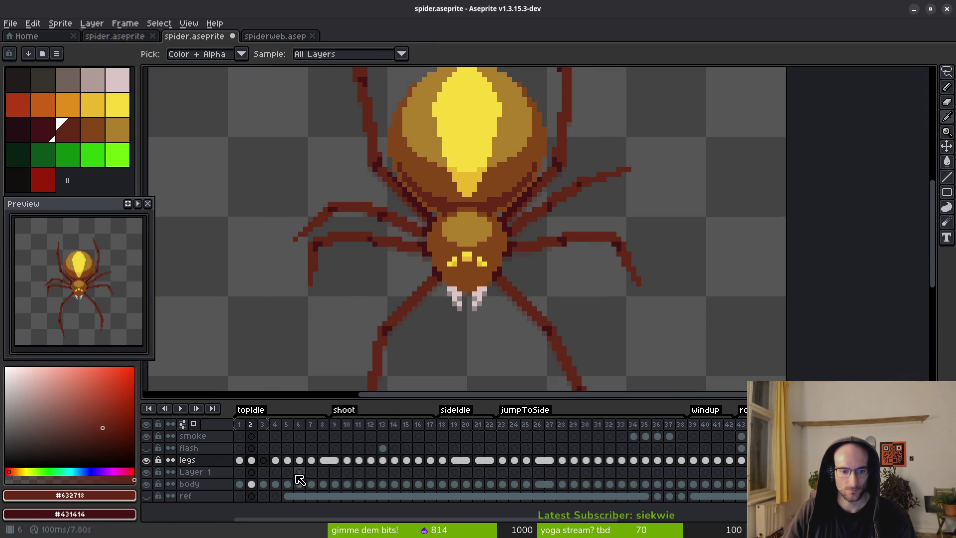
key(Right)
key(Left)
key(Left)
key(Left)
key(Right)
key(Right)
key(Right)
key(Left)
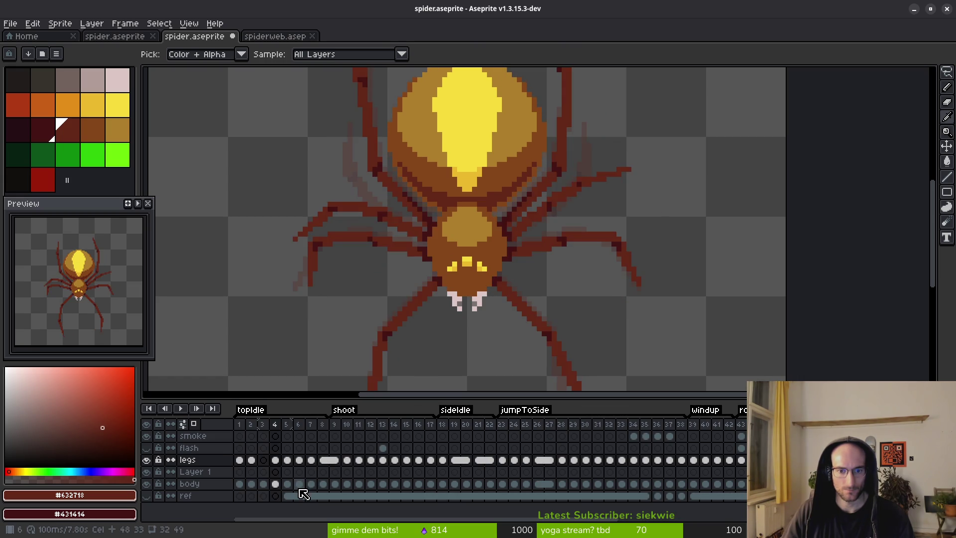
key(Right)
key(Left)
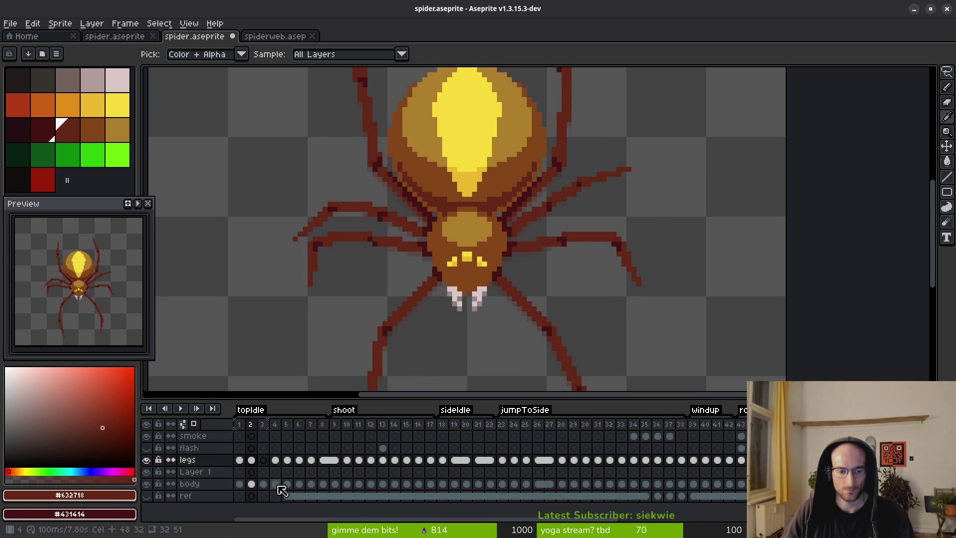
Click through the frame 1 and frame 3 legs cels to compare the leg poses
click(242, 465)
key(Right)
key(Right)
click(239, 458)
click(263, 460)
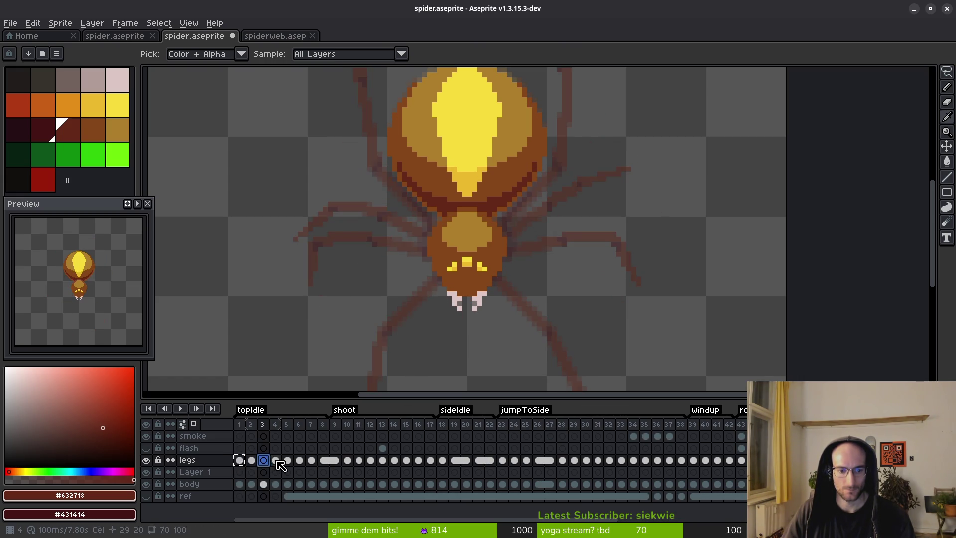
click(240, 423)
key(b)
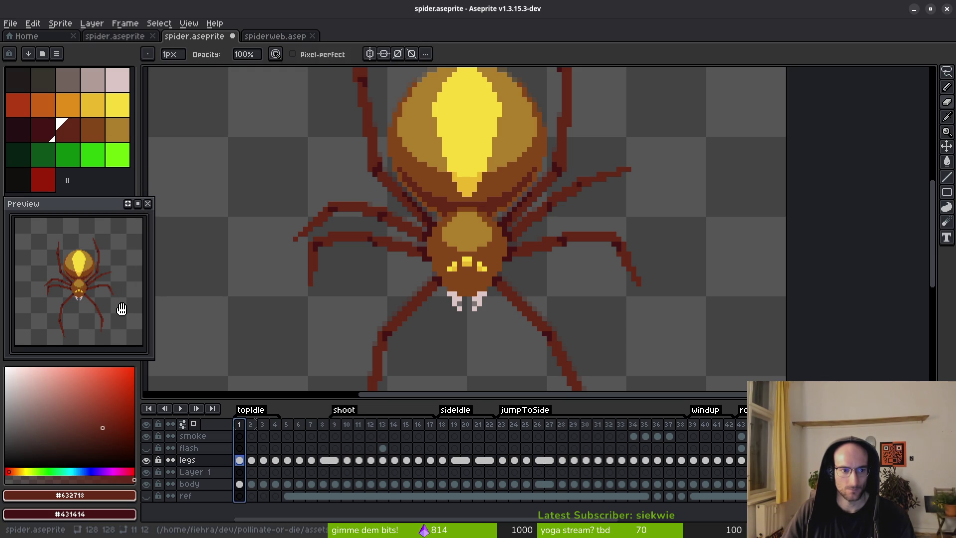
key(i)
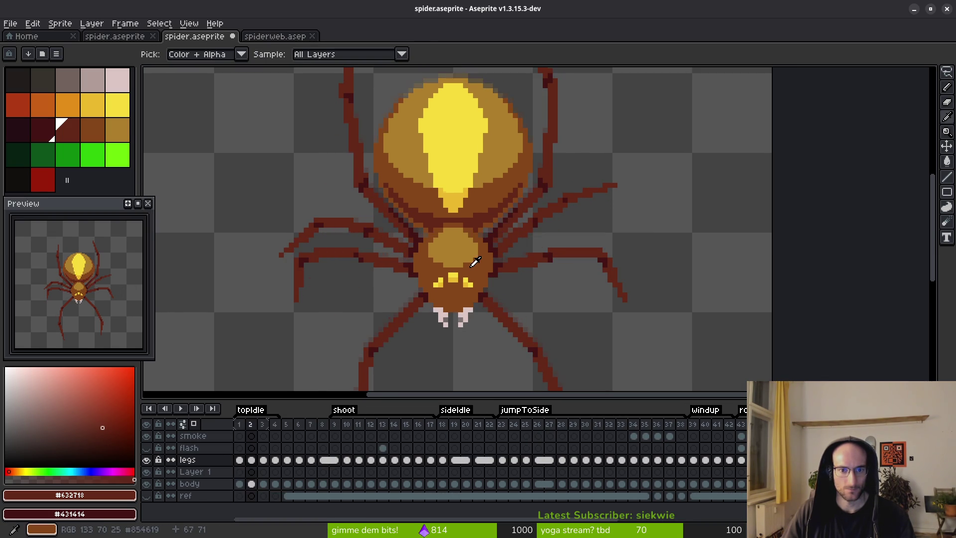
scroll(533, 282, down, 2)
Play the animation and step through frames 3–7 to preview the legs
key(Return)
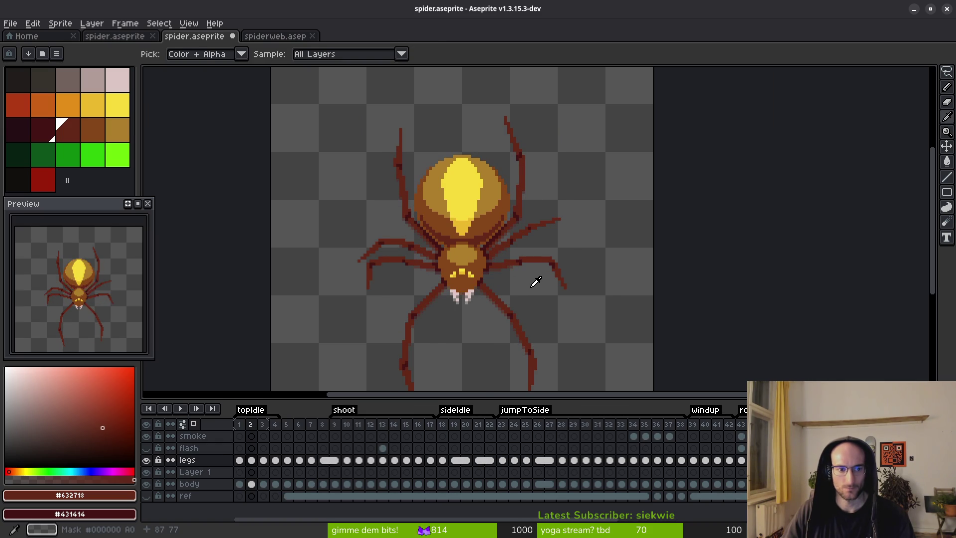
key(b)
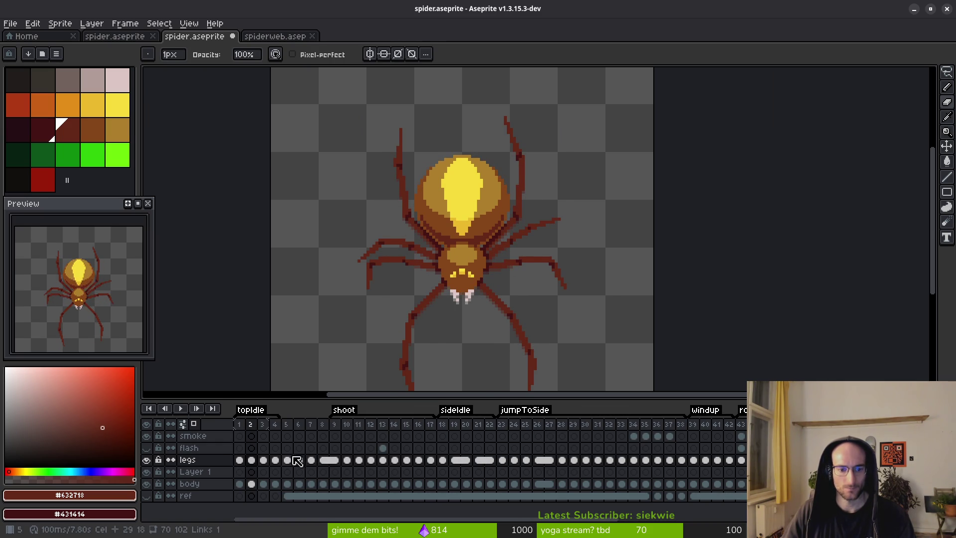
key(i)
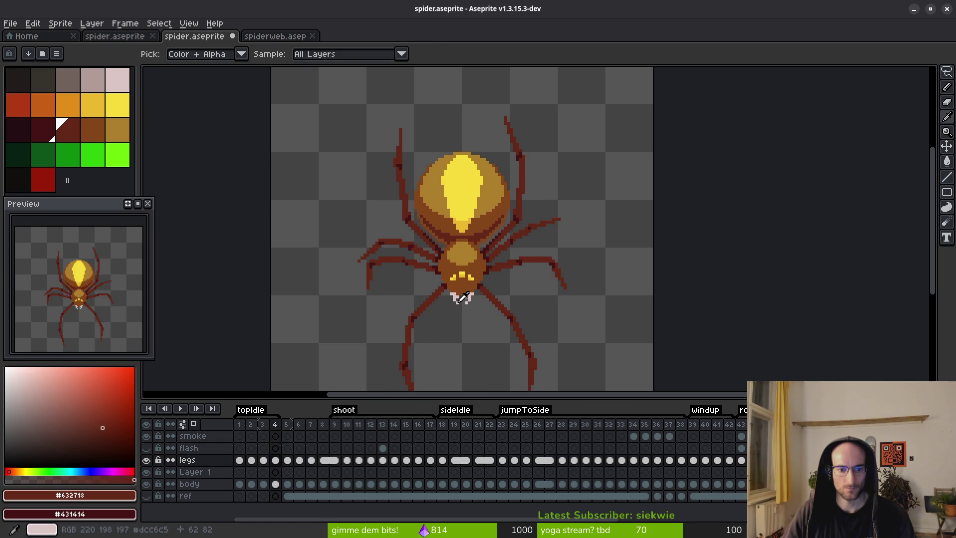
key(b)
key(Left)
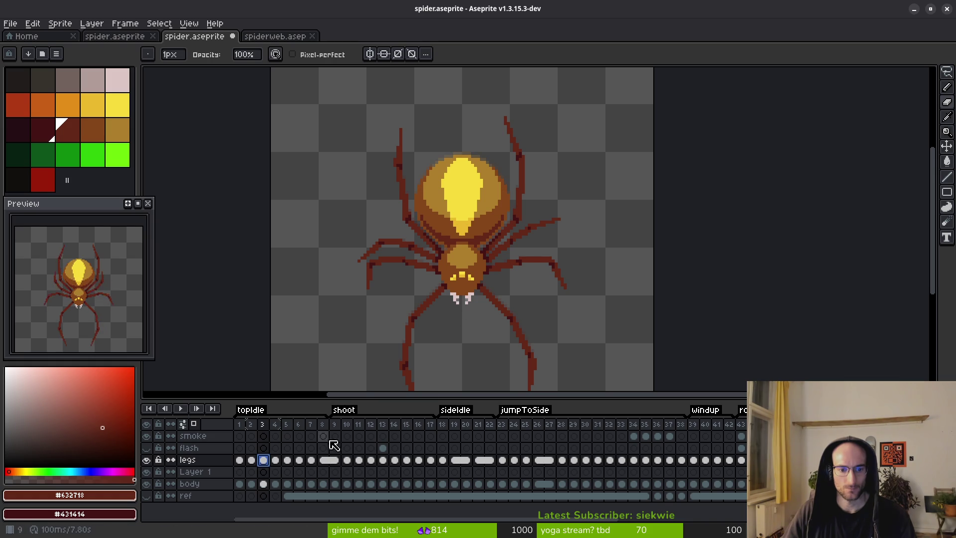
click(310, 436)
key(i)
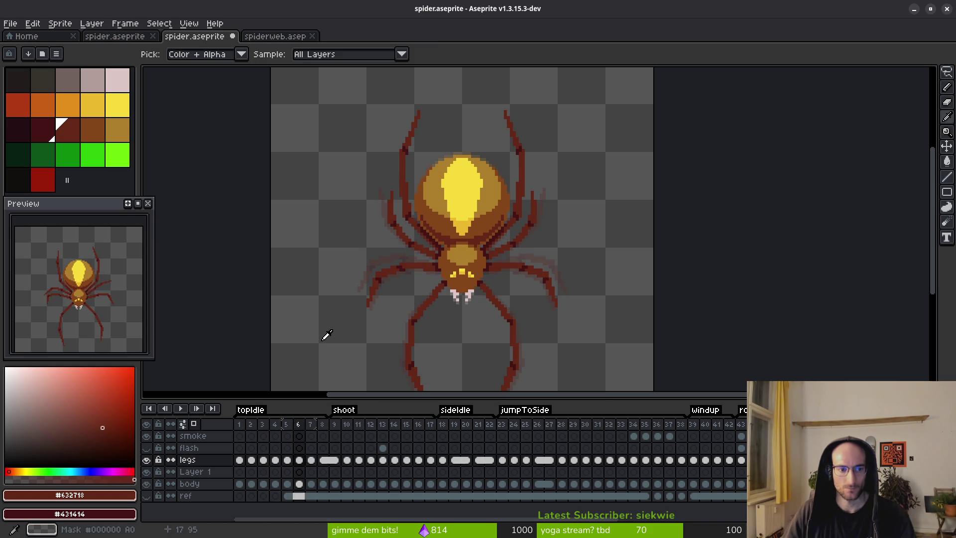
key(Left)
key(Left)
key(Left)
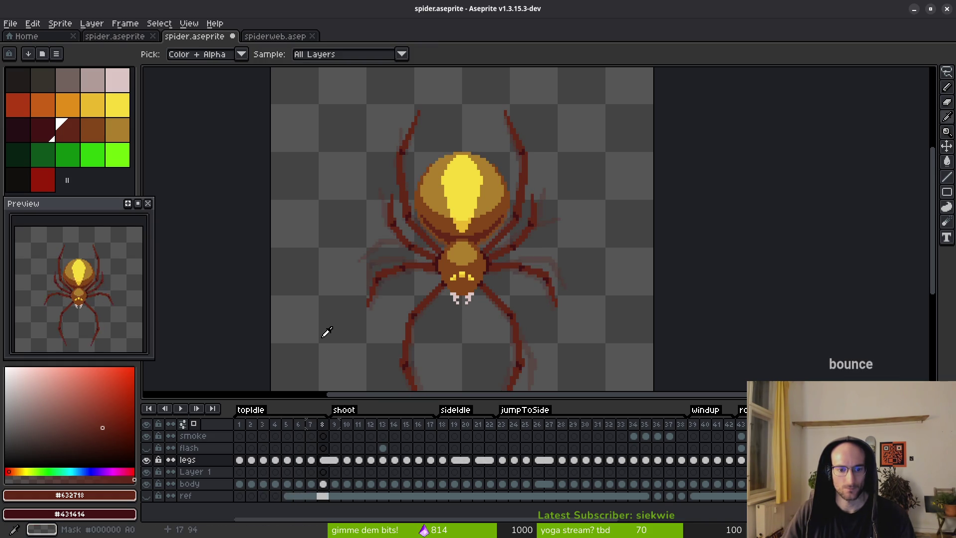
key(Return)
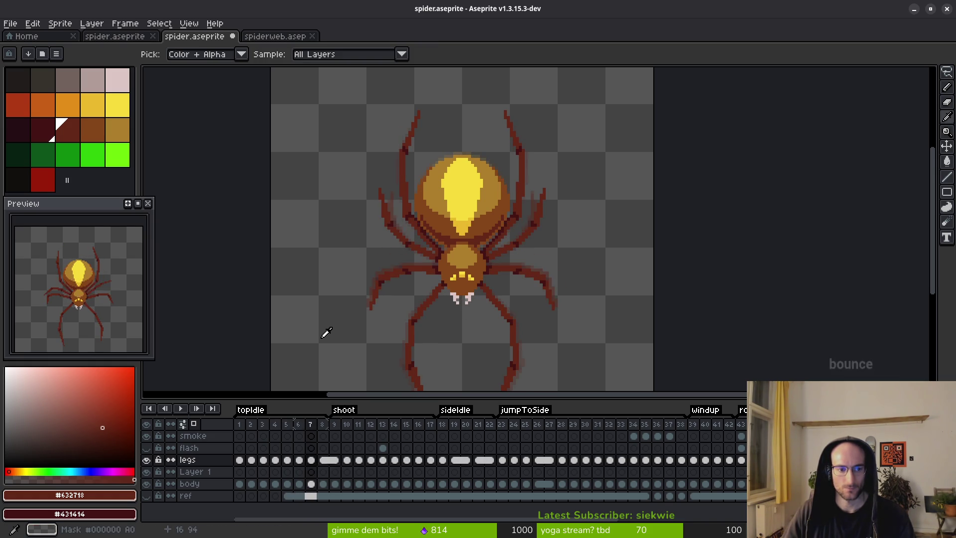
key(b)
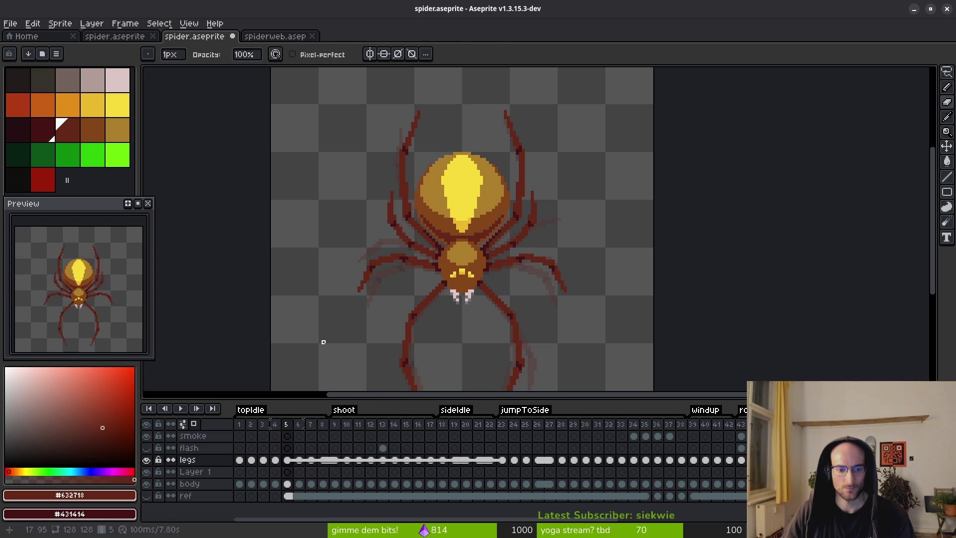
key(ctrl+y)
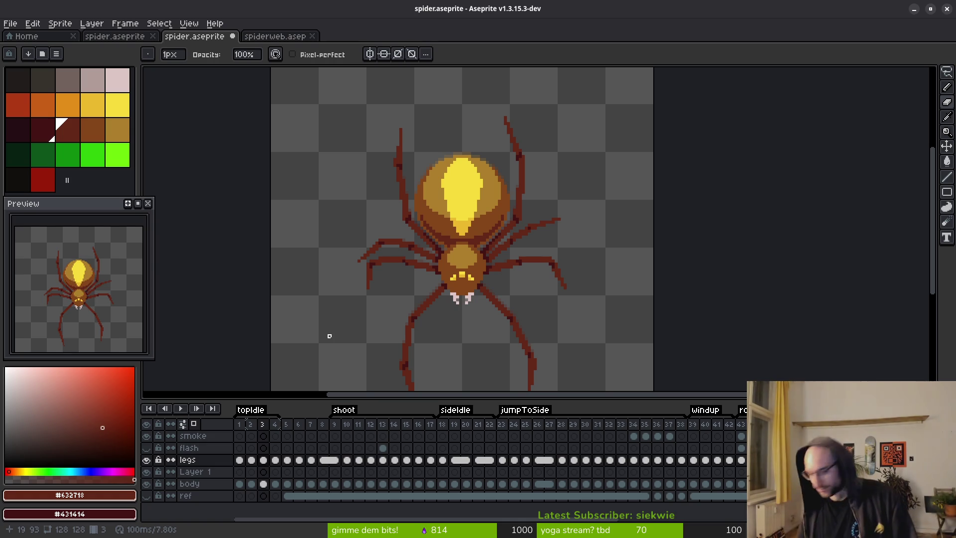
Delete frames 5–8 and save the spider sprite
drag(288, 426, 326, 427)
key(alt+BackSpace)
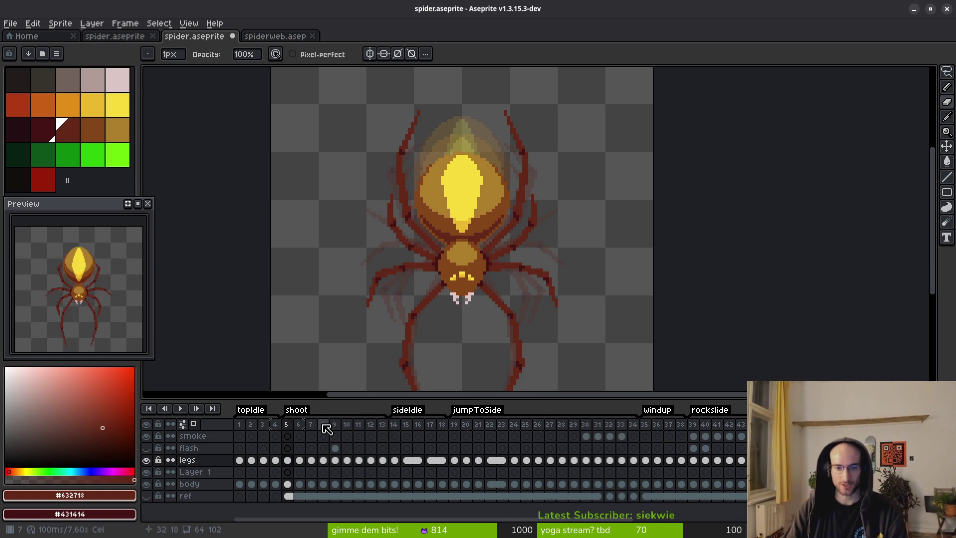
key(ctrl+s)
Select legs cels starting at frame 1 and preview the frame 14 side pose
click(240, 460)
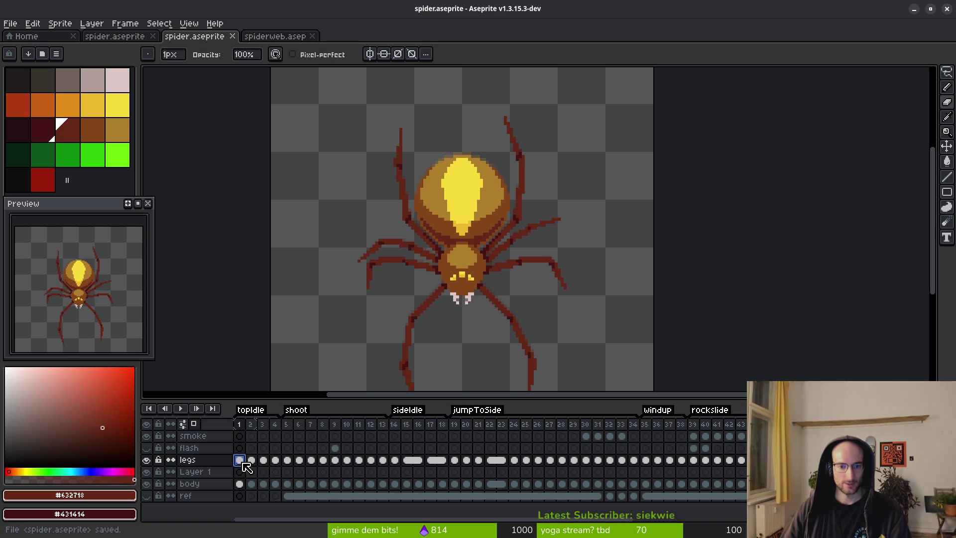
shift+click(287, 460)
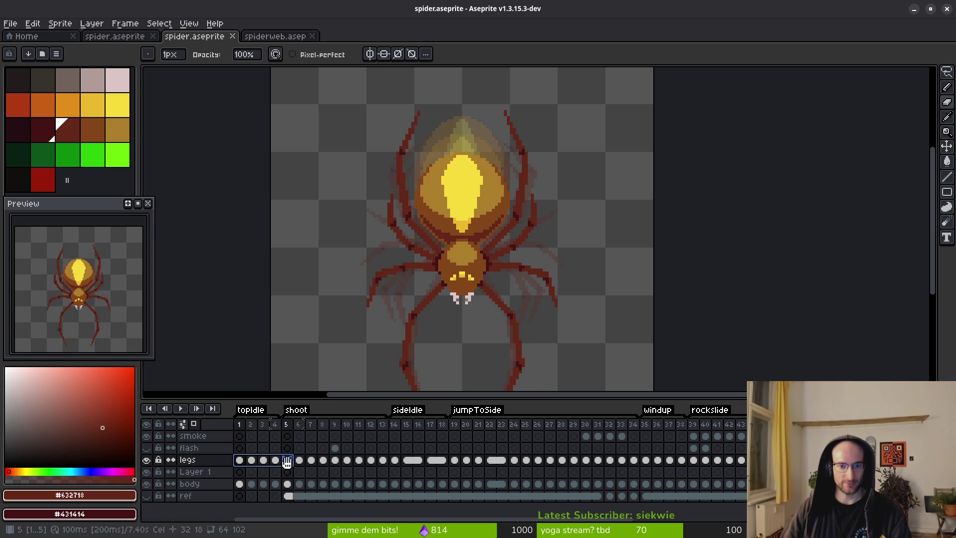
click(240, 459)
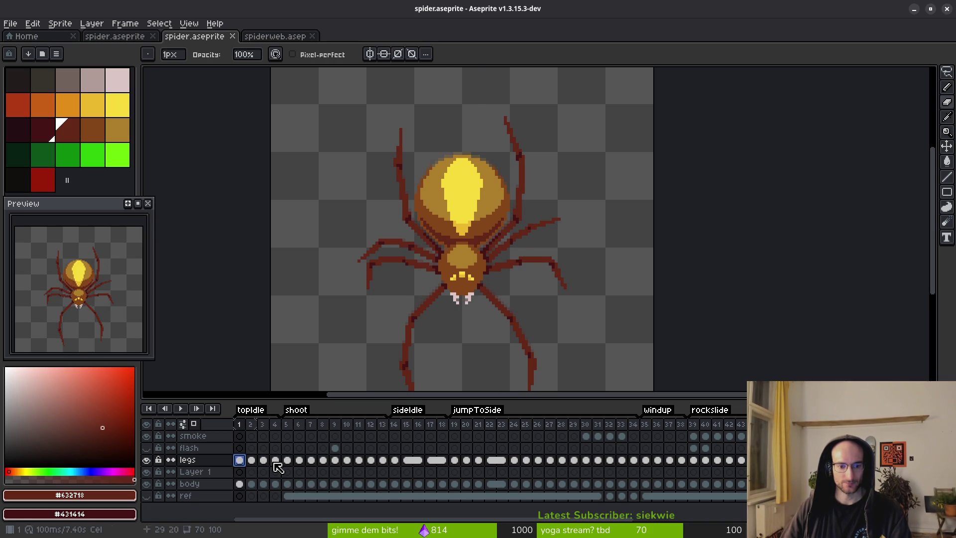
click(395, 460)
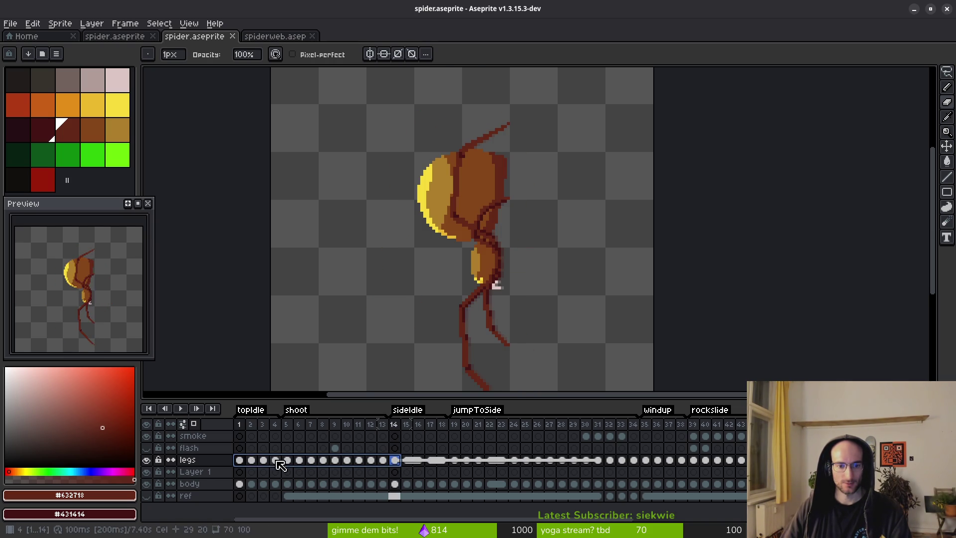
click(240, 459)
Link the frames 1–19 legs cels, undo the linking, and move to frame 19
shift+click(454, 460)
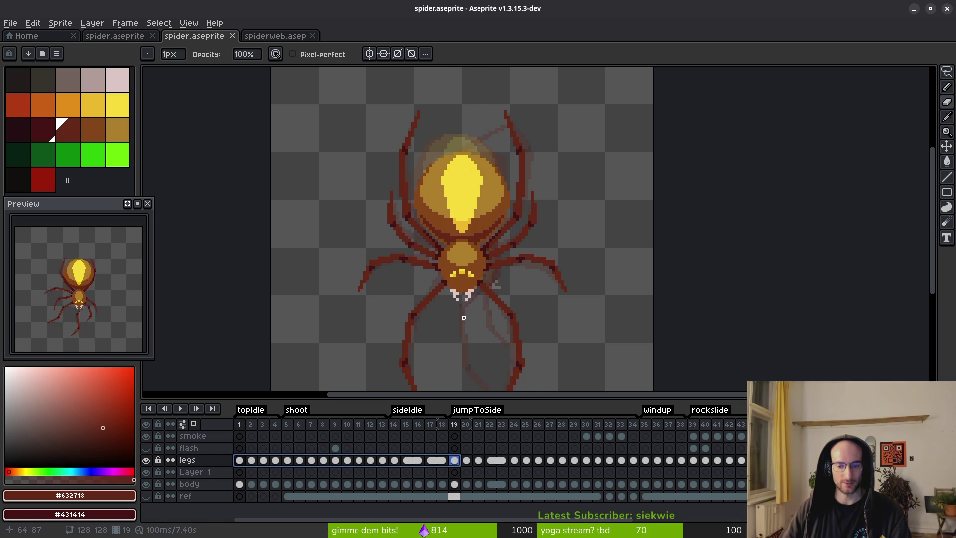
right_click(241, 459)
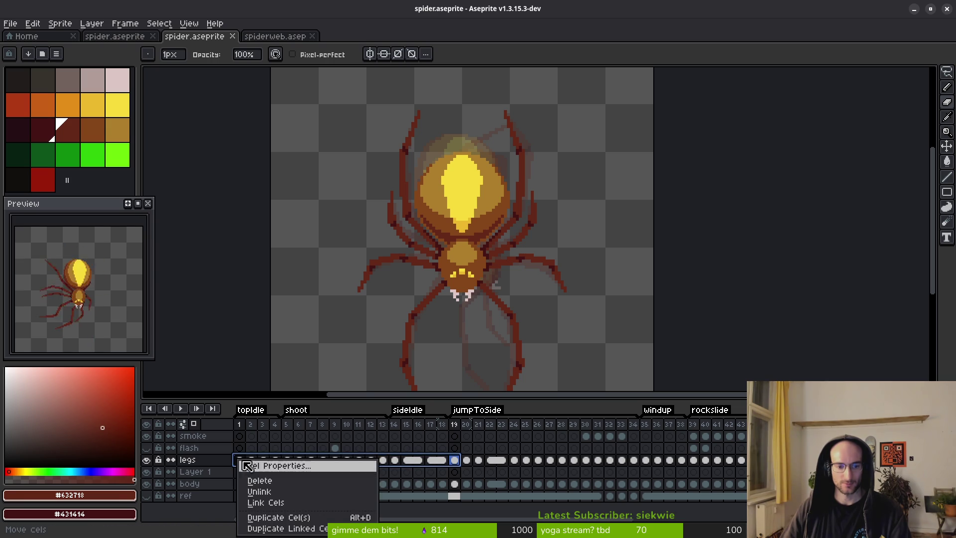
click(280, 504)
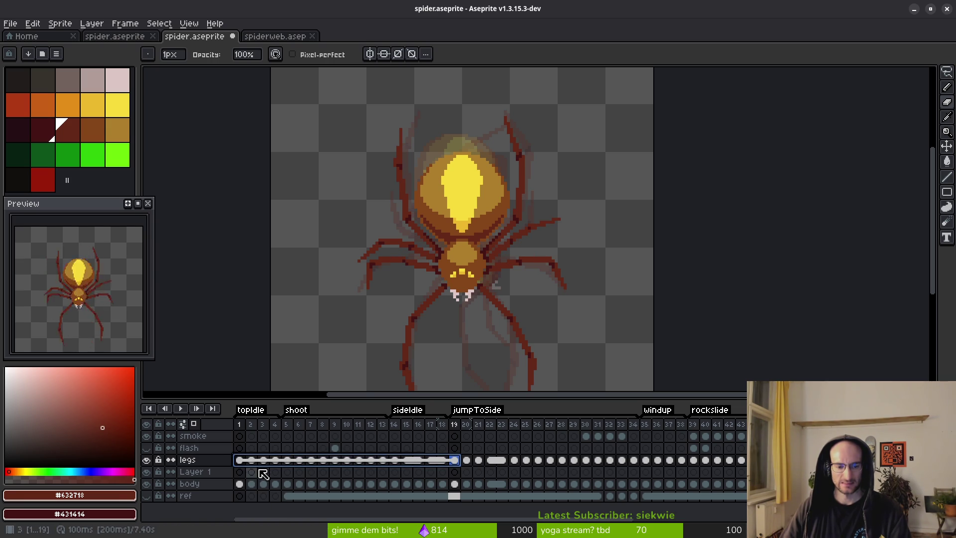
key(ctrl+z)
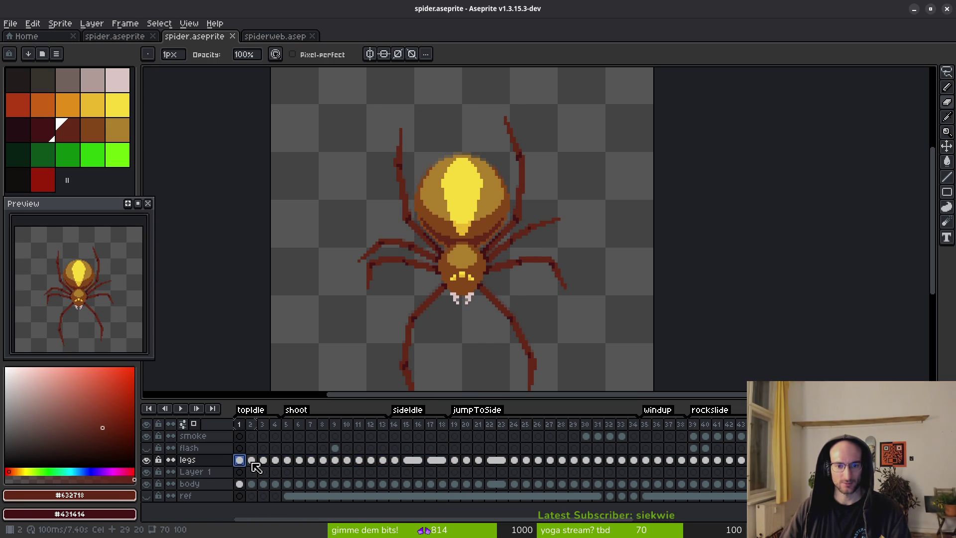
click(252, 460)
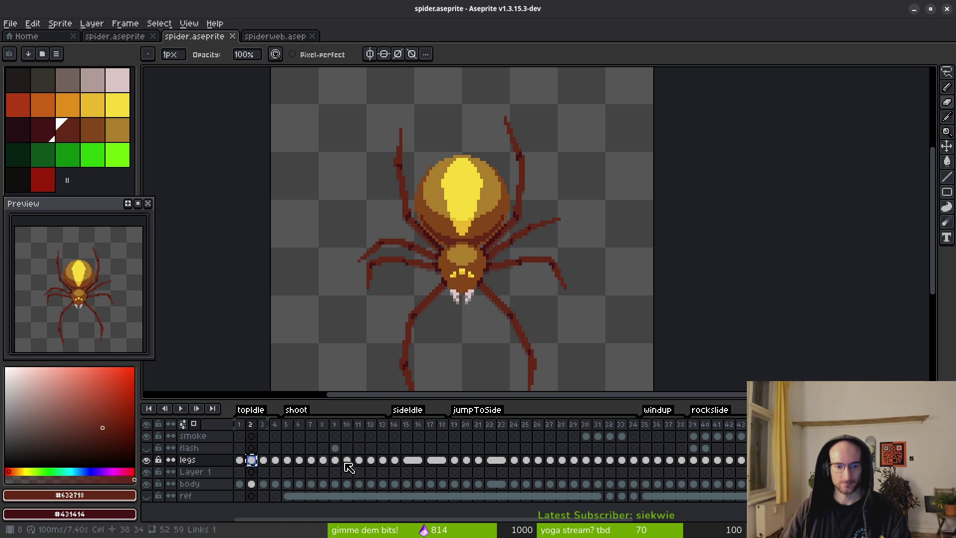
click(457, 462)
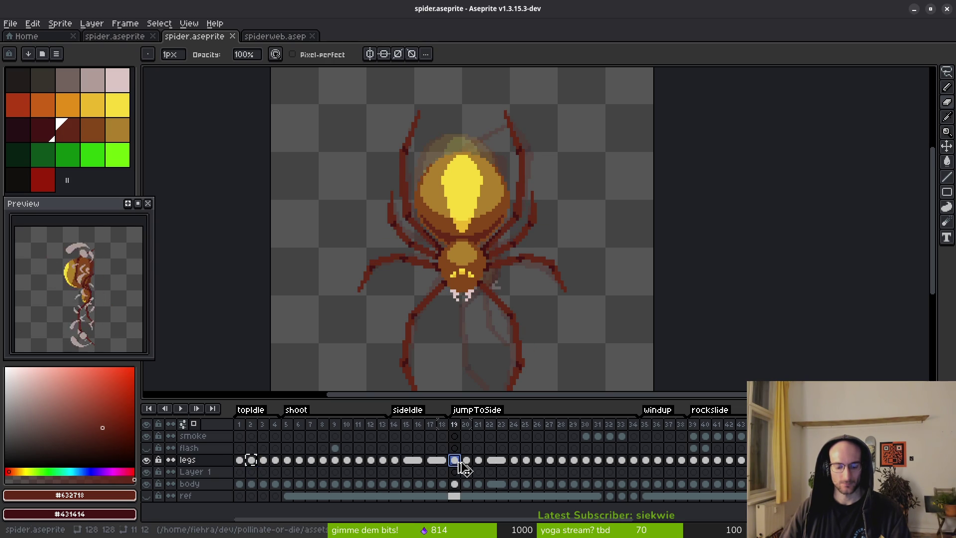
Paste leg pixels onto frame 19, save, and compare frames 18–20
key(ctrl+v)
key(ctrl+s)
key(i)
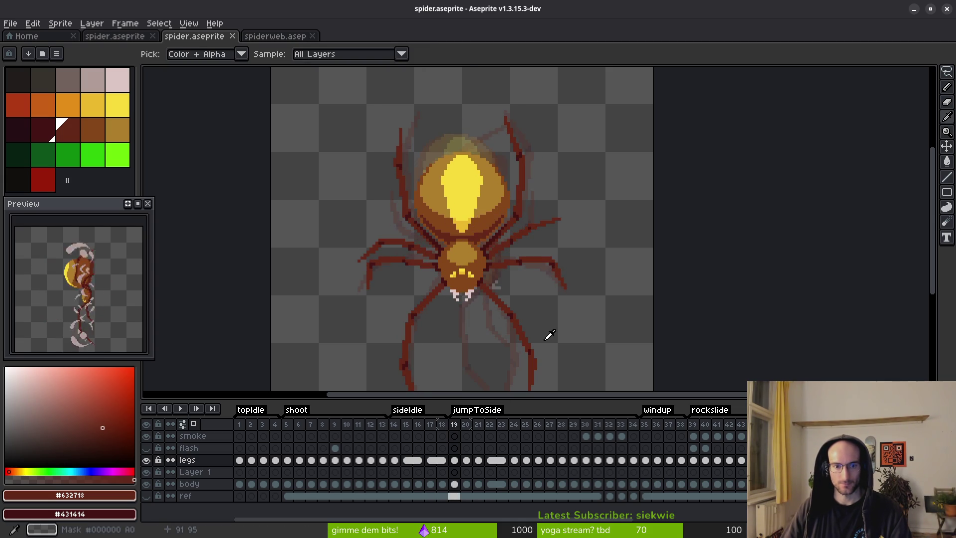
scroll(407, 285, up, 3)
key(Left)
key(Right)
key(Right)
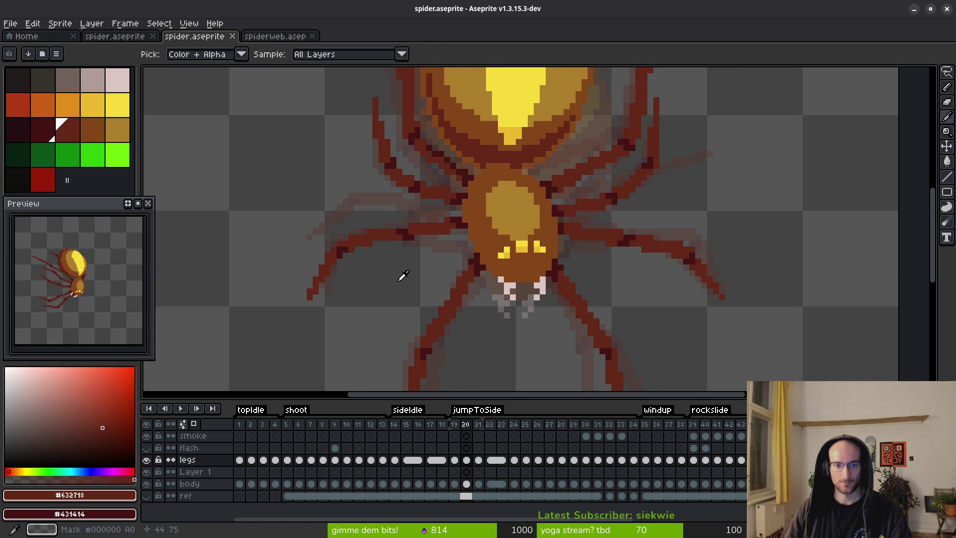
key(Left)
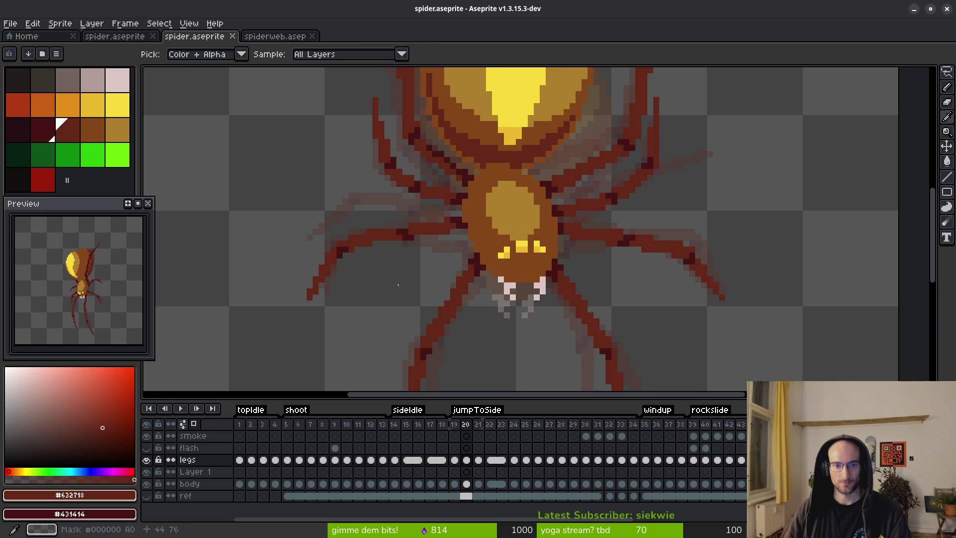
key(Right)
Erase the old upper-left leg on frame 20 with a 4 px eraser
scroll(425, 282, up, 2)
key(plus)
key(plus)
key(plus)
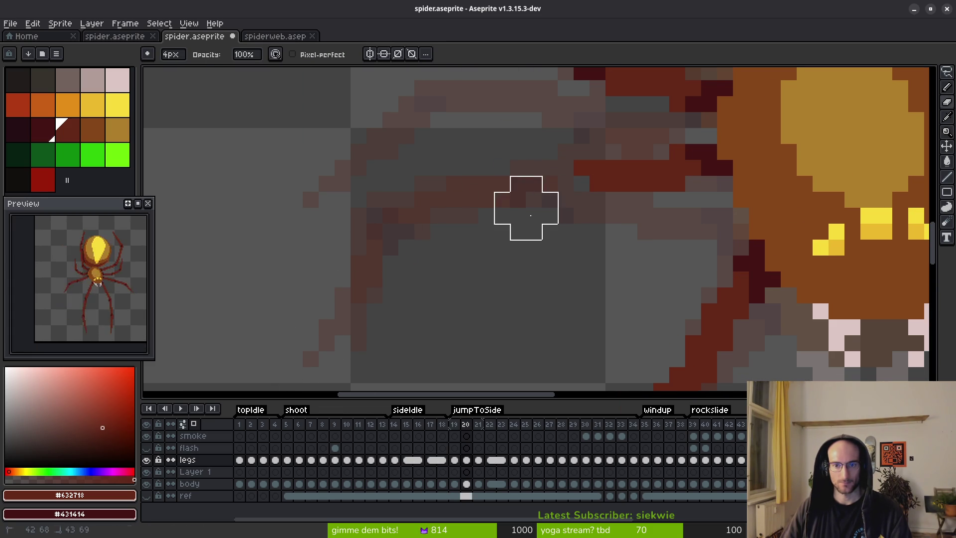
drag(572, 192, 648, 192)
key(e)
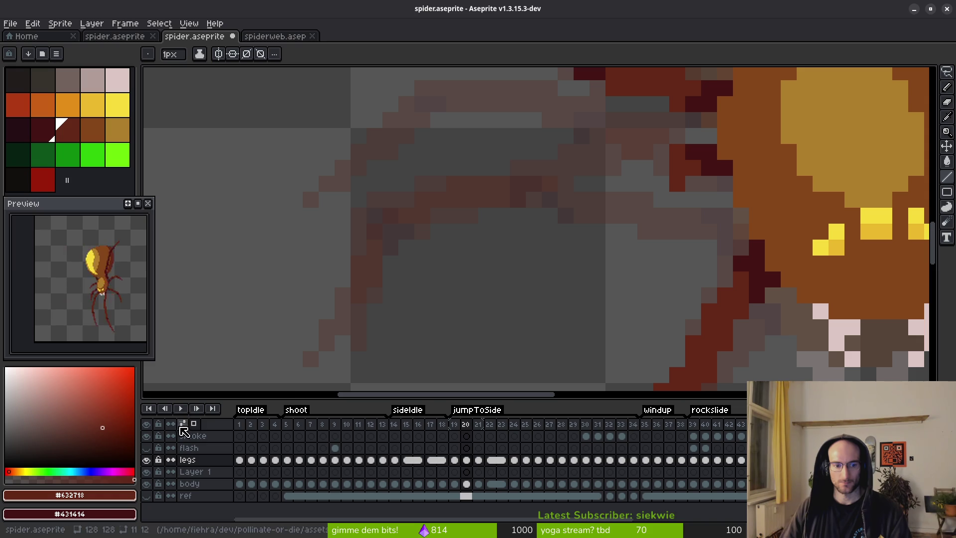
Tint the onion-skin frames red and blue, and undo the stray dark red pixels
right_click(182, 424)
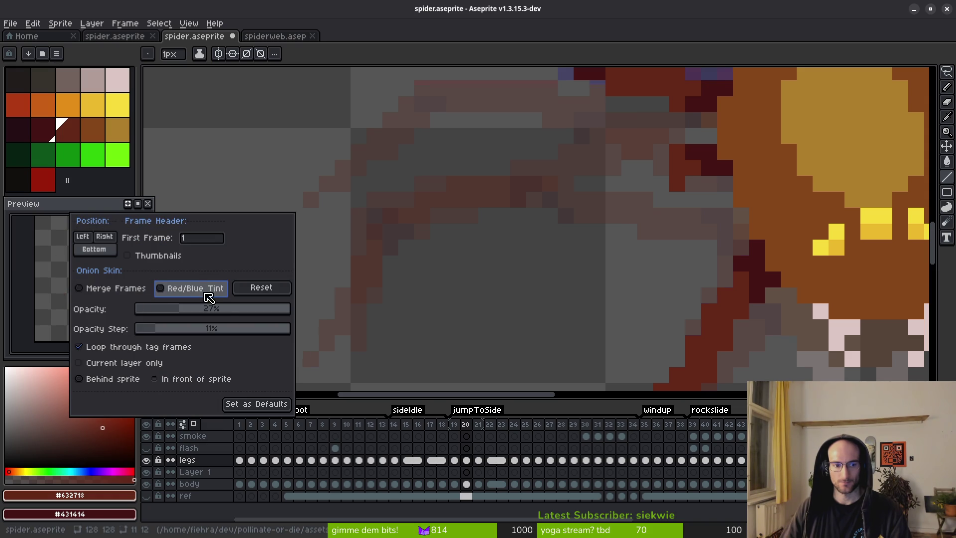
click(197, 288)
click(451, 343)
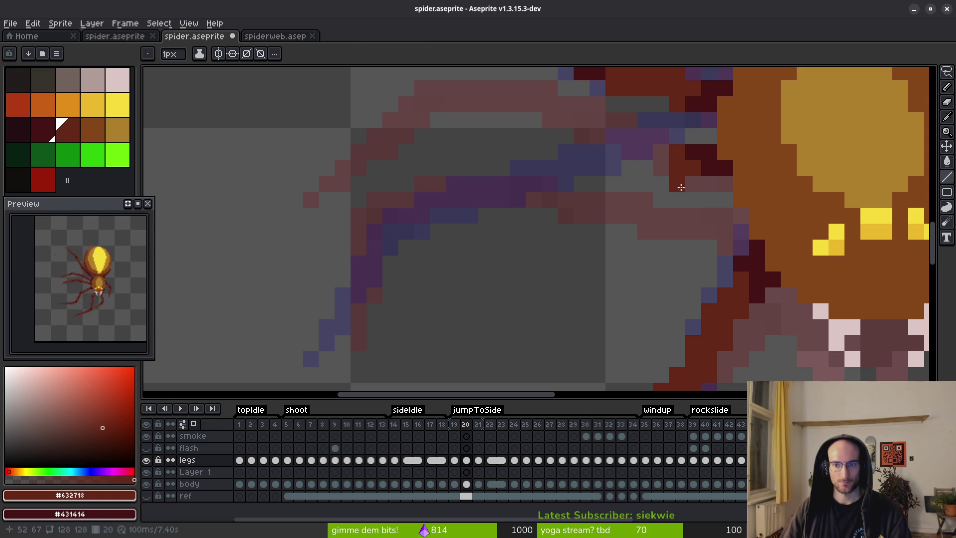
key(ctrl+z)
Draw the new left leg on frame 21 as dark red line segments
key(z)
drag(362, 342, 379, 197)
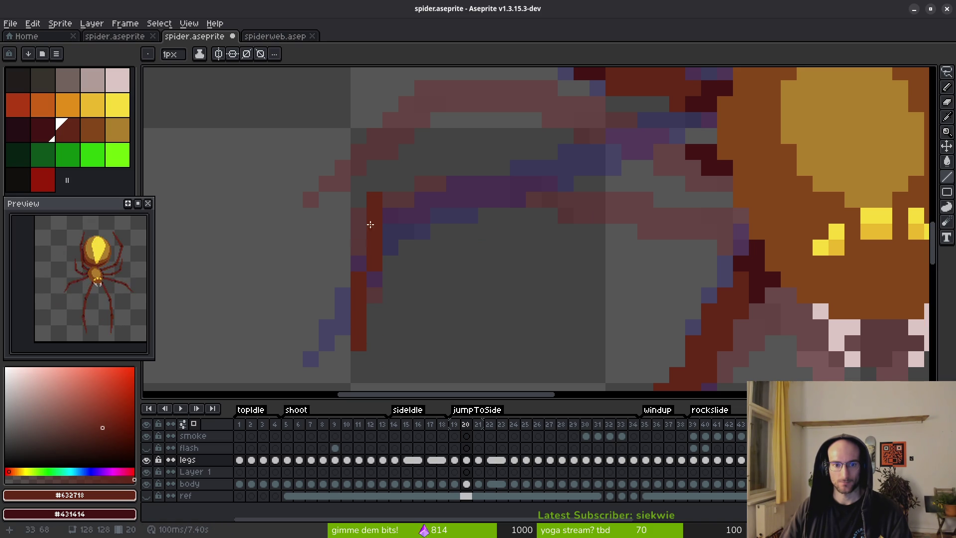
drag(371, 286, 396, 244)
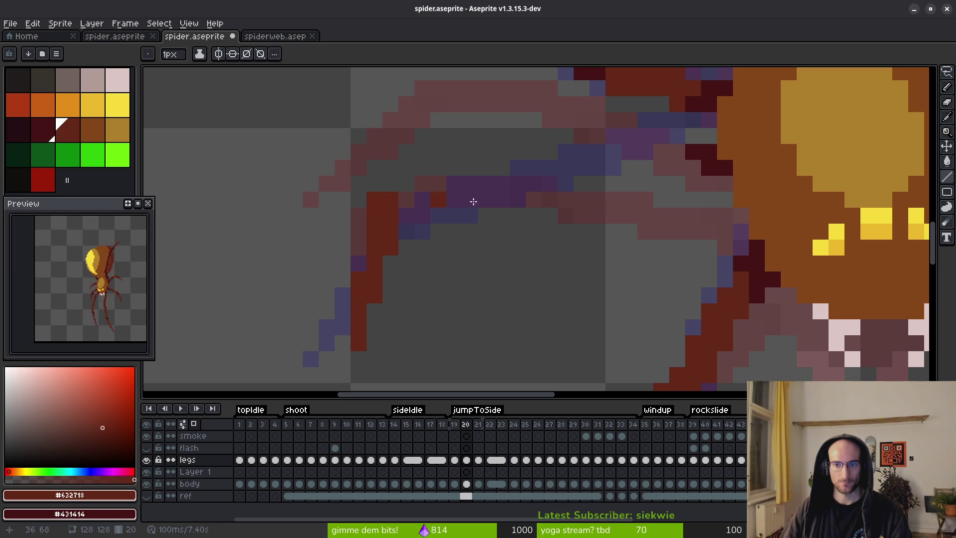
mouse_move(672, 155)
mouse_down()
mouse_move(543, 148)
mouse_move(391, 192)
mouse_move(543, 180)
mouse_move(412, 182)
mouse_up()
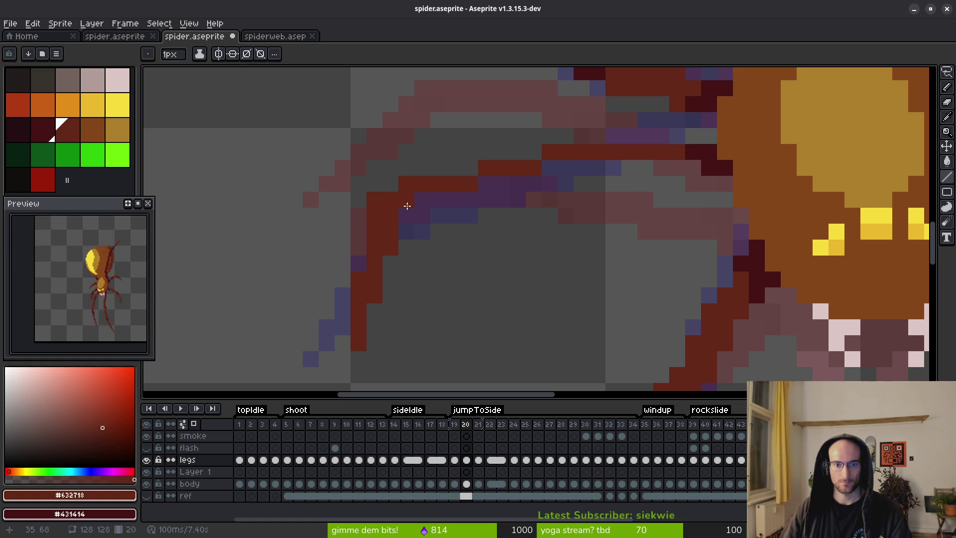
drag(551, 174, 422, 205)
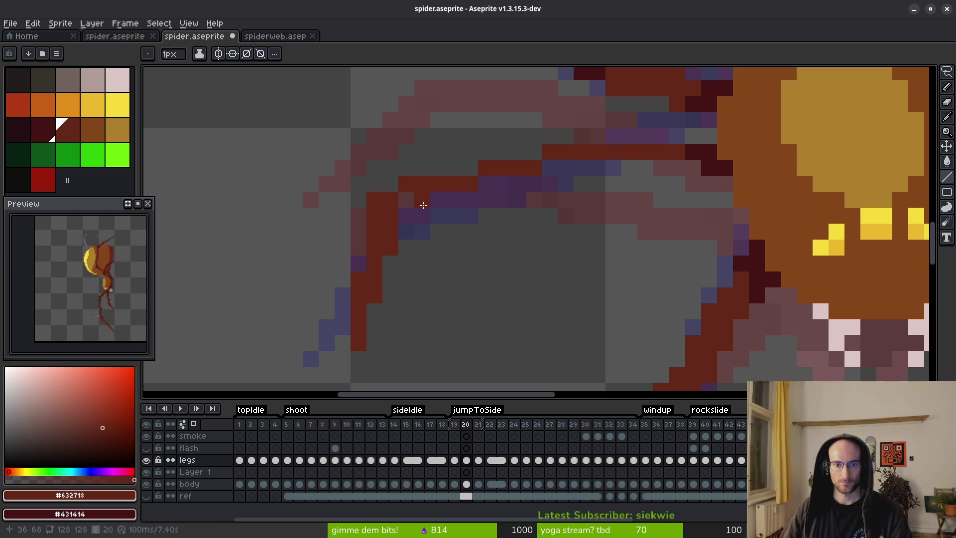
drag(562, 172, 693, 168)
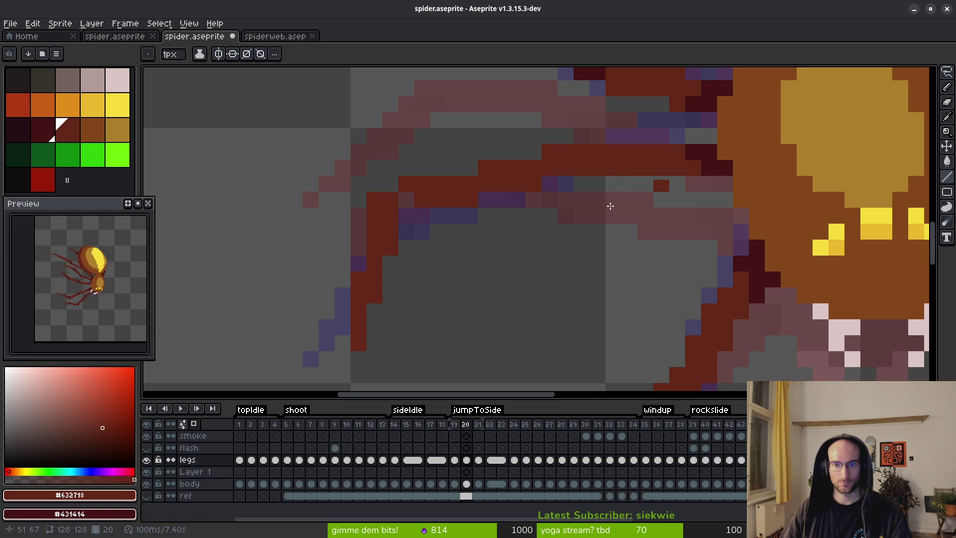
click(470, 168)
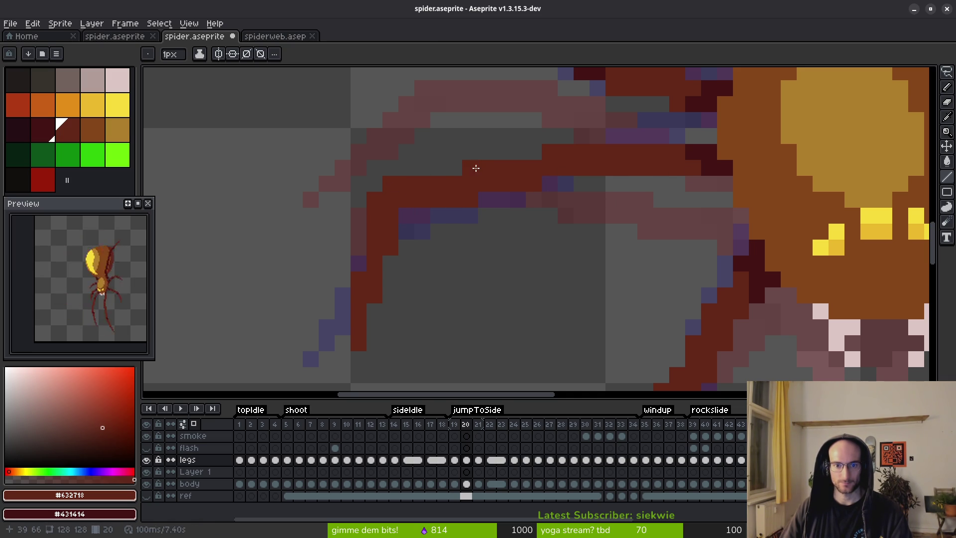
key(b)
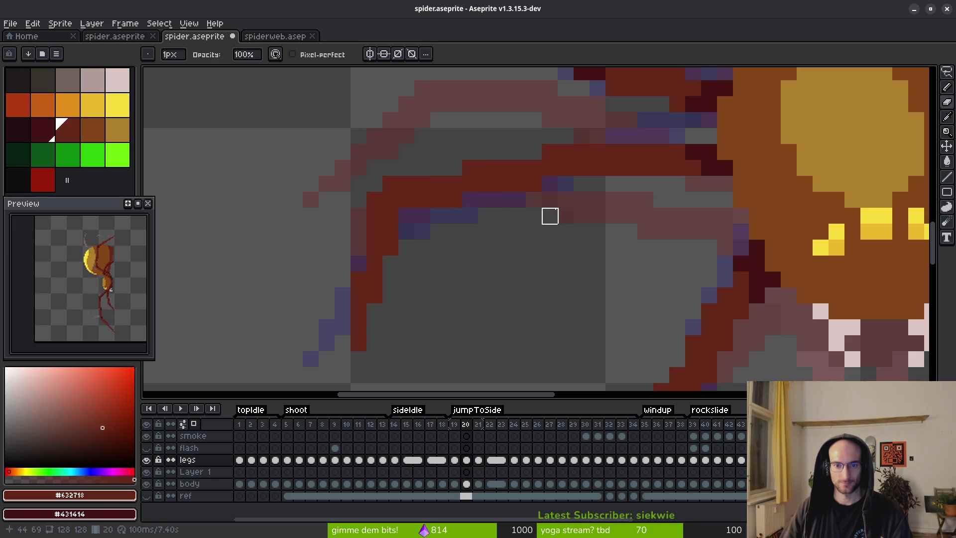
Shade the new leg's pixels and darken one pixel on it
scroll(533, 198, down, 3)
scroll(570, 216, up, 3)
key(s)
drag(520, 152, 532, 187)
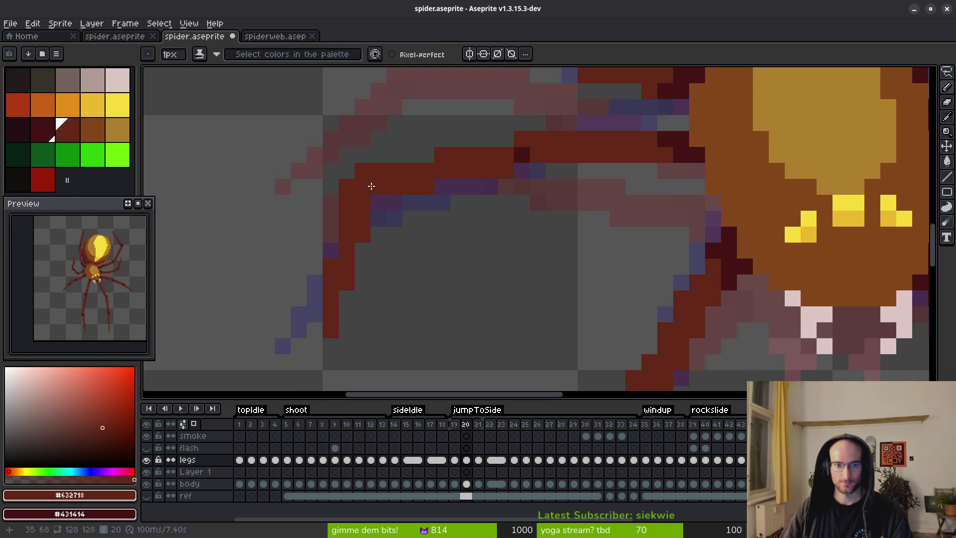
scroll(554, 212, down, 3)
key(alt)
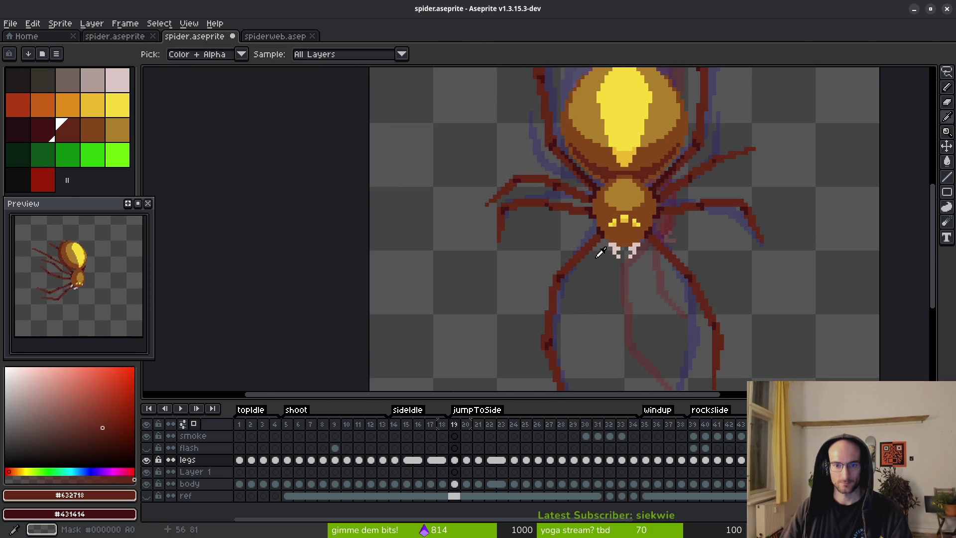
scroll(529, 220, up, 3)
click(422, 145)
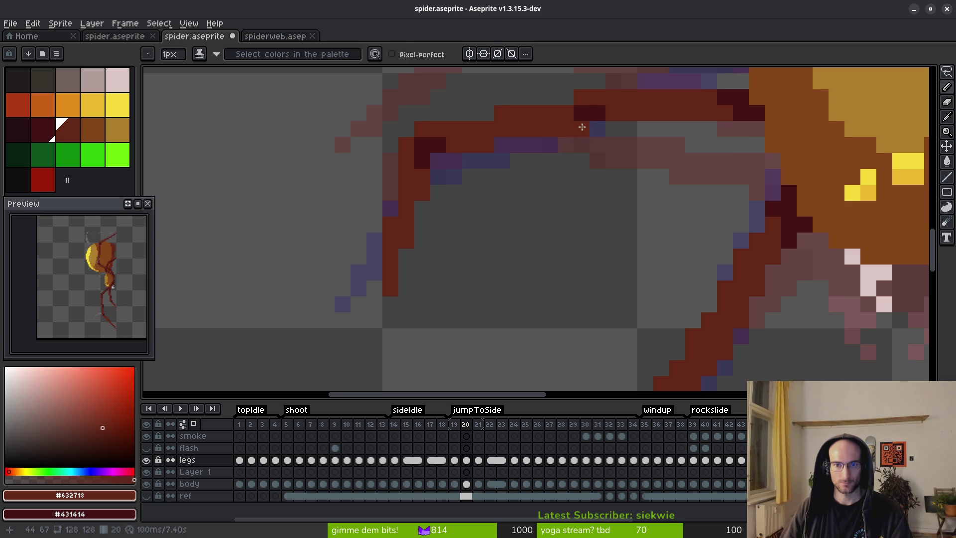
scroll(581, 127, down, 4)
key(alt)
Flip between frames 18–22 to check the leg motion, ending on frame 21
key(Right)
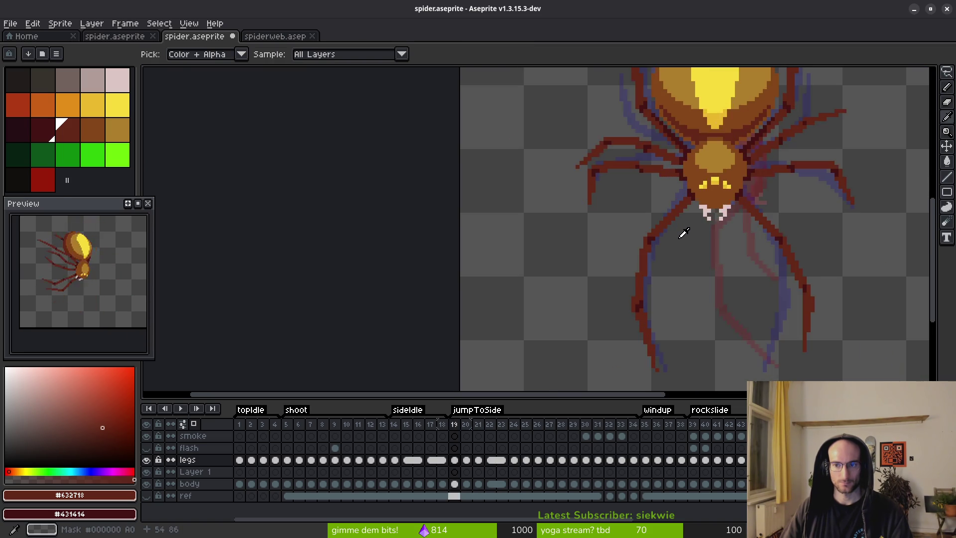
key(Left)
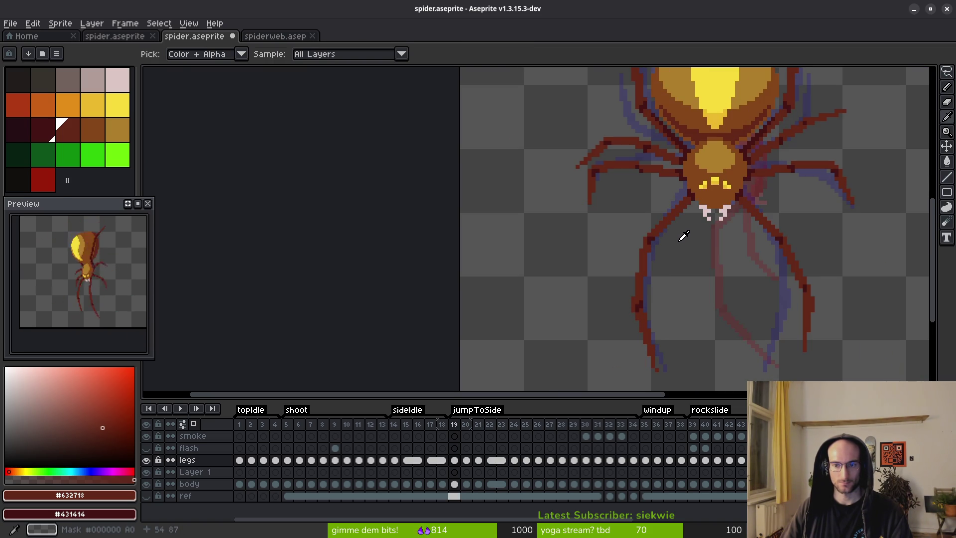
key(Right)
key(Right)
key(Left)
key(Right)
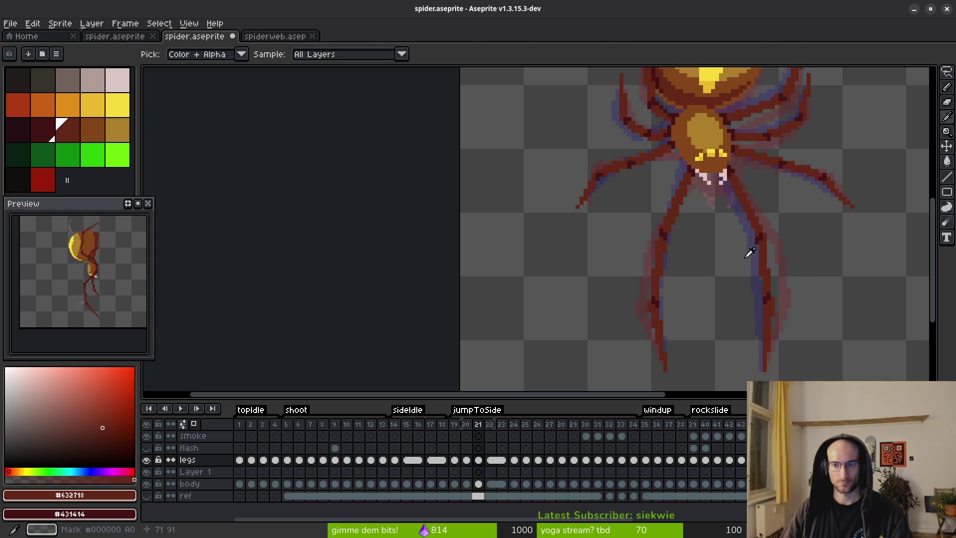
scroll(749, 252, down, 3)
key(Left)
key(Left)
key(Left)
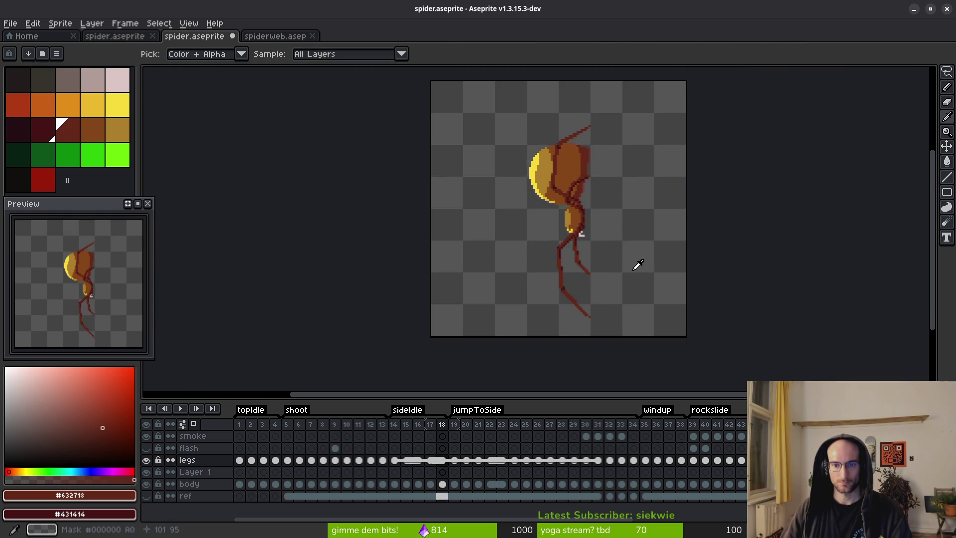
key(Right)
key(Right)
key(Right)
key(Left)
key(Right)
key(Left)
key(Right)
key(Left)
key(Right)
key(Left)
key(Left)
key(Left)
key(Left)
key(Right)
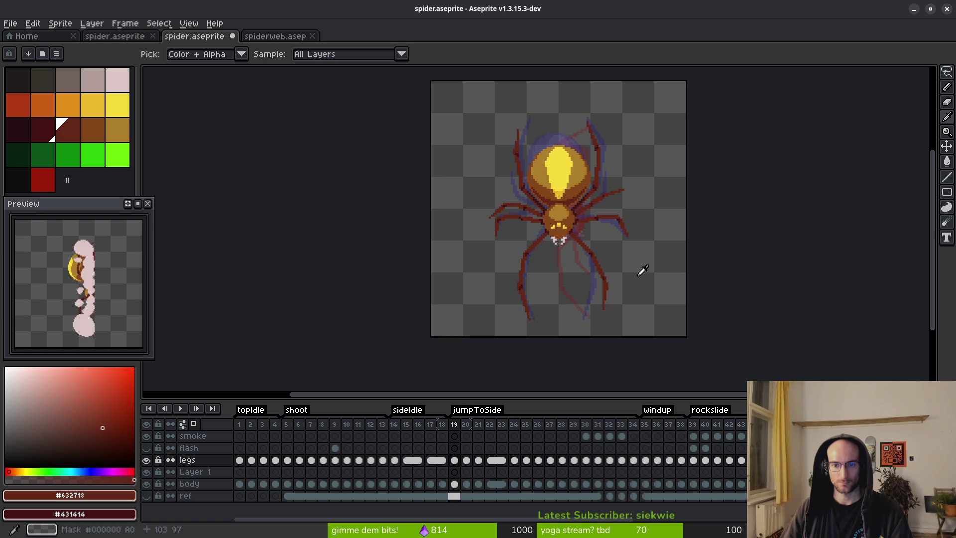
key(Right)
key(Left)
key(Left)
key(Right)
key(Left)
key(Right)
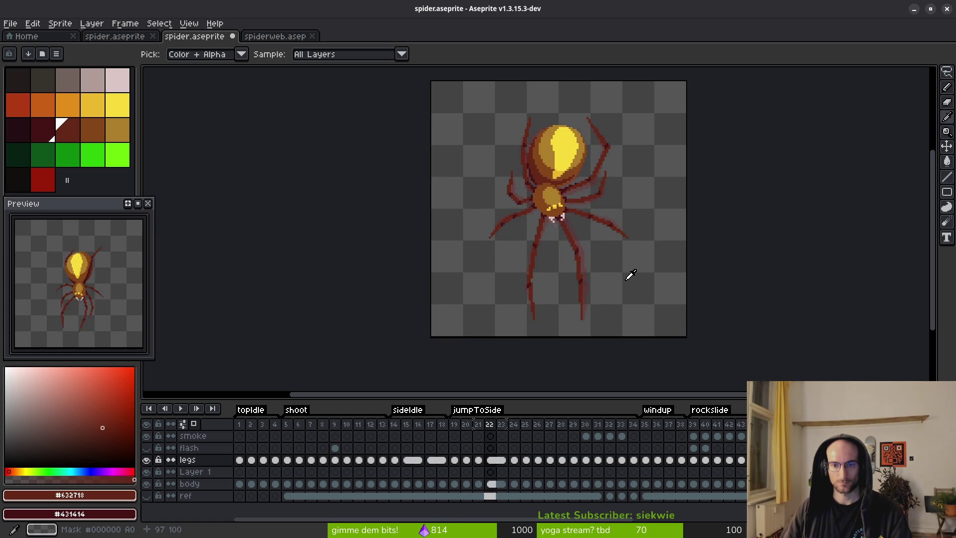
key(Right)
key(Right)
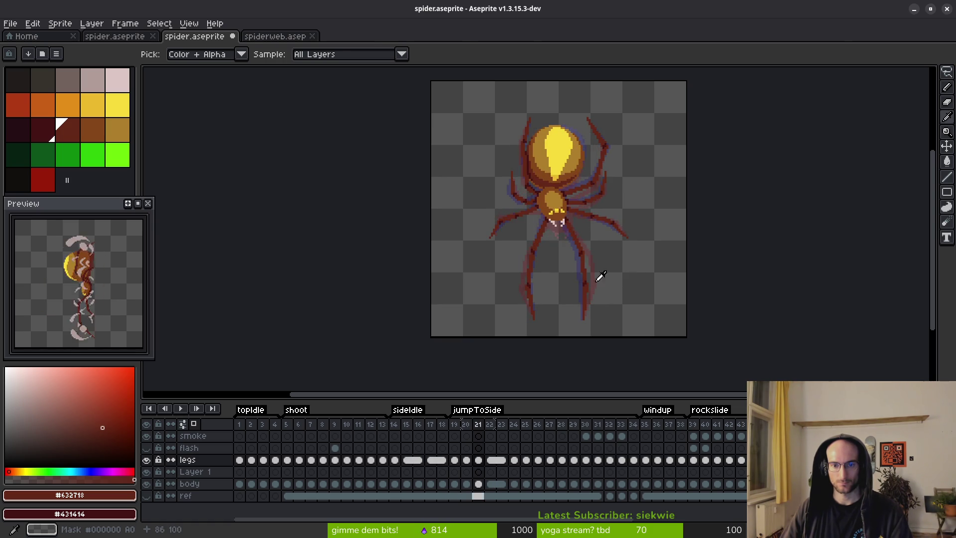
key(b)
scroll(499, 231, up, 4)
scroll(502, 219, up, 3)
Lasso the left leg on frame 21, nudge it right, up, right, and deselect
key(e)
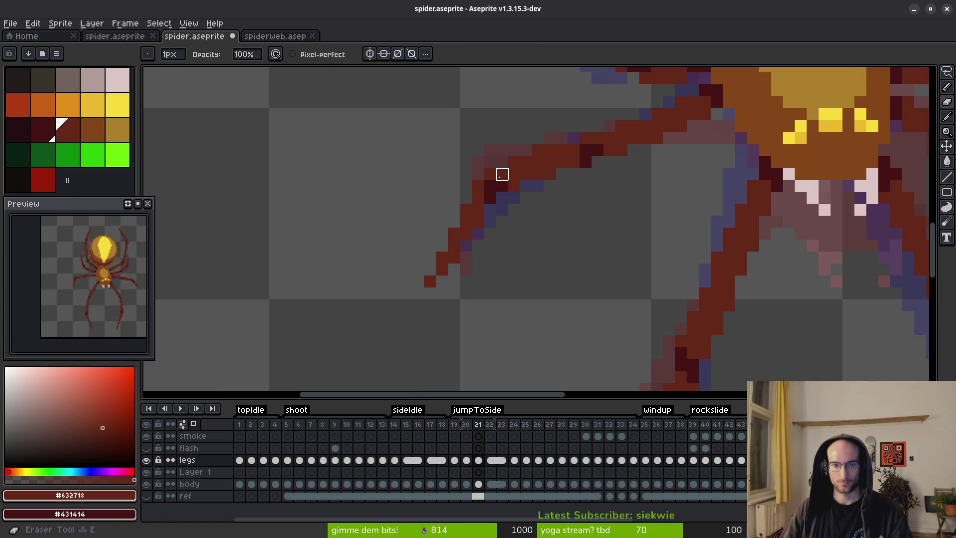
key(q)
mouse_move(630, 162)
mouse_down()
mouse_move(401, 186)
mouse_move(619, 179)
mouse_move(616, 155)
mouse_up()
key(Right)
key(Right)
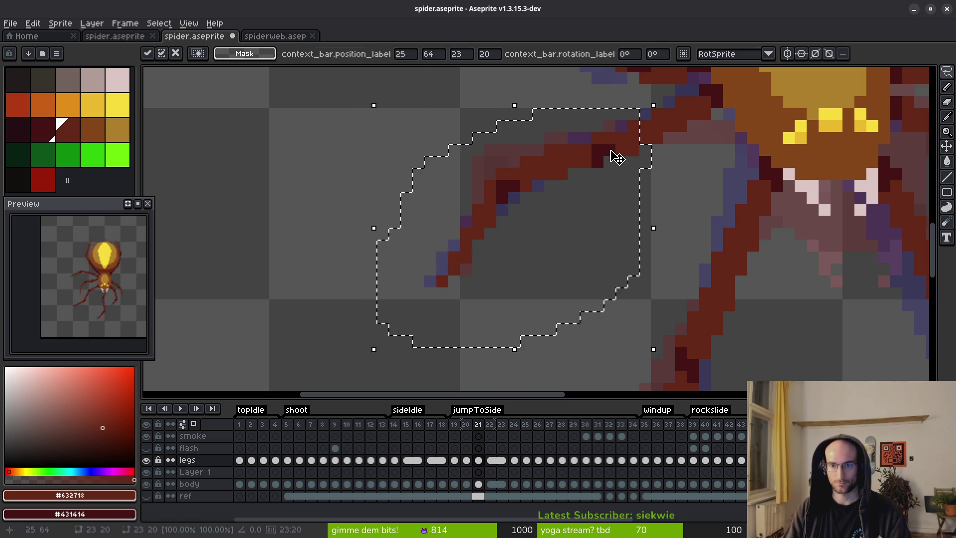
key(Up)
key(Right)
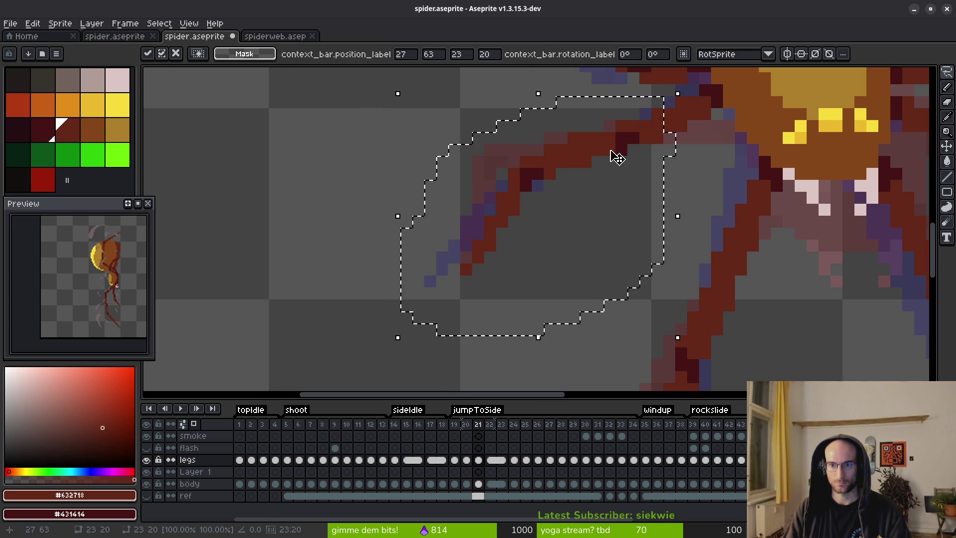
key(ctrl+d)
Flip between frames 19–21 to compare the moved leg, panning over the spider
key(Left)
key(Right)
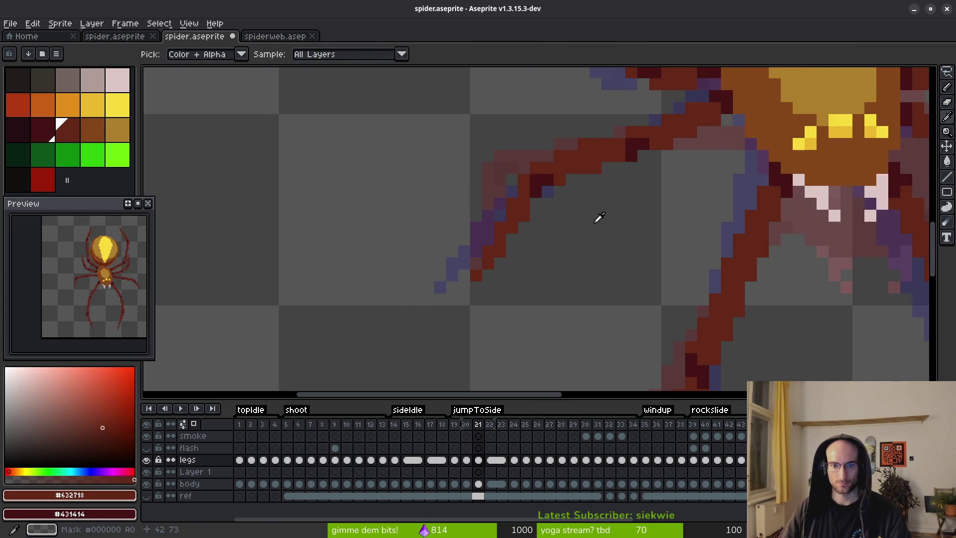
key(Left)
scroll(618, 215, down, 4)
key(Right)
drag(655, 252, 539, 263)
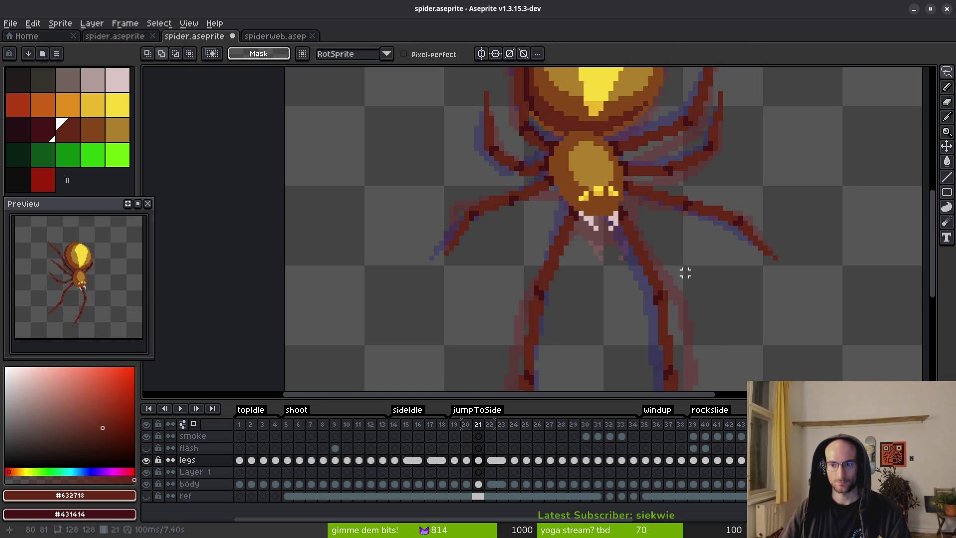
key(Left)
key(Right)
key(Left)
key(Left)
key(Right)
key(Left)
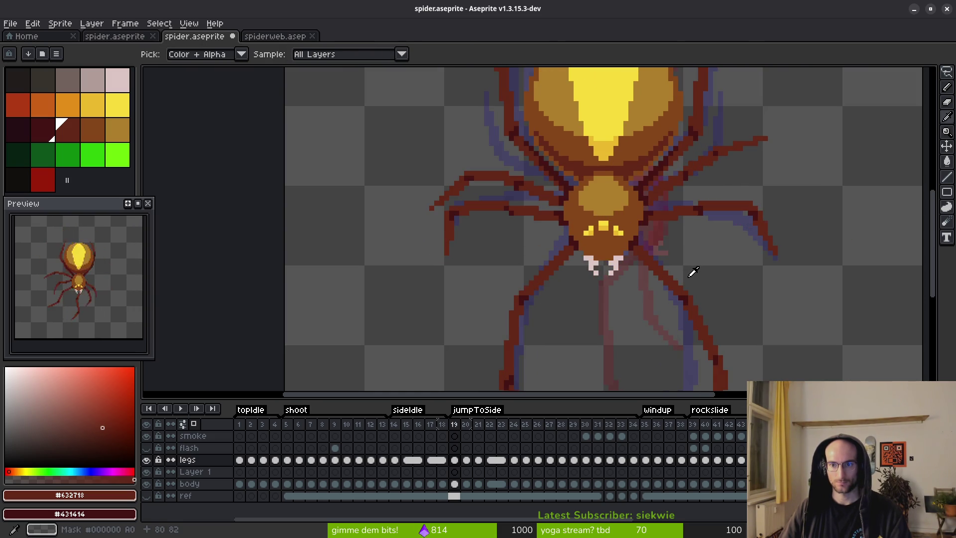
key(Right)
key(Right)
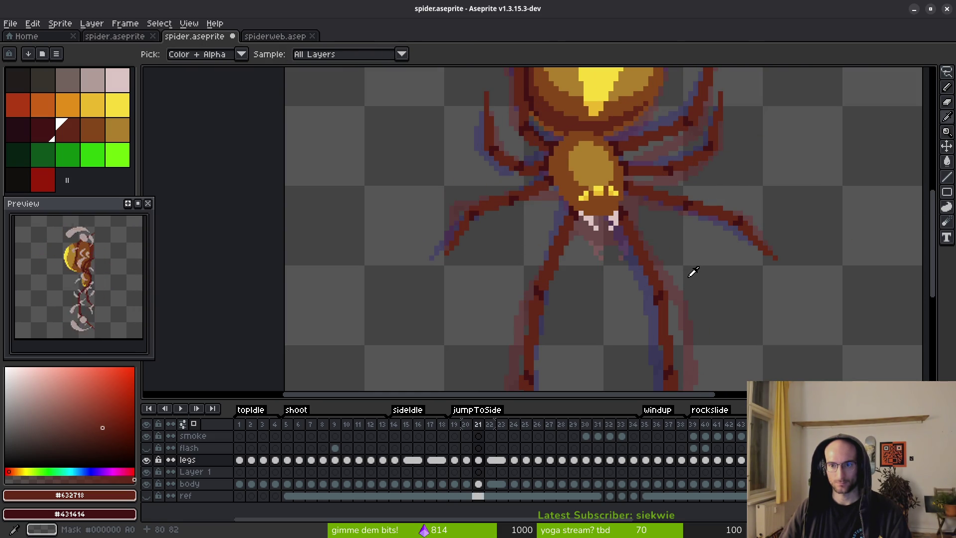
key(Right)
key(Right)
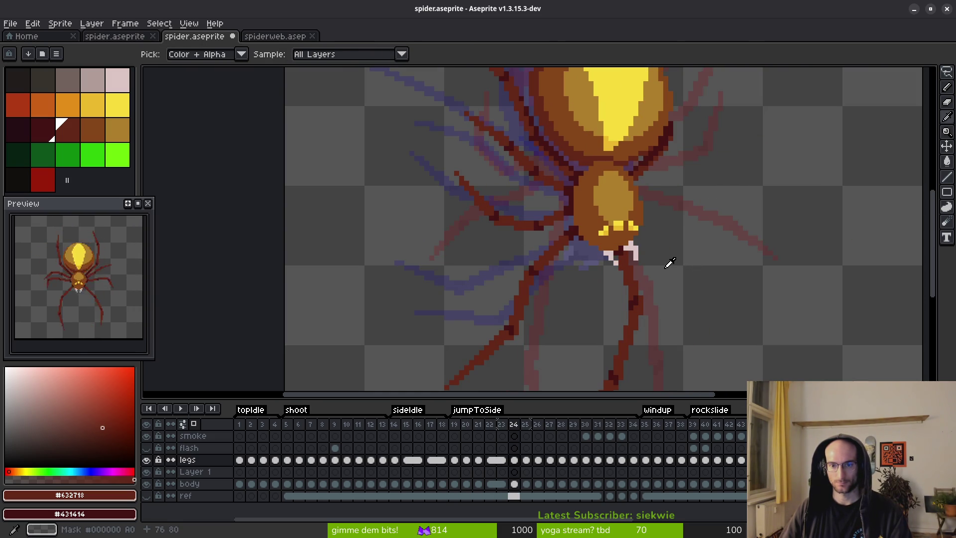
Recheck the leg poses between frames 19 and 21, finishing on frame 19
scroll(669, 268, down, 3)
key(Left)
key(Left)
key(Left)
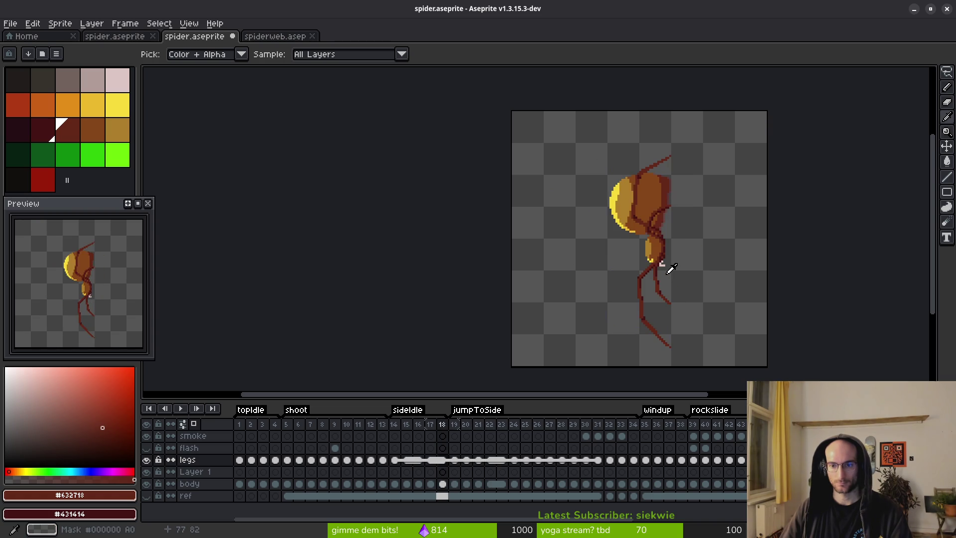
key(Right)
key(Left)
key(Left)
key(Right)
key(Right)
key(Left)
key(Left)
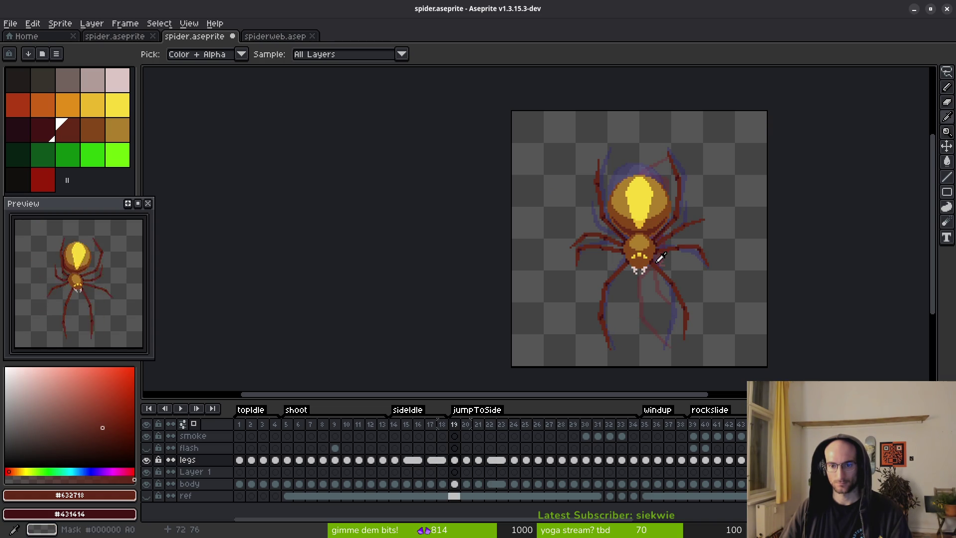
key(m)
scroll(613, 228, up, 6)
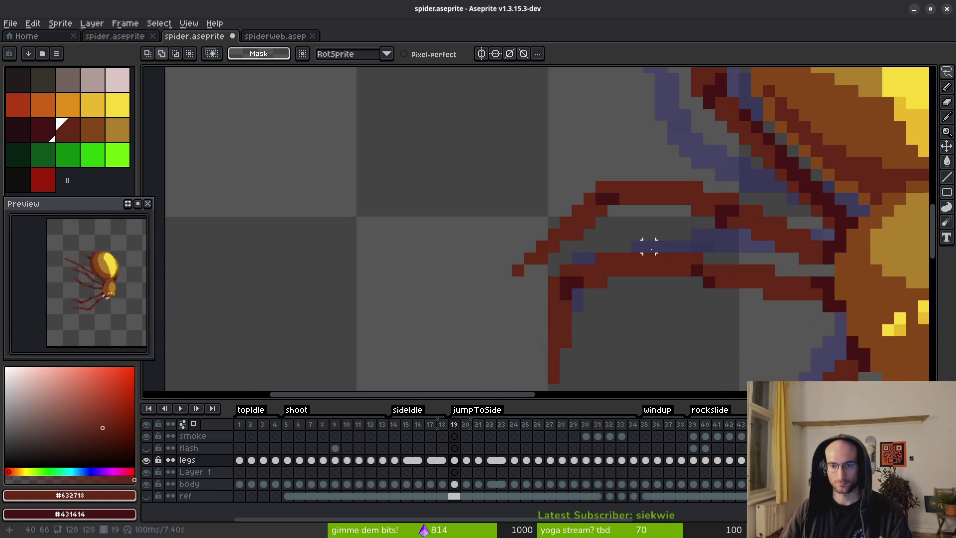
On frame 20, draw a dark-red stroke along the leg and a straight diagonal leg line
key(Right)
key(b)
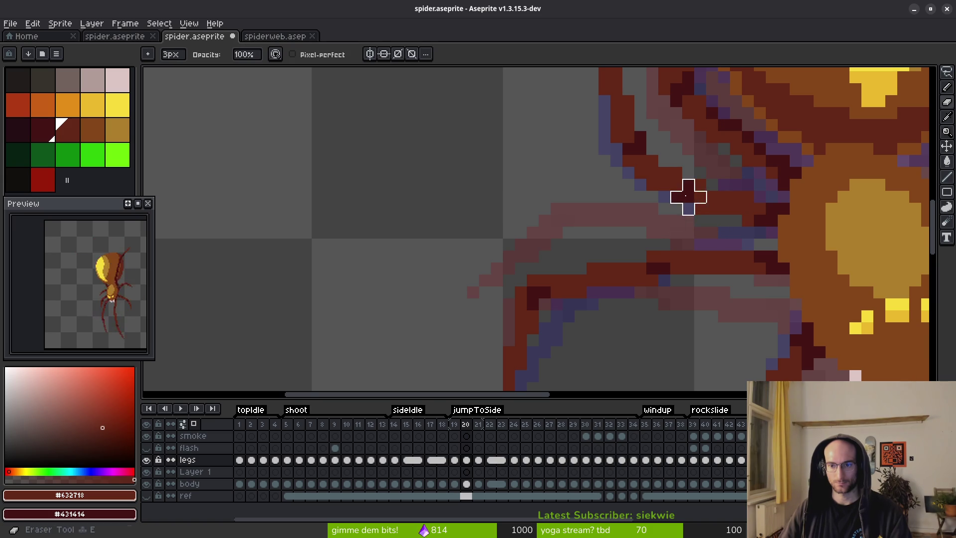
scroll(665, 211, up, 3)
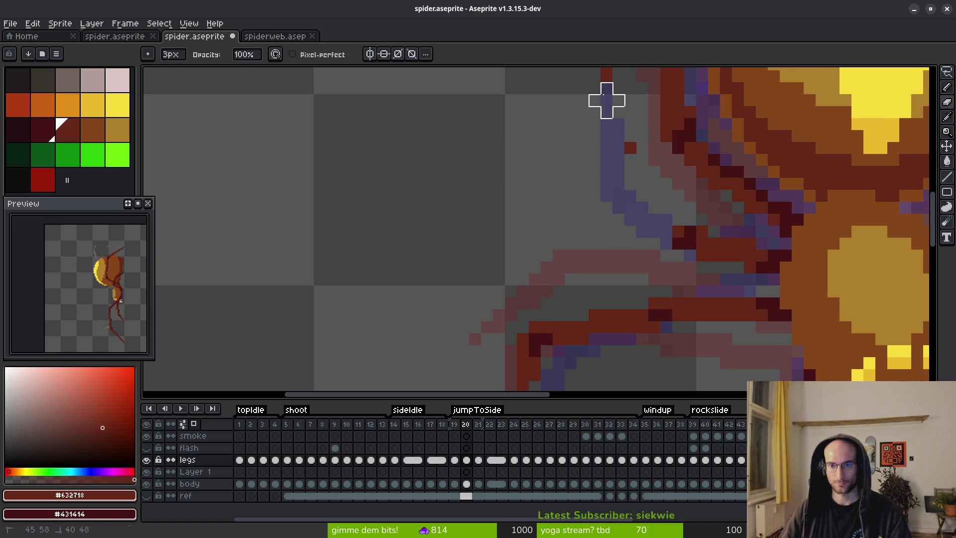
scroll(633, 172, down, 1)
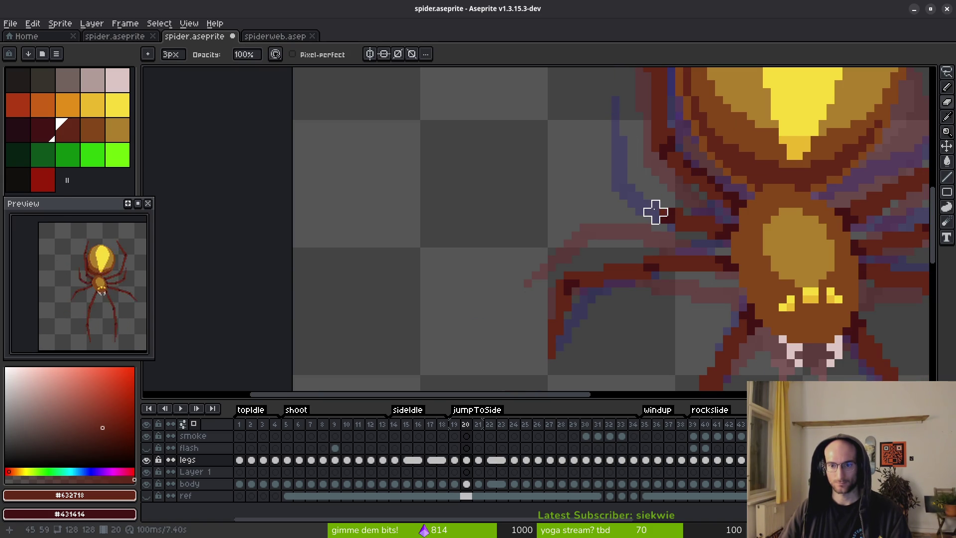
key(e)
scroll(647, 205, up, 2)
mouse_move(680, 203)
mouse_down()
mouse_move(583, 202)
mouse_move(561, 219)
mouse_up()
mouse_move(414, 341)
mouse_down()
mouse_move(522, 218)
mouse_move(504, 224)
mouse_move(452, 326)
mouse_move(473, 264)
mouse_move(520, 216)
mouse_move(508, 222)
mouse_move(516, 238)
mouse_move(508, 233)
mouse_move(619, 216)
mouse_move(593, 214)
mouse_move(619, 233)
mouse_move(516, 239)
mouse_up()
Erase stray dark-red pixels above the leg, then thicken its diagonal and upper edges
key(e)
click(587, 186)
key(b)
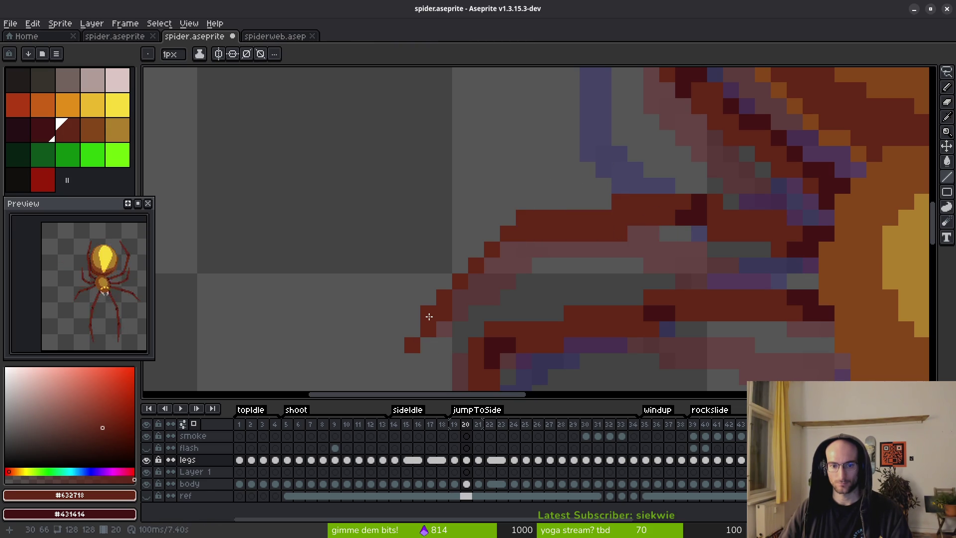
drag(443, 311, 512, 246)
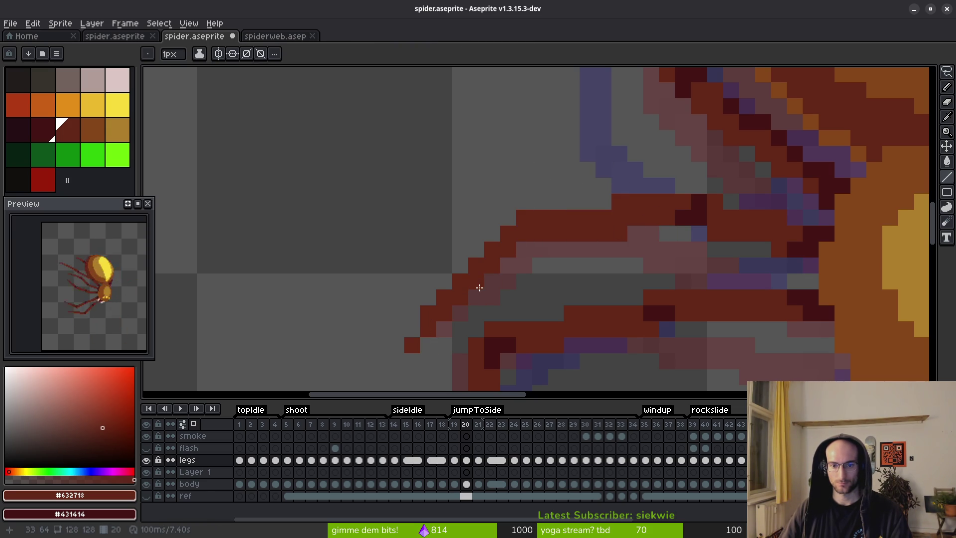
drag(488, 278, 555, 250)
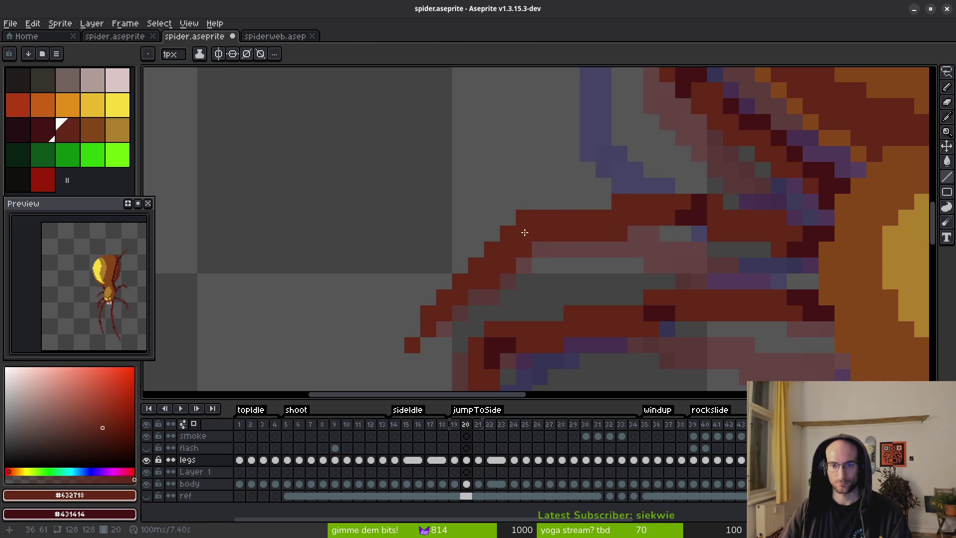
scroll(627, 279, down, 3)
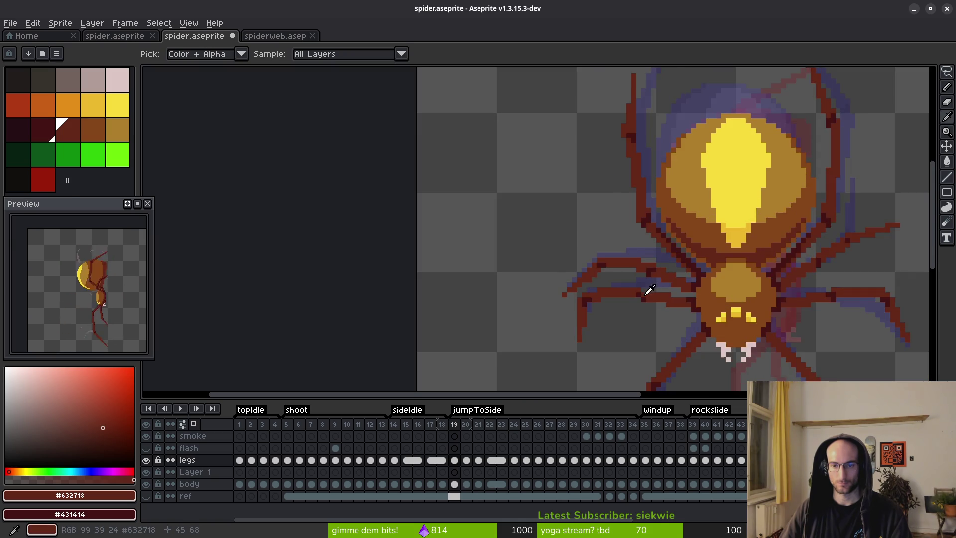
scroll(647, 279, up, 3)
scroll(667, 284, down, 3)
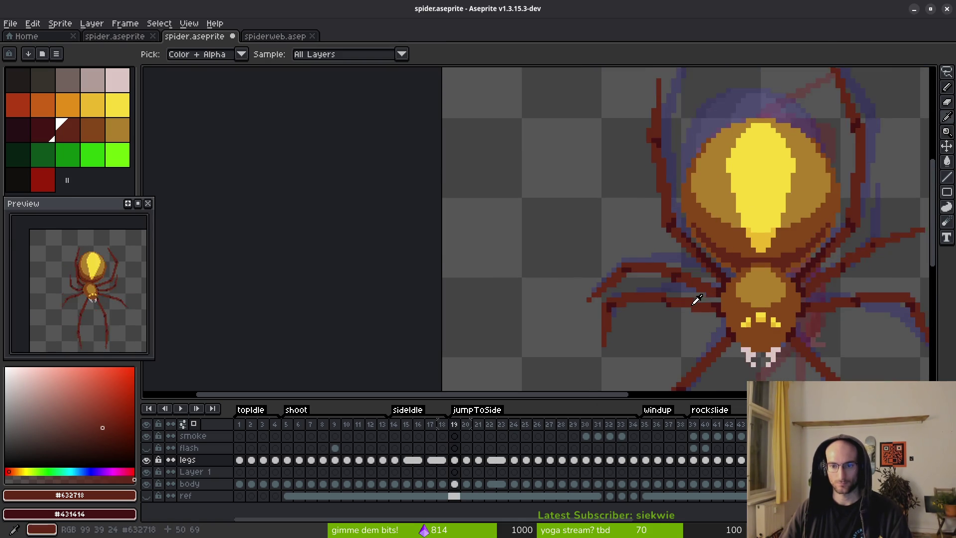
scroll(732, 281, up, 3)
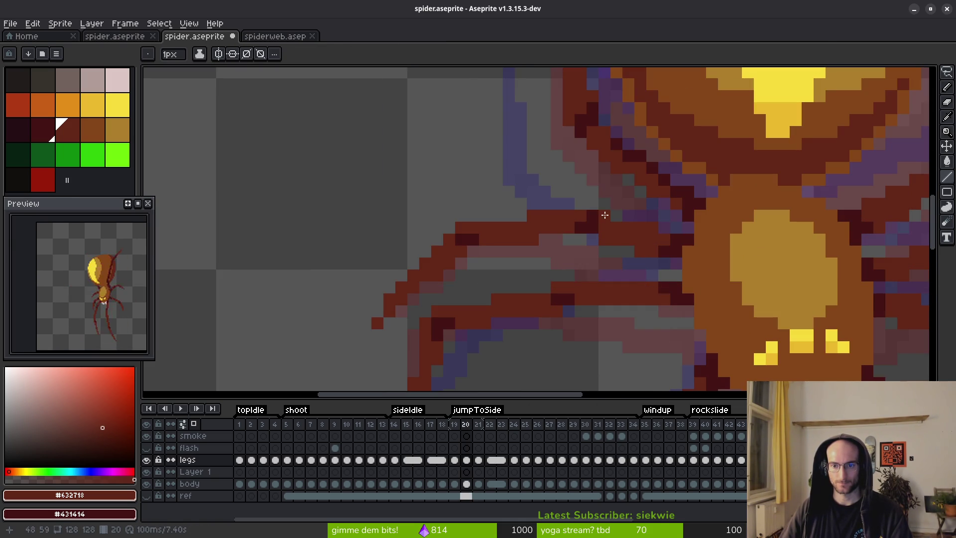
Finish touching up the leg with pencil and eraser, and save spider.aseprite
key(b)
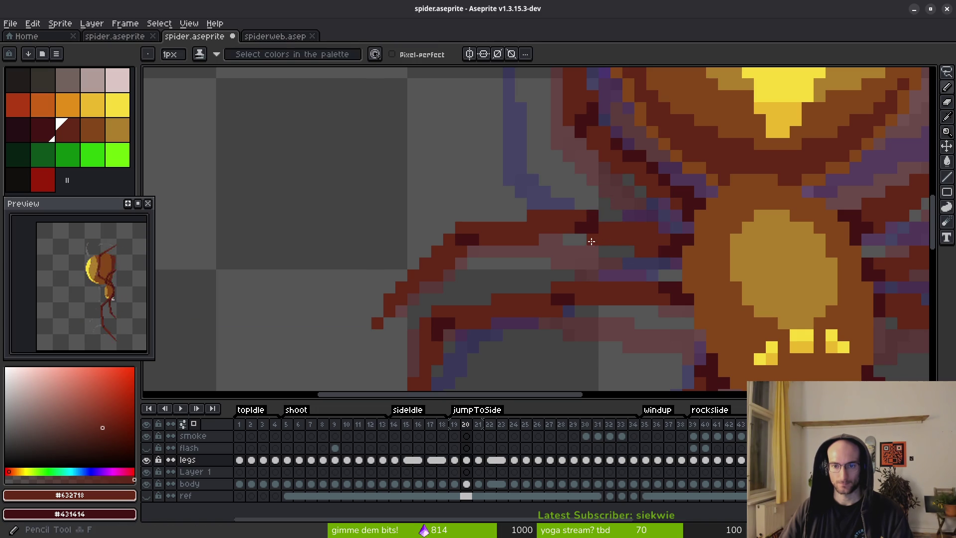
key(e)
key(b)
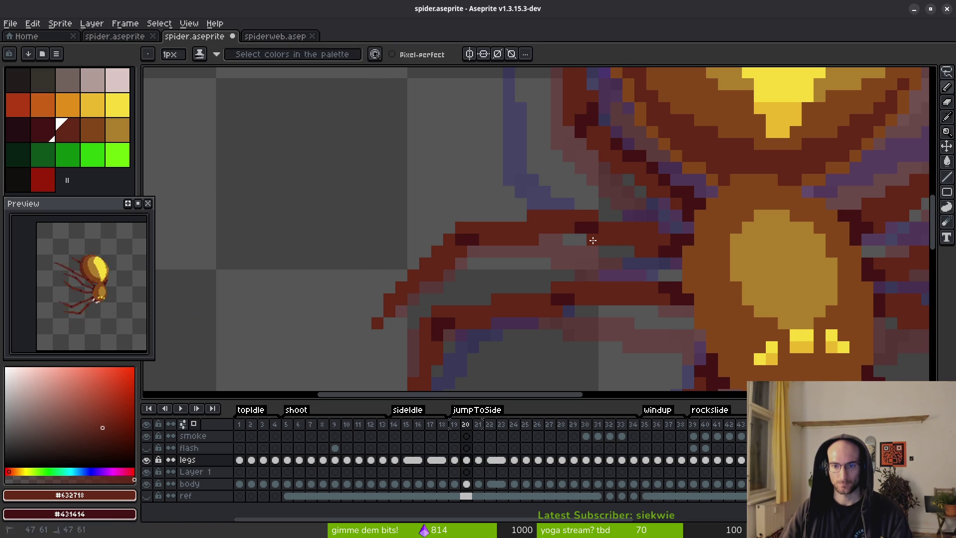
key(e)
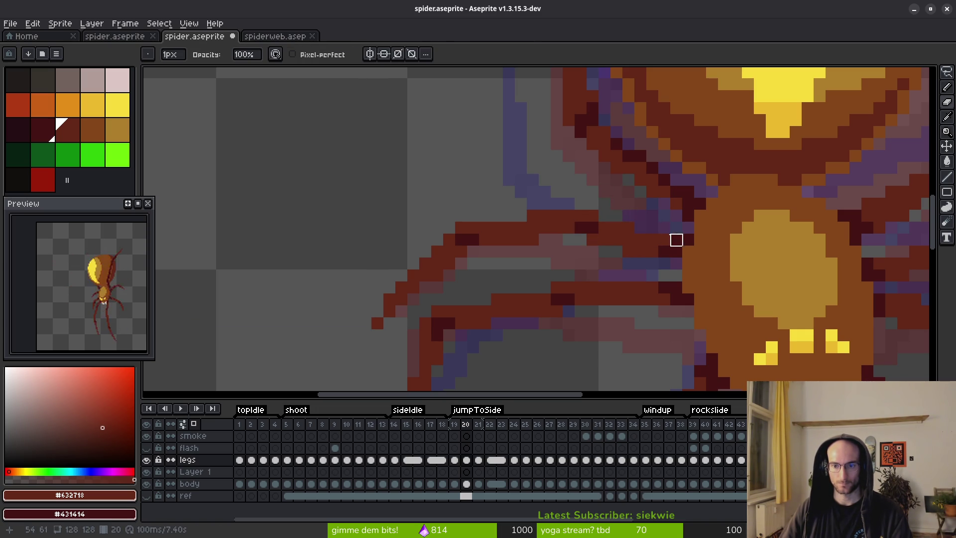
scroll(629, 252, down, 4)
key(ctrl+s)
drag(637, 264, 560, 240)
On frame 21, erase the old leg pixels with a 2px eraser
key(i)
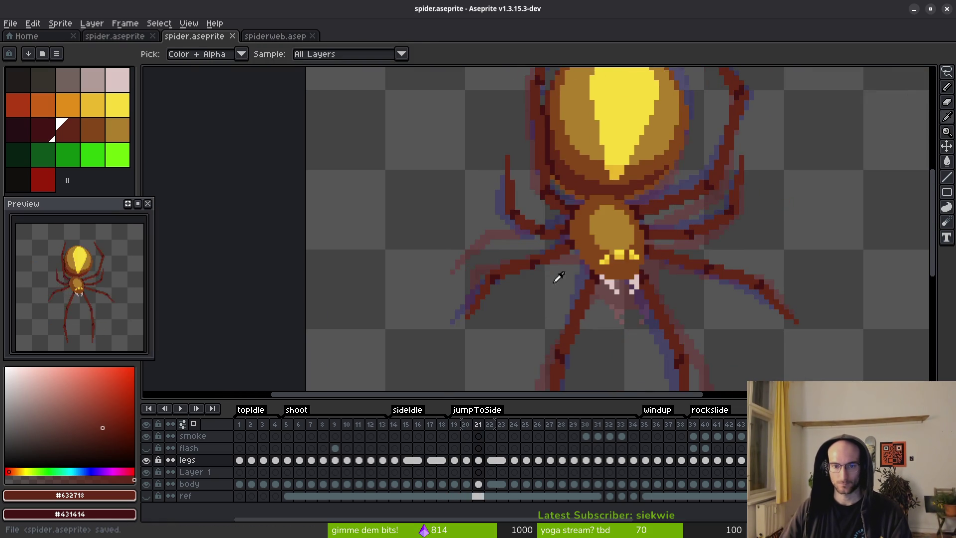
key(Right)
key(e)
scroll(647, 233, up, 5)
key(plus)
mouse_move(742, 209)
mouse_down()
mouse_move(727, 226)
mouse_move(663, 144)
mouse_up()
scroll(647, 129, up, 1)
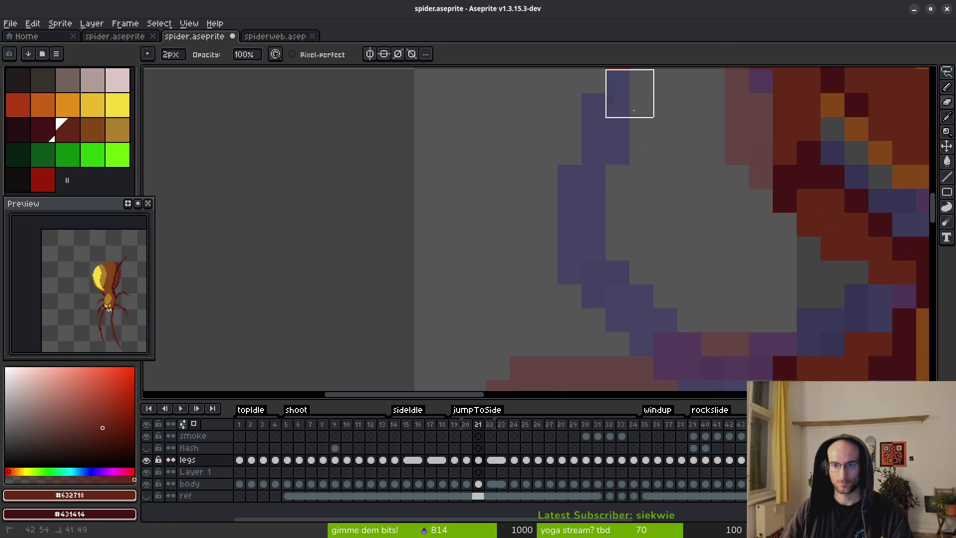
scroll(630, 94, down, 1)
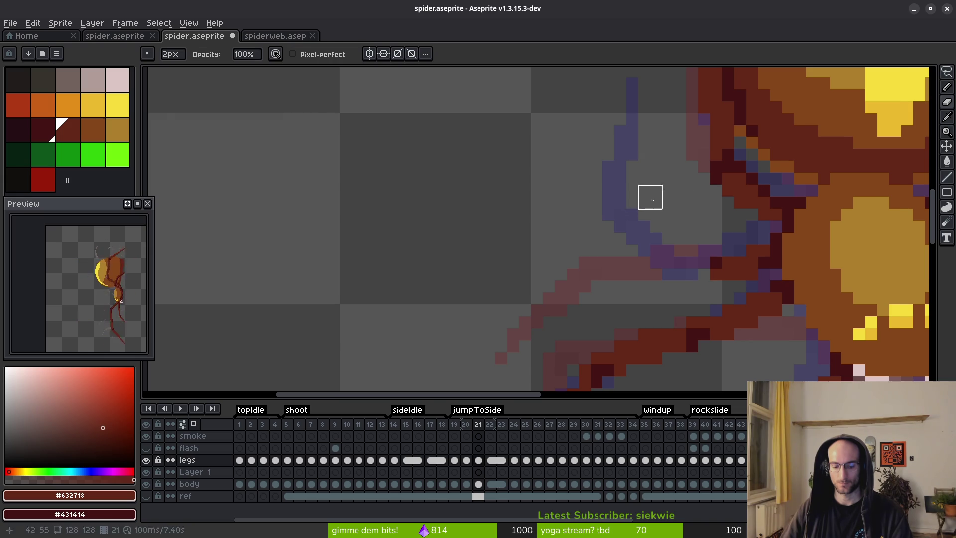
Erase part of the old leg on frame 22, compare neighbouring frames, and return to frame 21
key(Right)
mouse_move(722, 244)
mouse_down()
mouse_move(615, 160)
mouse_move(625, 170)
mouse_up()
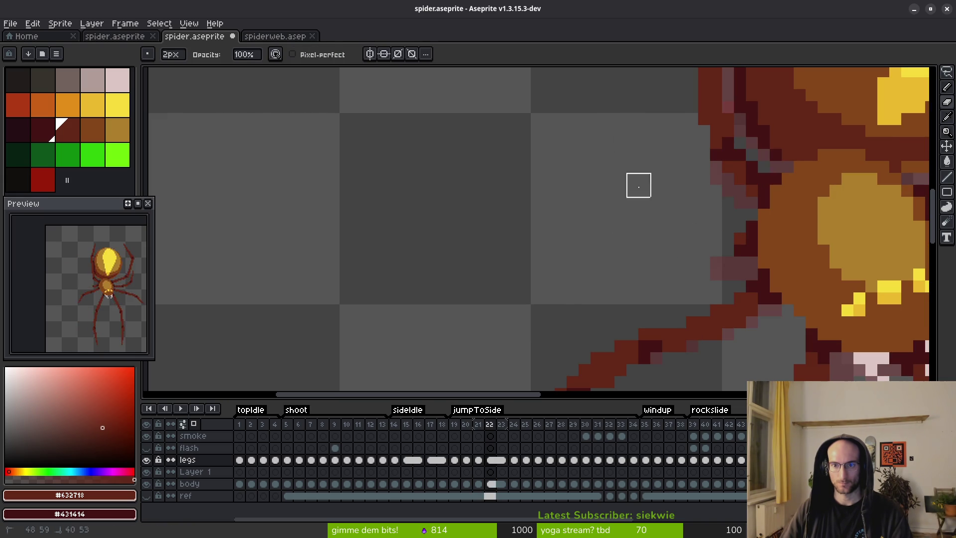
key(Right)
key(Left)
key(Left)
key(Right)
key(Right)
key(Left)
key(Left)
key(Left)
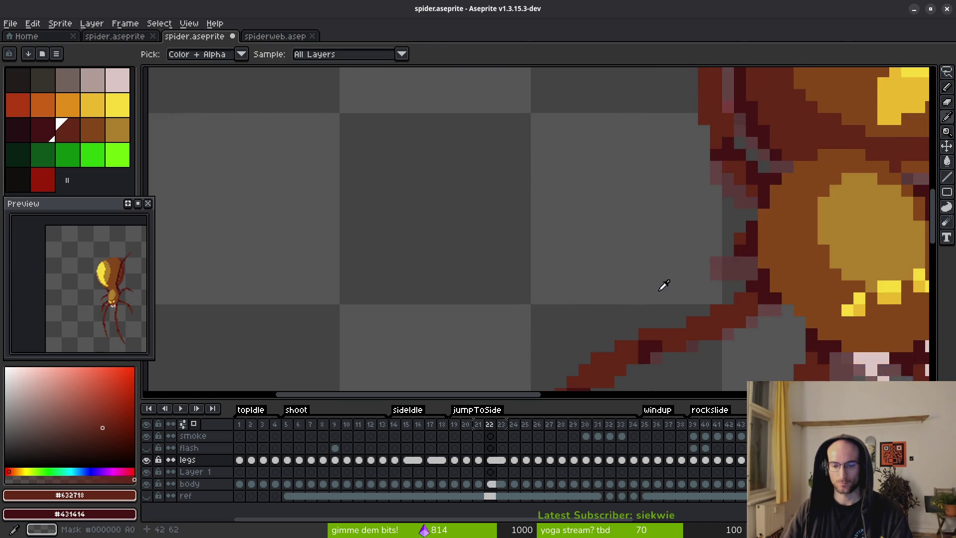
drag(665, 277, 686, 237)
key(i)
key(Right)
key(Right)
key(e)
key(i)
key(Left)
key(Right)
key(e)
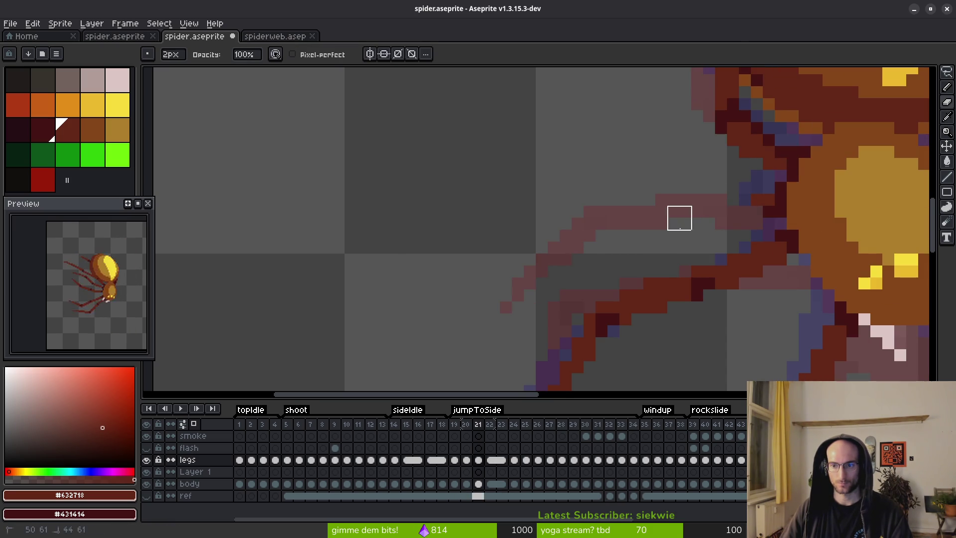
Draw two straight dark-red lines over the pale leg, checking against frame 19
key(z)
drag(754, 200, 693, 204)
drag(751, 211, 693, 213)
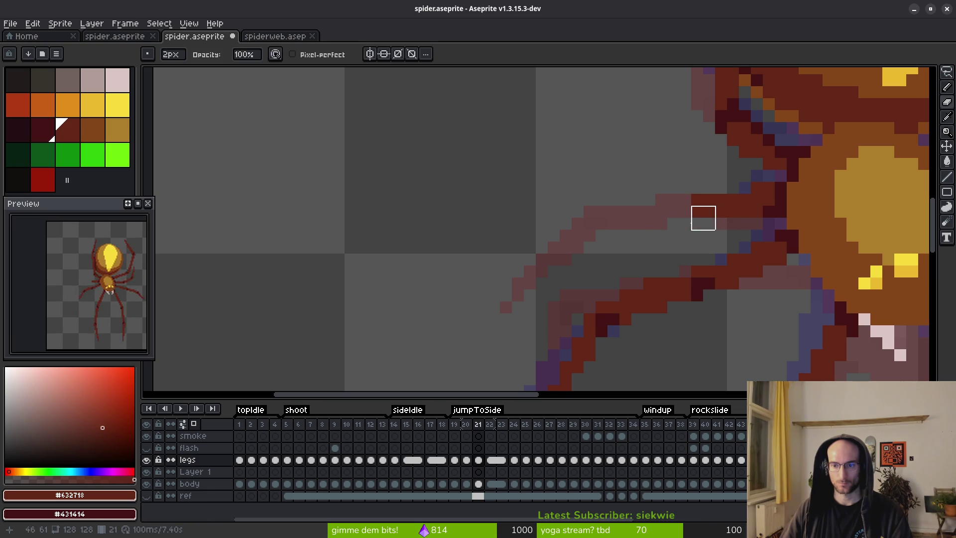
key(Left)
key(Right)
key(Right)
key(Left)
key(Left)
key(Left)
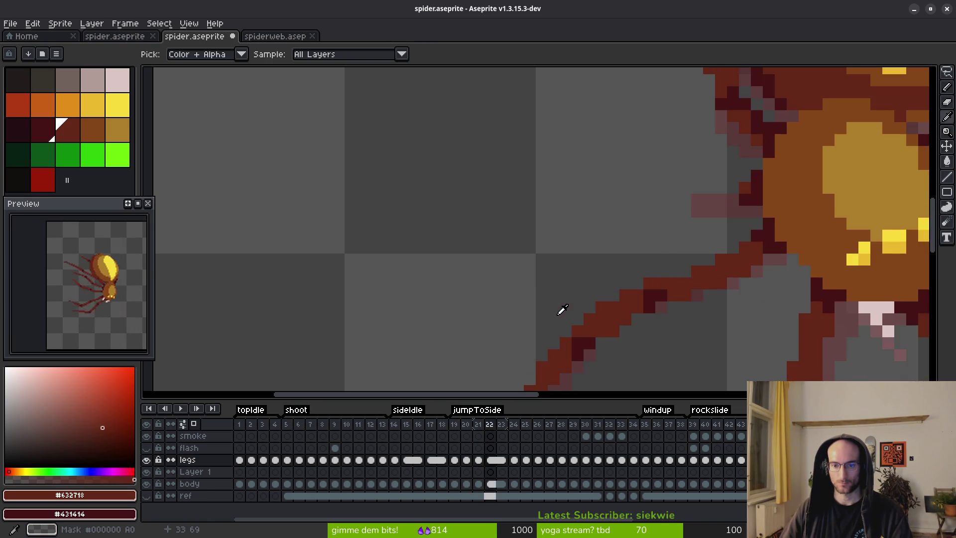
key(Right)
key(Right)
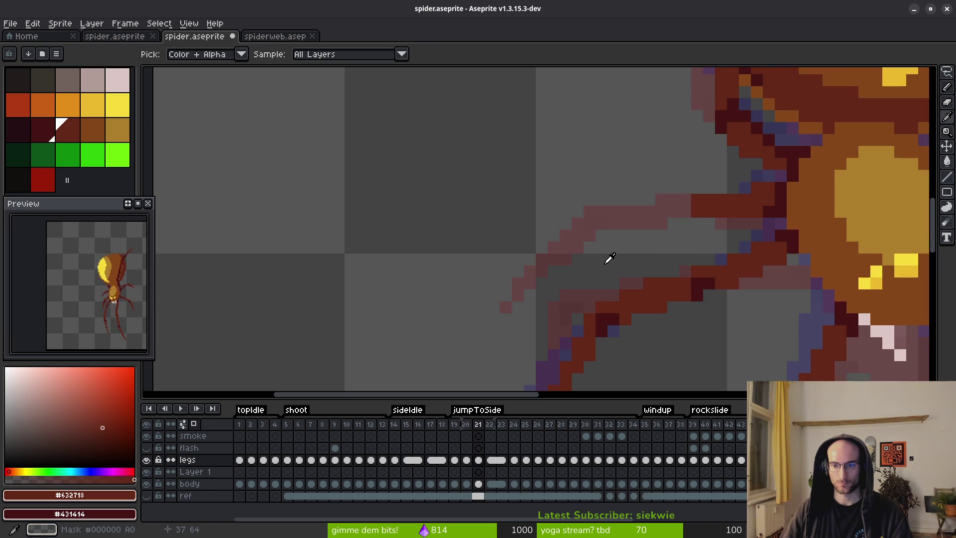
Draw a new dark-red leg segment up-right with dark shading along it
mouse_move(507, 304)
mouse_down()
mouse_move(576, 209)
mouse_move(527, 275)
mouse_move(580, 213)
mouse_move(576, 219)
mouse_move(688, 207)
mouse_move(570, 238)
mouse_up()
drag(532, 285, 567, 246)
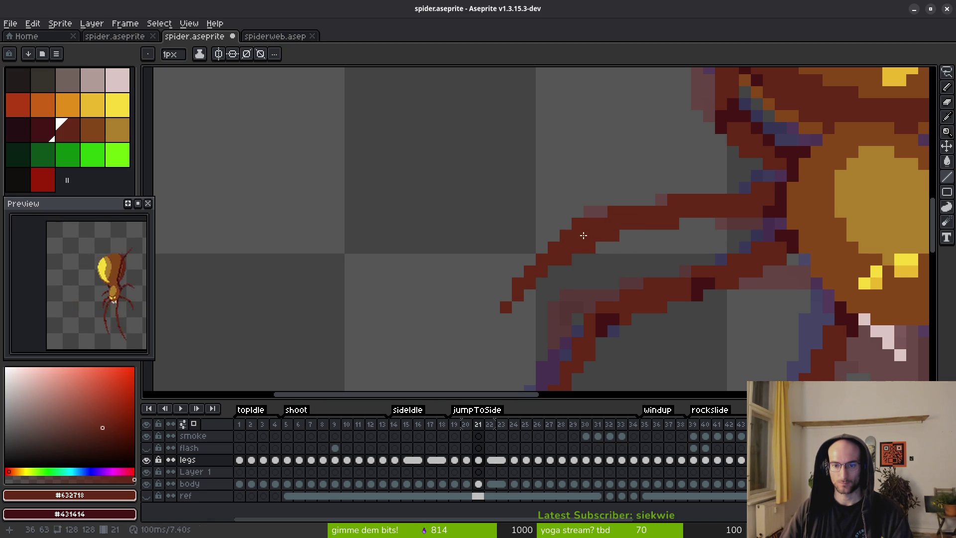
drag(578, 236, 655, 229)
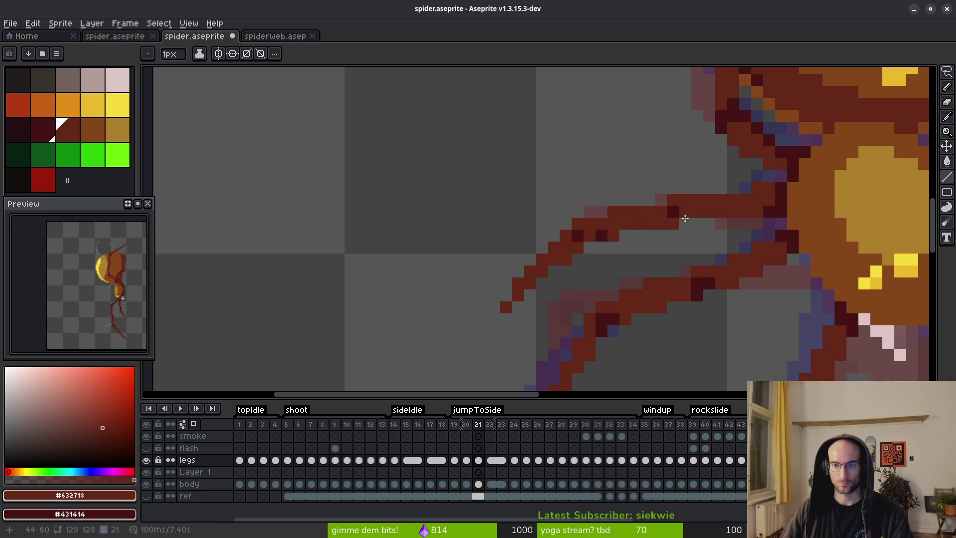
scroll(712, 259, down, 3)
scroll(716, 261, up, 3)
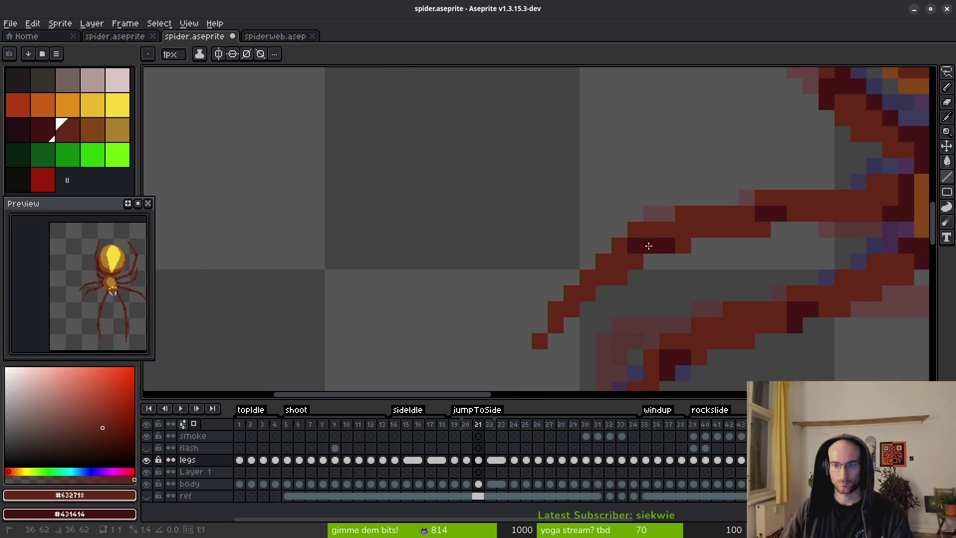
scroll(715, 267, down, 3)
key(comma)
key(i)
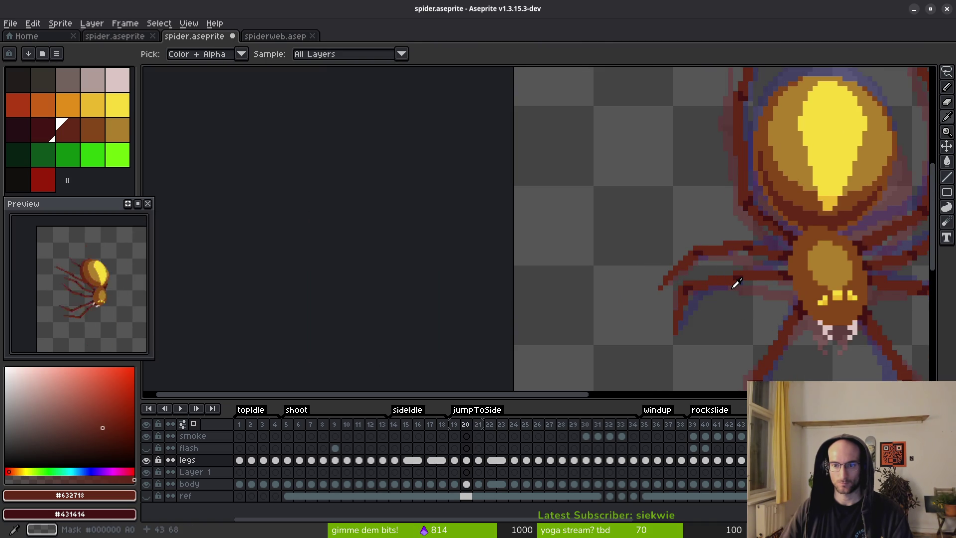
key(b)
key(period)
scroll(701, 255, up, 3)
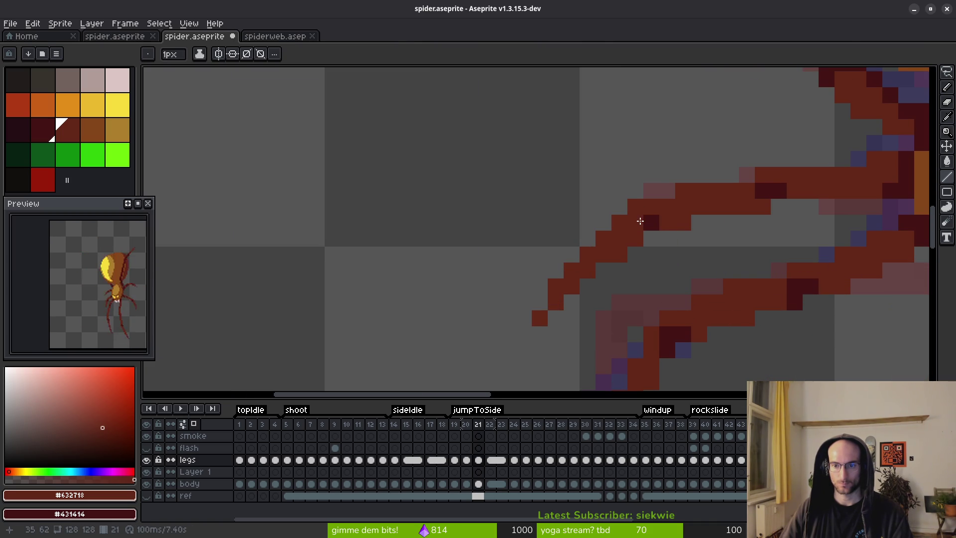
Add dark shade pixels to the leg and repaint some leg pixels red
right_click(667, 206)
scroll(705, 247, down, 3)
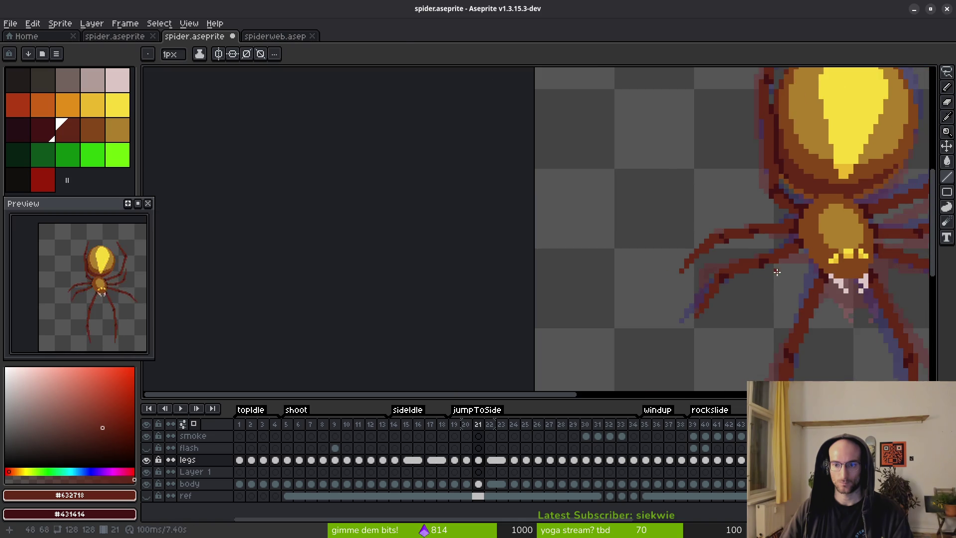
scroll(699, 246, up, 3)
right_click(671, 230)
right_click(670, 245)
right_click(687, 246)
click(687, 230)
click(702, 247)
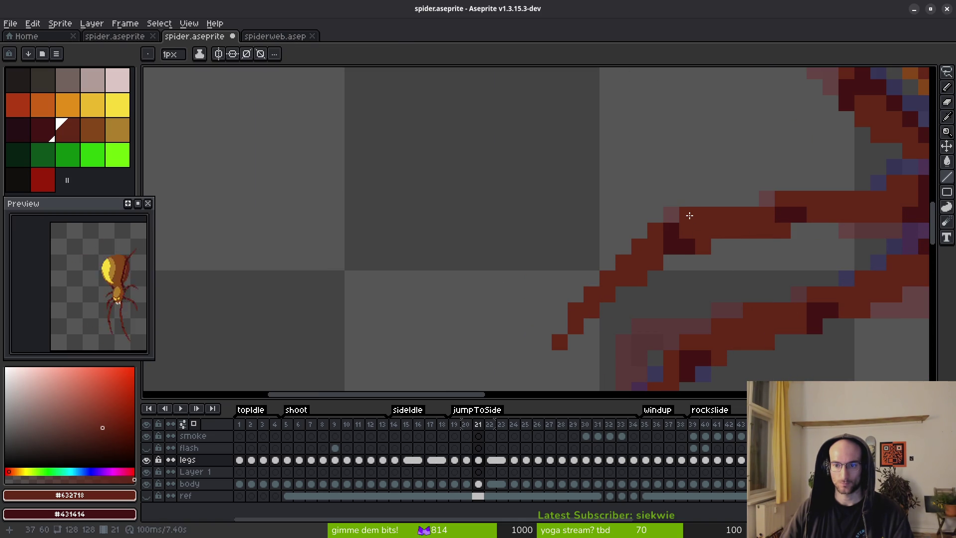
key(b)
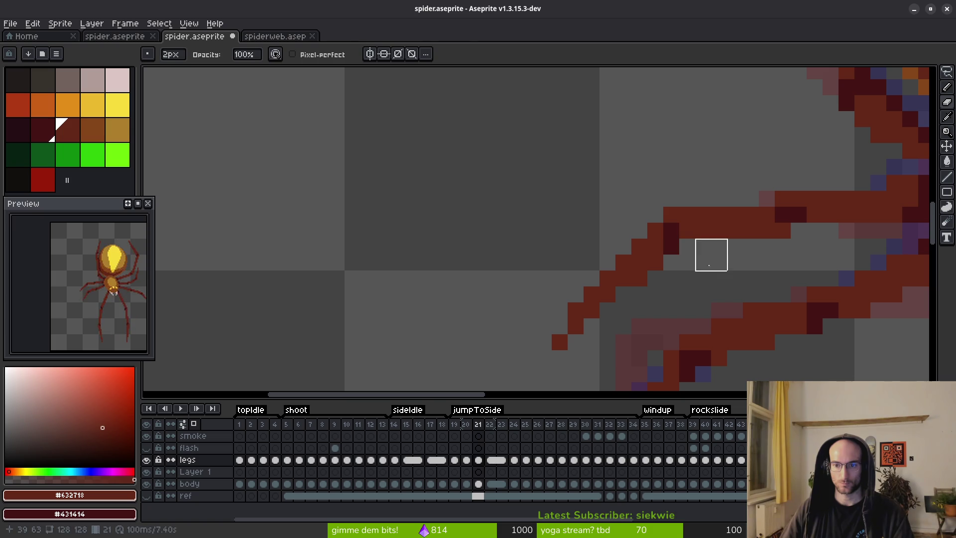
key(b)
scroll(763, 296, down, 4)
scroll(763, 295, down, 2)
Compare with frame 20, add a dark leg pixel, and erase part of the stroke
key(Left)
key(Right)
key(Left)
key(Right)
key(Left)
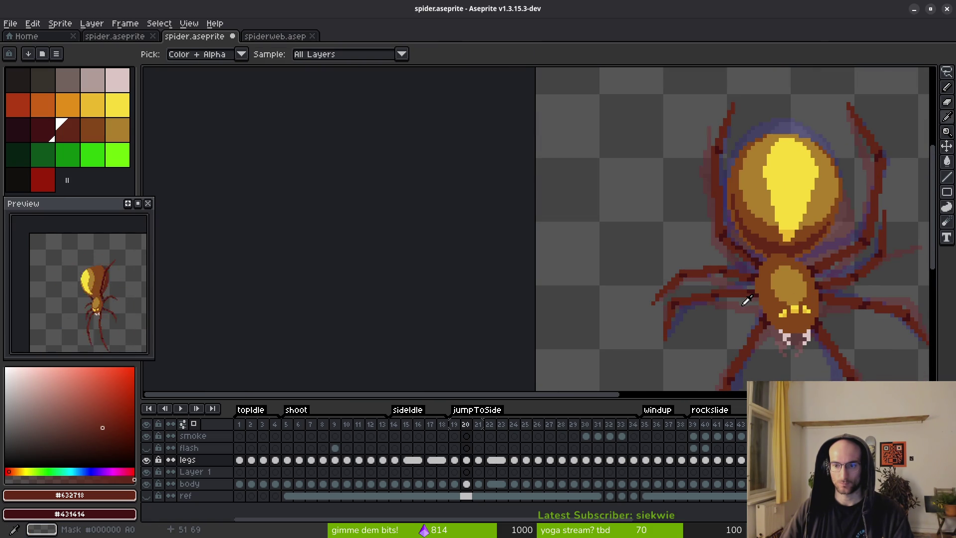
key(Right)
scroll(714, 272, up, 3)
click(669, 249)
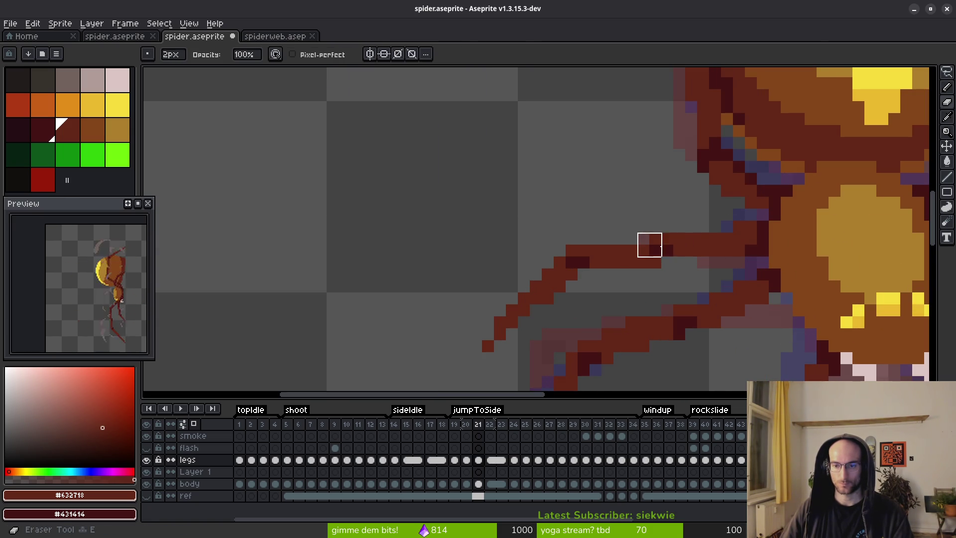
key(Left)
key(Right)
mouse_move(667, 250)
mouse_down()
mouse_move(648, 256)
mouse_move(695, 246)
mouse_move(683, 256)
mouse_up()
Draw a straight dark line along the leg and erase a stray dark pixel
key(b)
click(608, 239)
shift+click(657, 226)
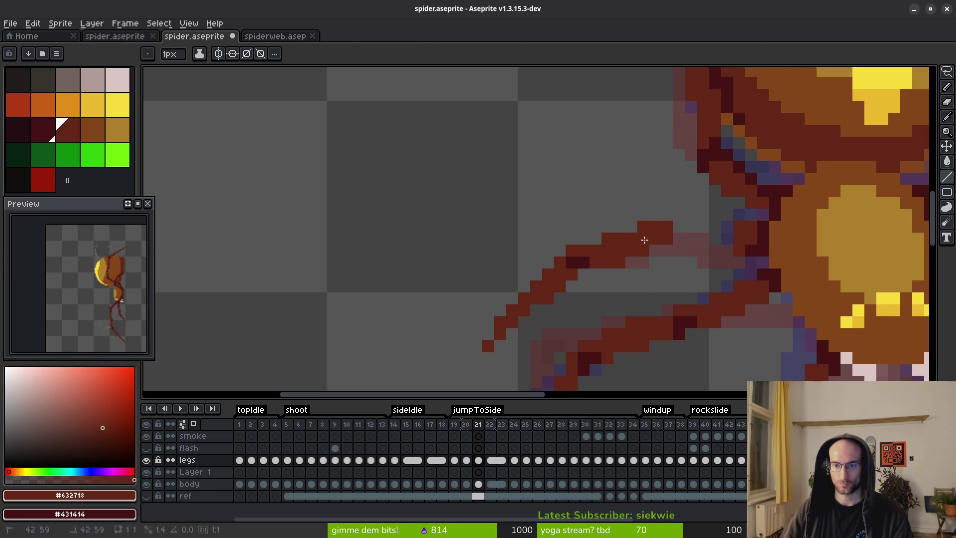
key(e)
click(625, 269)
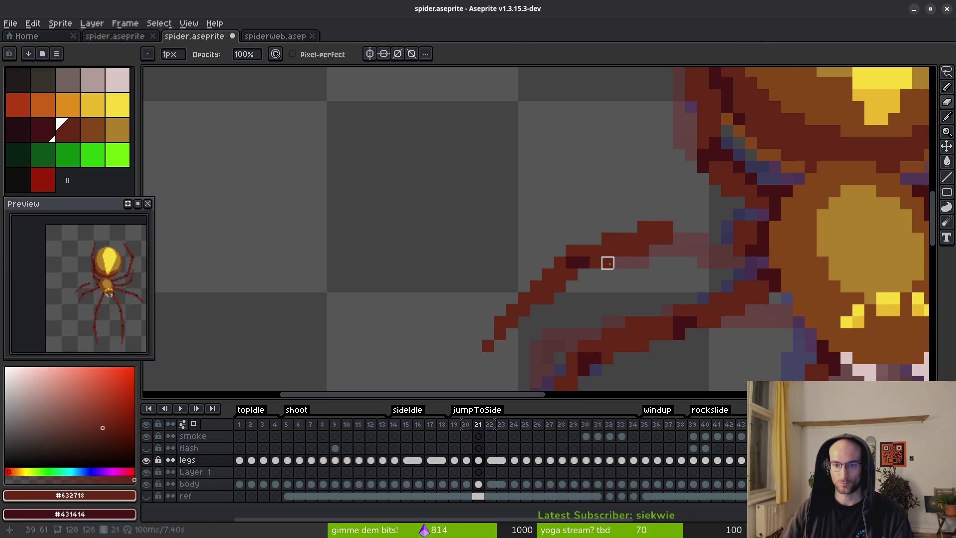
Extend the leg with a straight red segment and darken one leg pixel to maroon
key(b)
click(688, 217)
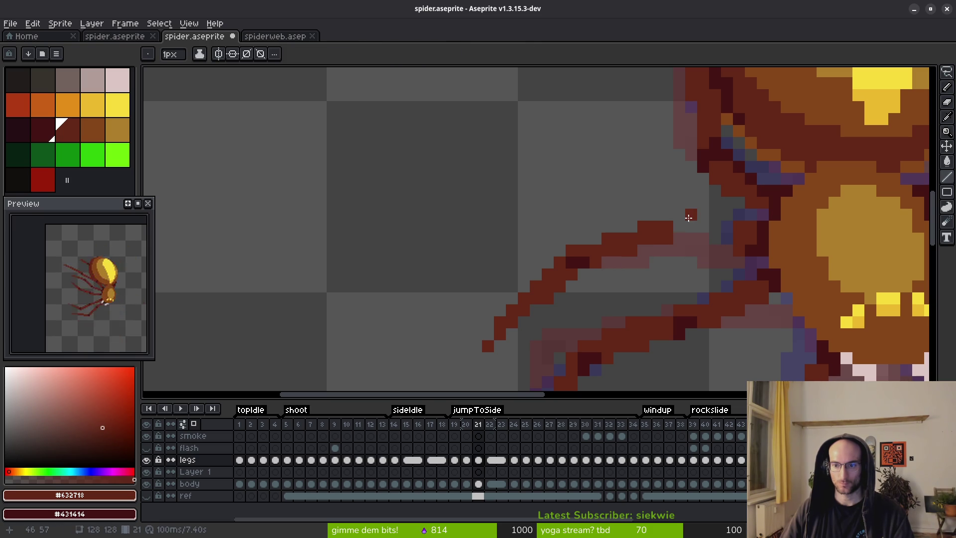
shift+click(730, 236)
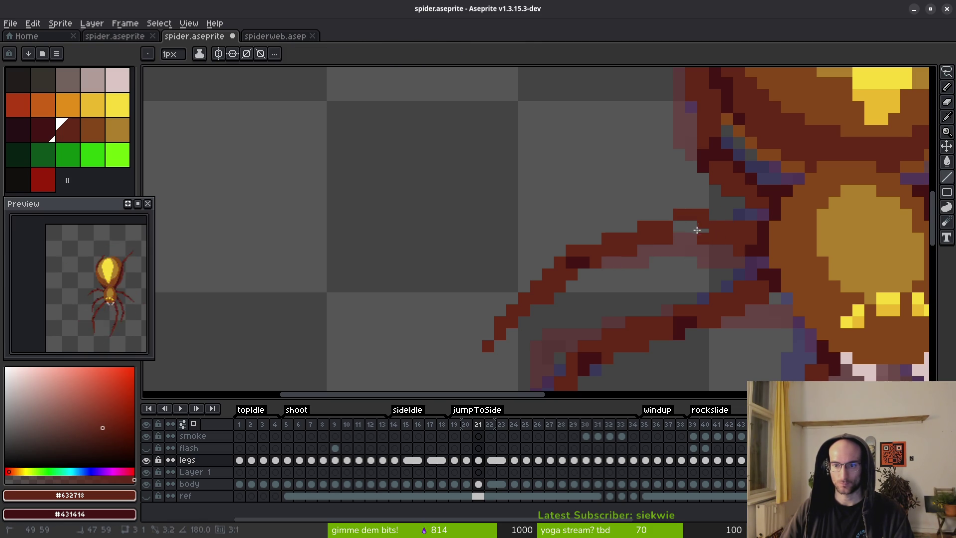
right_click(674, 228)
click(665, 218)
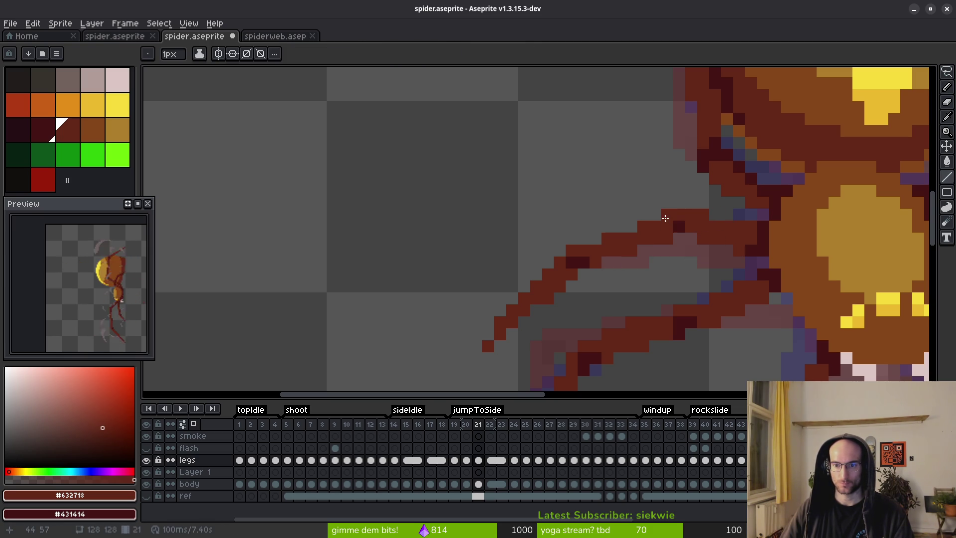
scroll(685, 264, down, 5)
key(alt)
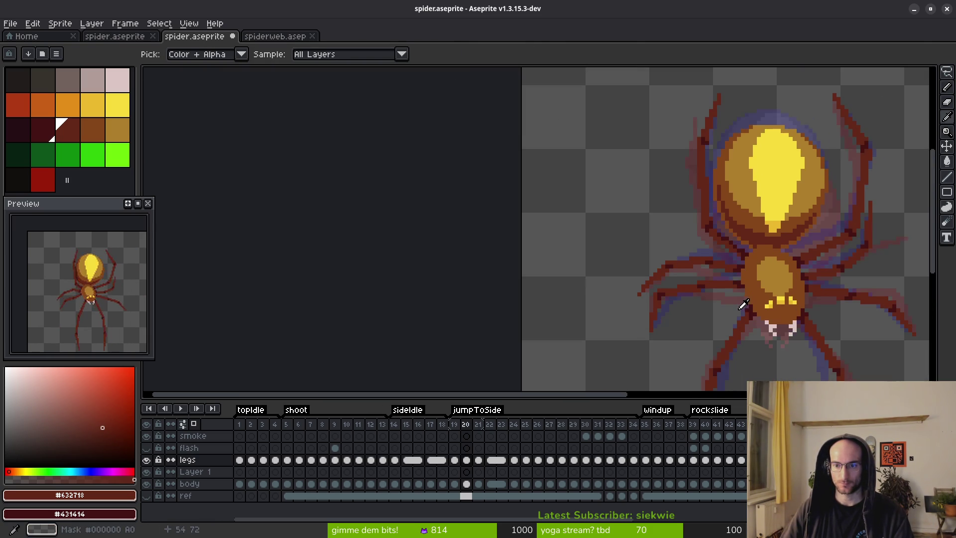
key(Right)
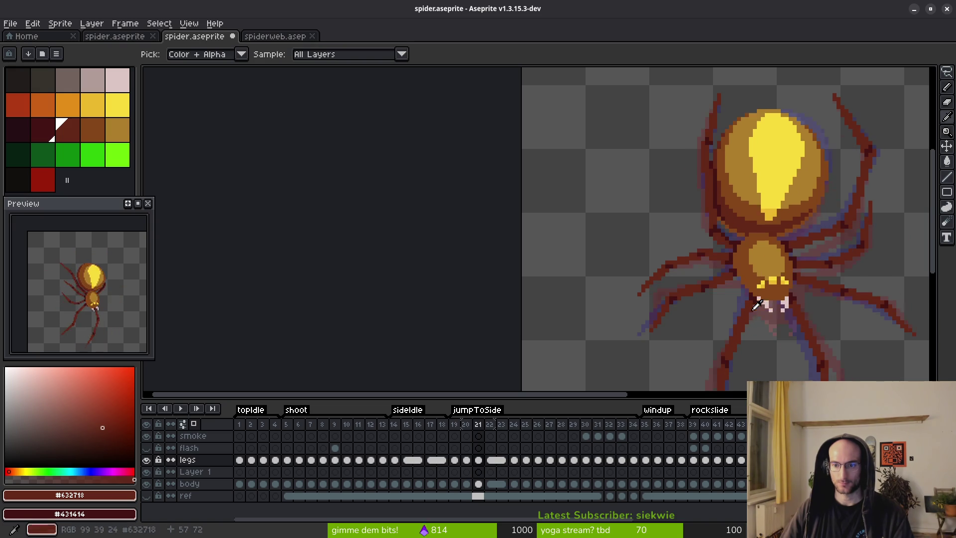
scroll(730, 286, up, 2)
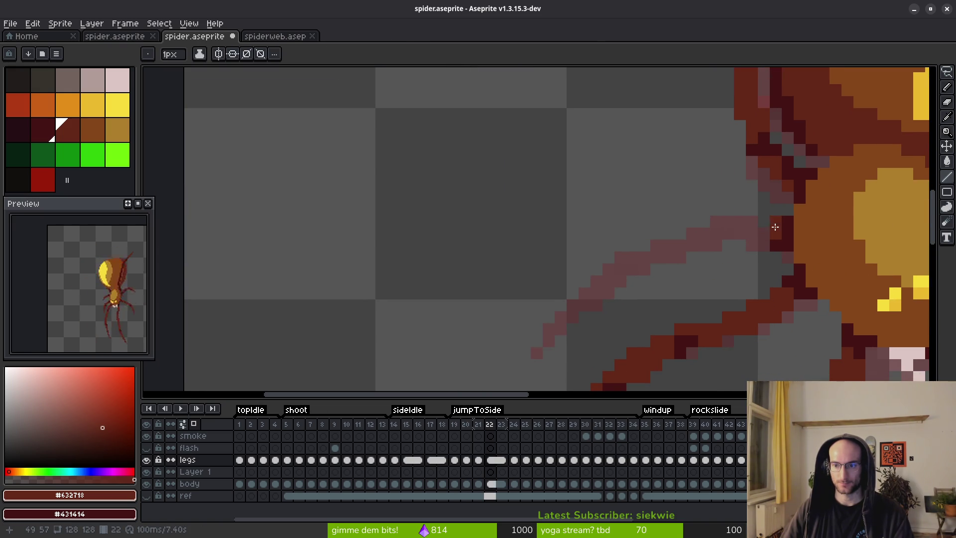
Compare leg poses across frames 20-21, then draw a dark-red line up the leg on frame 22
key(Left)
key(Right)
key(alt)
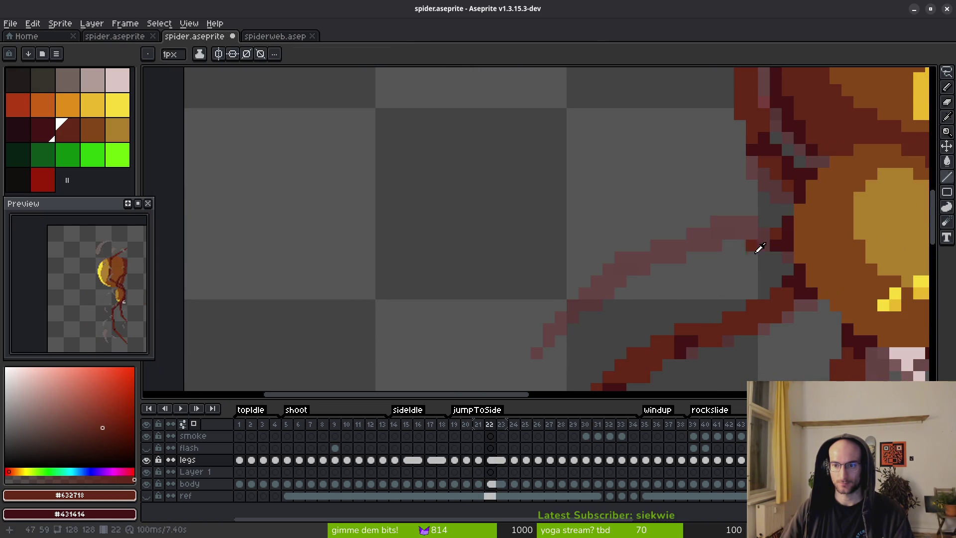
key(Left)
key(Left)
key(Right)
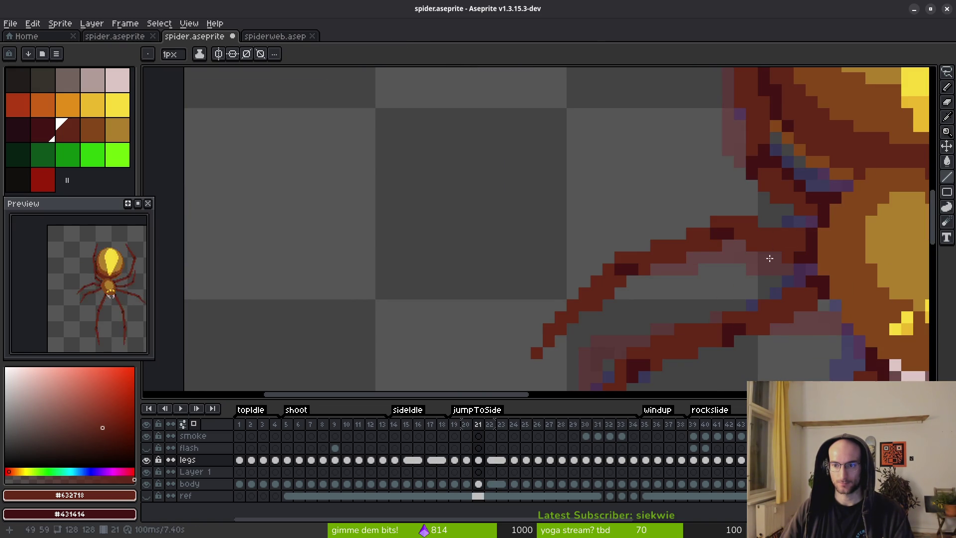
key(Right)
mouse_move(543, 352)
mouse_down()
mouse_move(596, 261)
mouse_move(577, 275)
mouse_move(580, 260)
mouse_move(537, 337)
mouse_move(604, 263)
mouse_move(603, 249)
mouse_move(660, 218)
mouse_move(777, 232)
mouse_move(762, 245)
mouse_move(668, 216)
mouse_move(740, 249)
mouse_up()
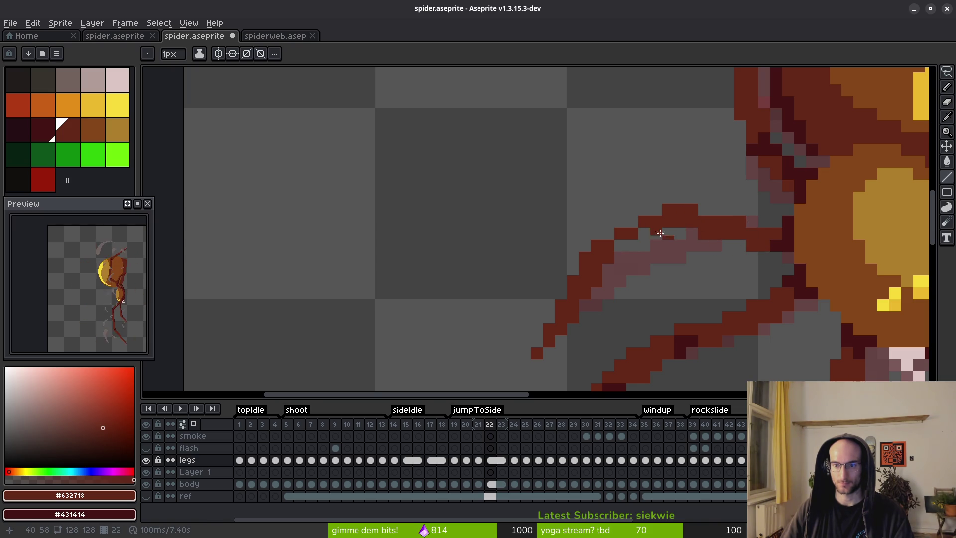
Add a new dark-red leg line and repaint the leg's pixels dark red
mouse_move(606, 254)
mouse_down()
mouse_move(669, 227)
mouse_move(623, 257)
mouse_up()
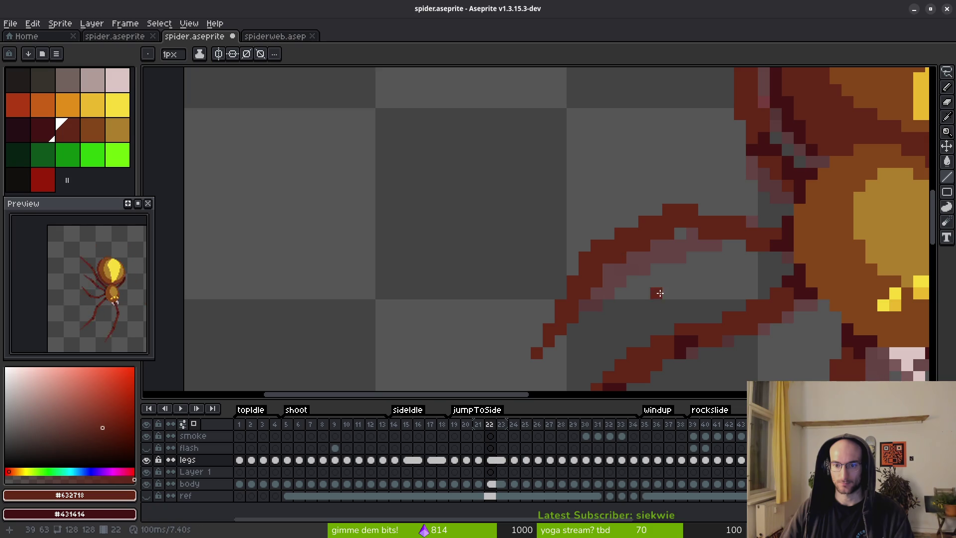
scroll(658, 290, down, 3)
scroll(661, 274, up, 3)
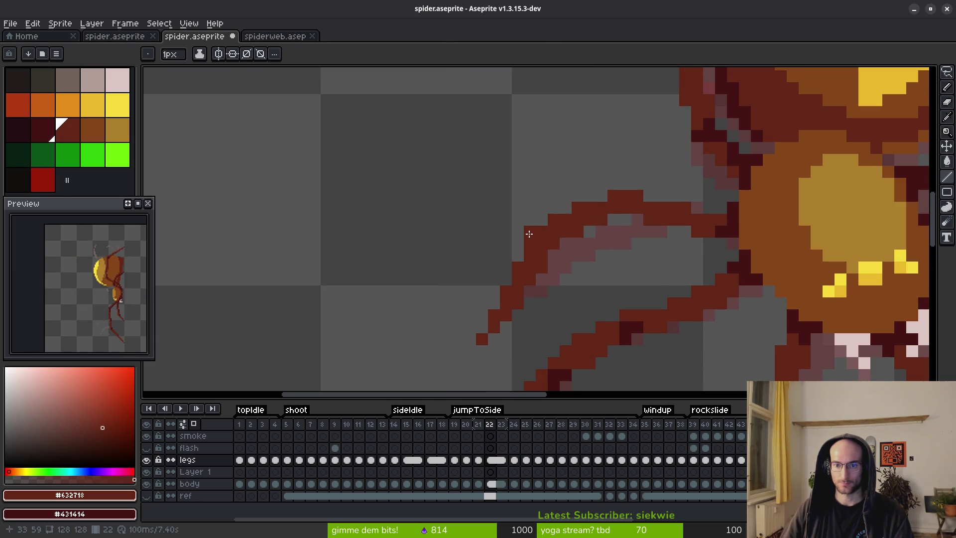
mouse_move(600, 247)
mouse_down()
mouse_move(619, 230)
mouse_move(614, 219)
mouse_move(553, 255)
mouse_up()
scroll(565, 255, down, 3)
scroll(618, 262, up, 3)
click(626, 258)
Zoom around the leg and sample colours from the canvas
scroll(687, 256, down, 3)
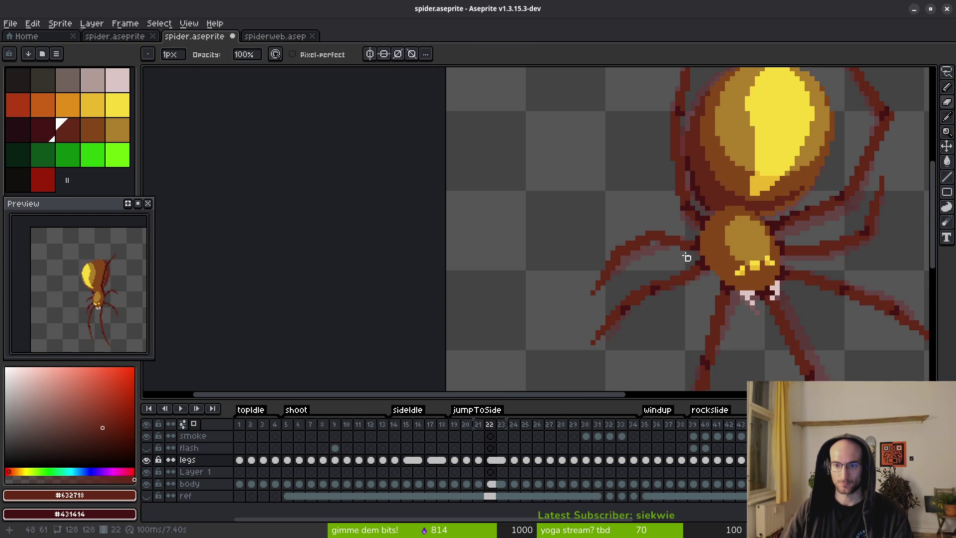
scroll(653, 233, up, 2)
scroll(588, 259, up, 3)
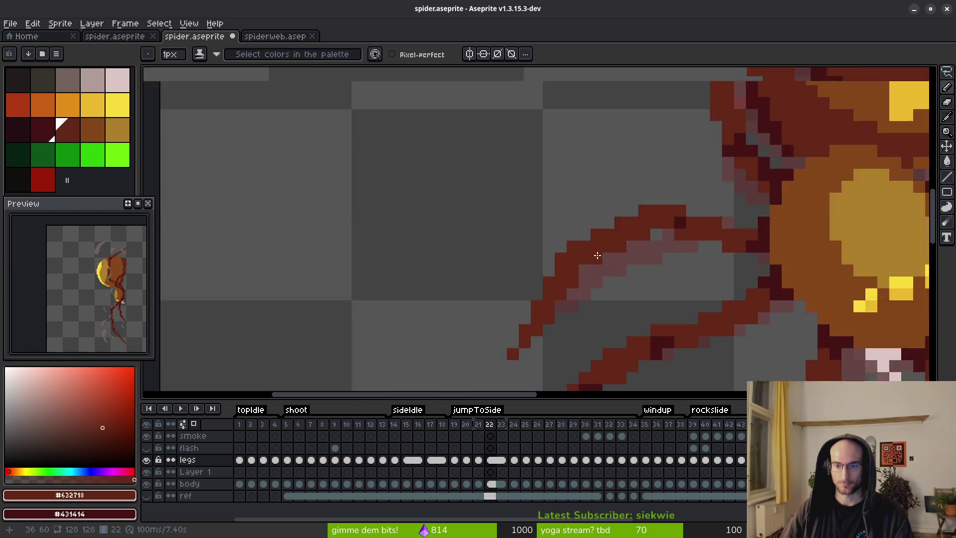
scroll(648, 289, down, 4)
key(alt)
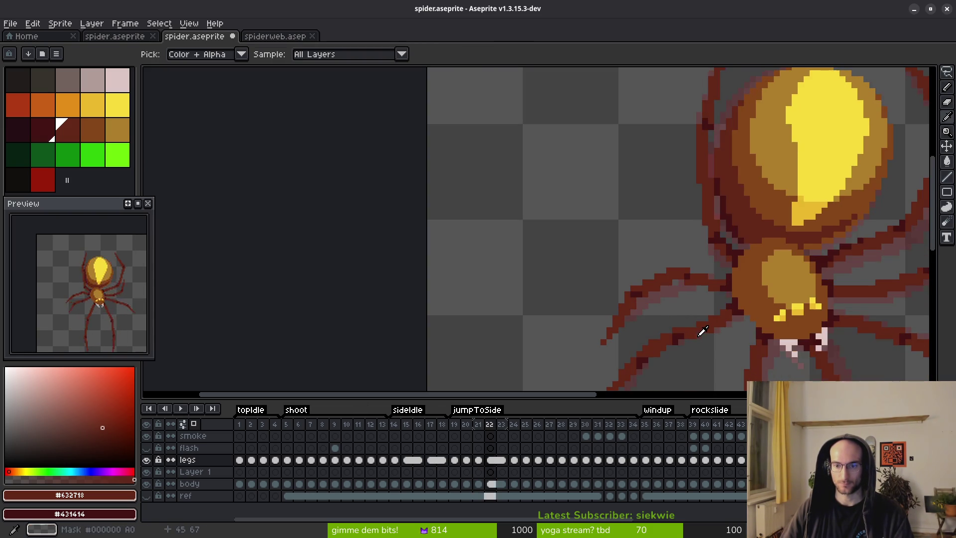
scroll(698, 282, up, 2)
scroll(652, 255, down, 3)
key(alt)
scroll(678, 269, down, 1)
key(alt)
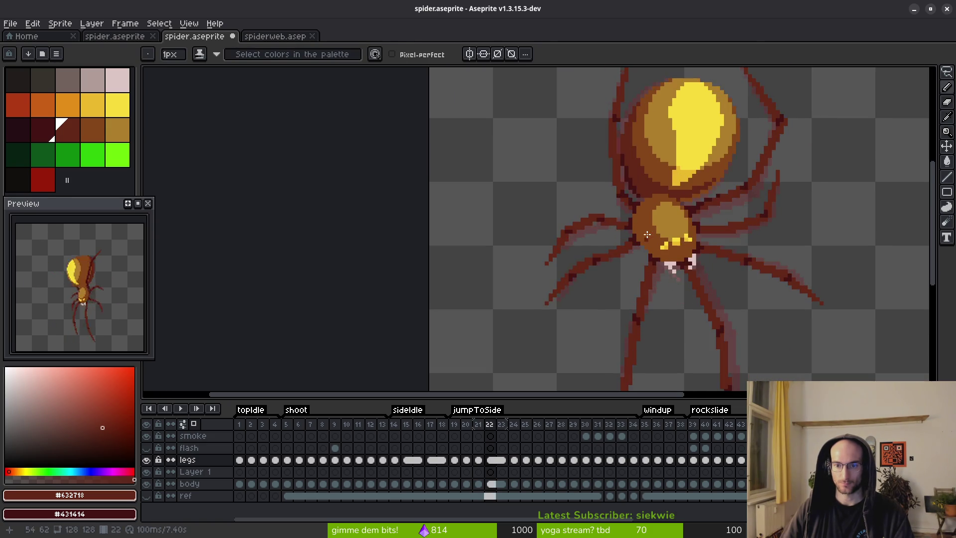
scroll(647, 224, up, 2)
Paint a darker outline pixel on the leg with right-click shading, then move to frame 23
key(e)
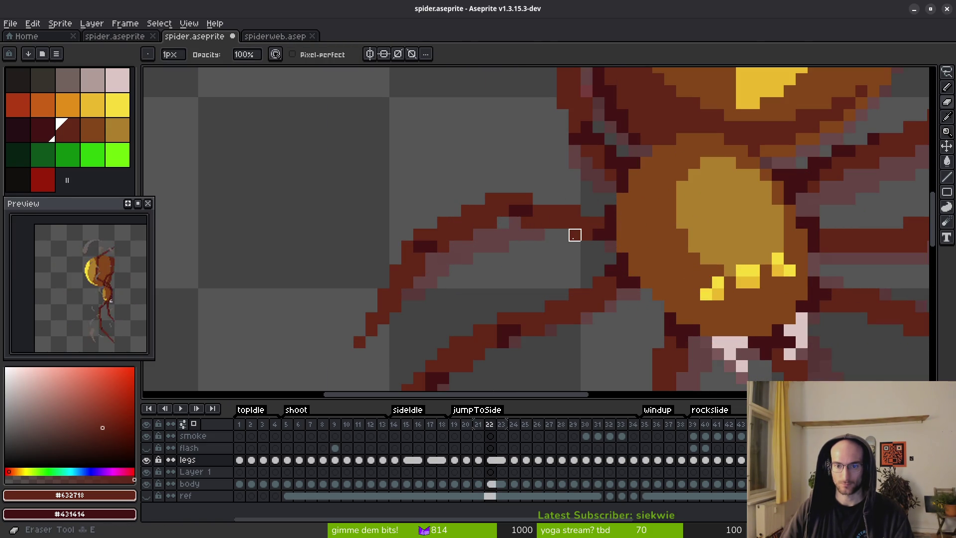
key(alt)
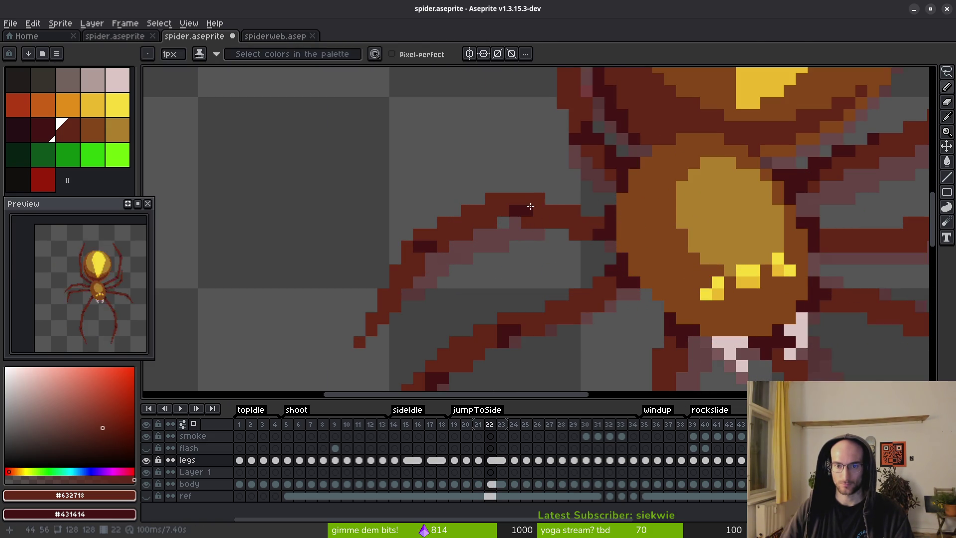
right_click(539, 210)
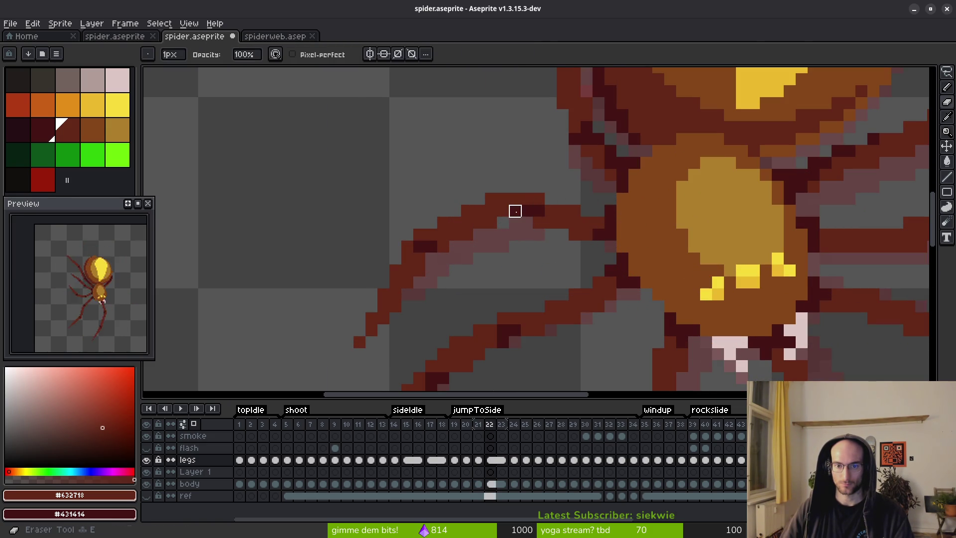
key(alt)
scroll(632, 297, down, 3)
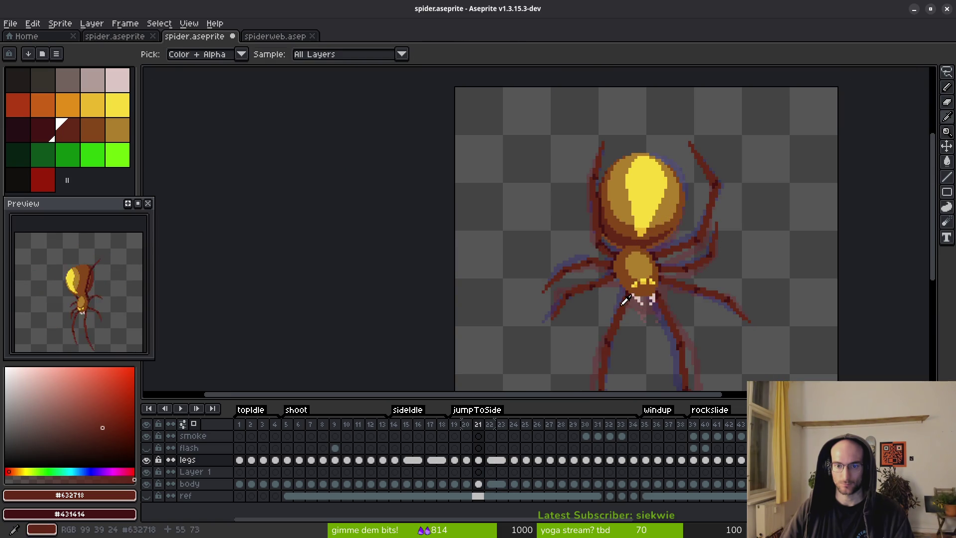
scroll(622, 299, up, 4)
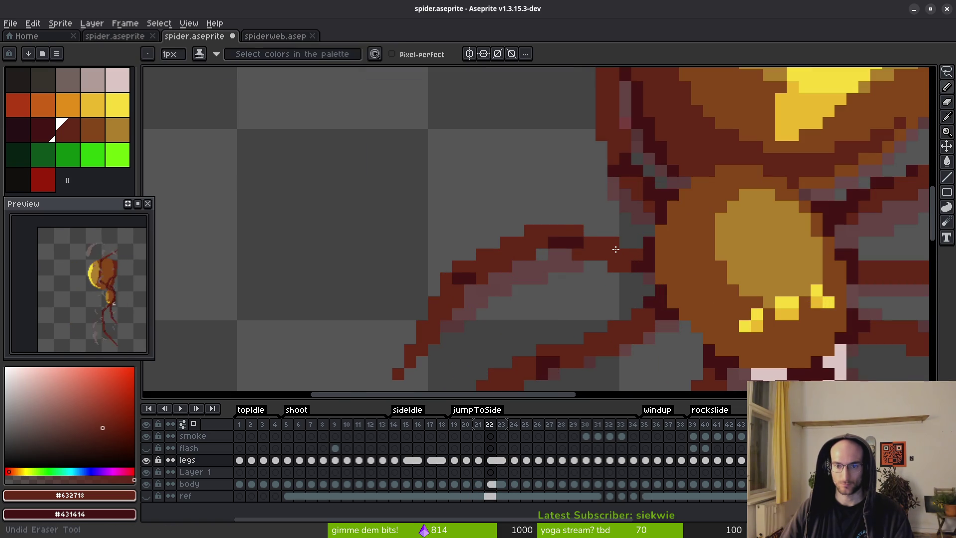
scroll(619, 252, down, 2)
scroll(616, 234, up, 3)
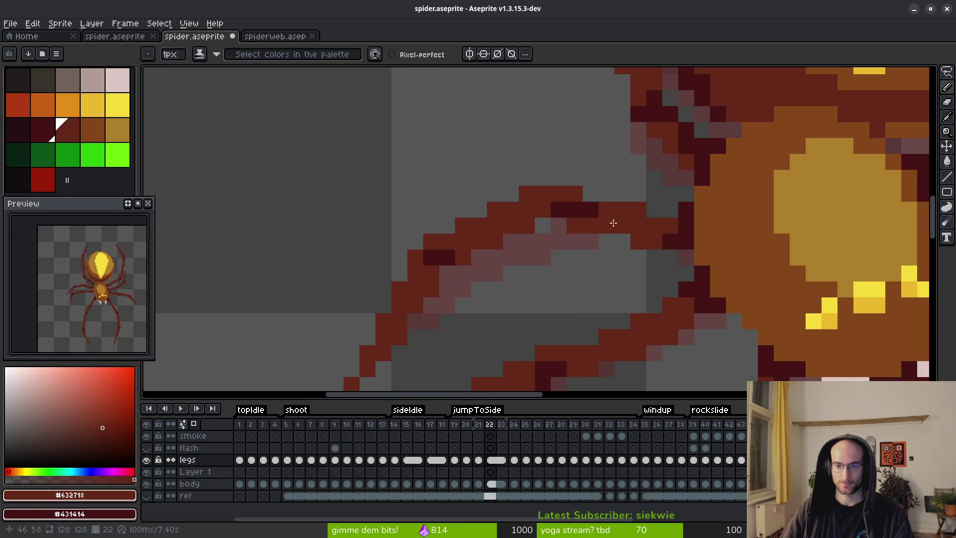
scroll(620, 227, down, 3)
key(alt)
key(Right)
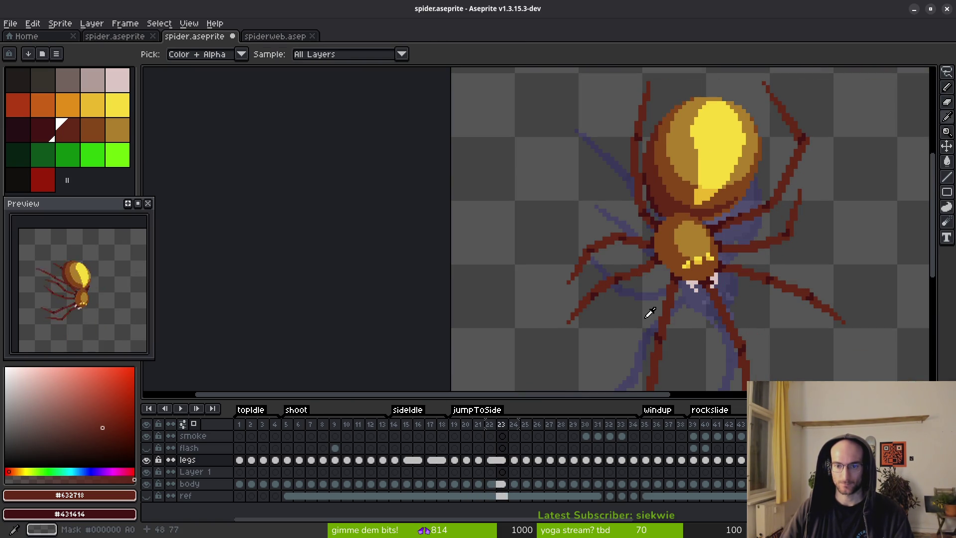
Step back through frames 18 and 19 to compare the side-view leg poses
key(Left)
key(Left)
key(Left)
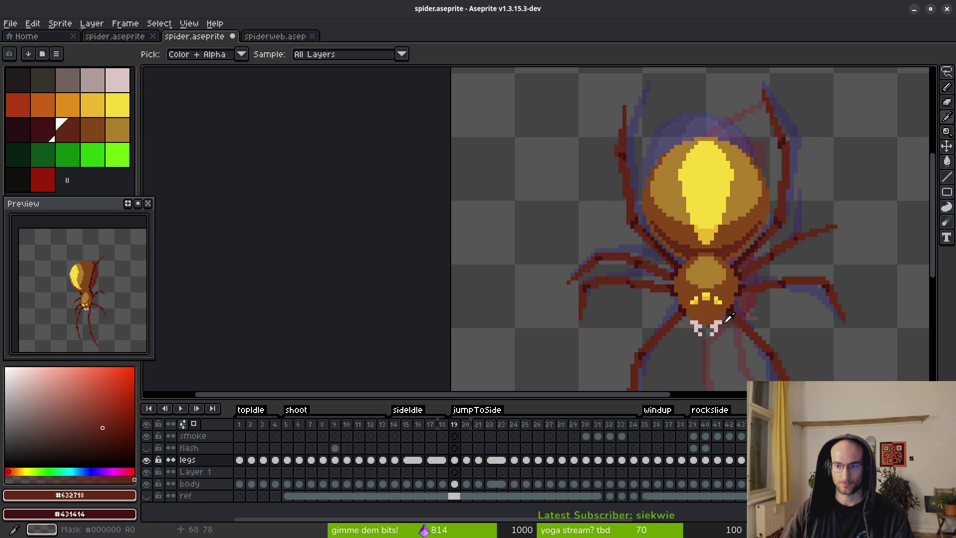
key(Left)
key(Left)
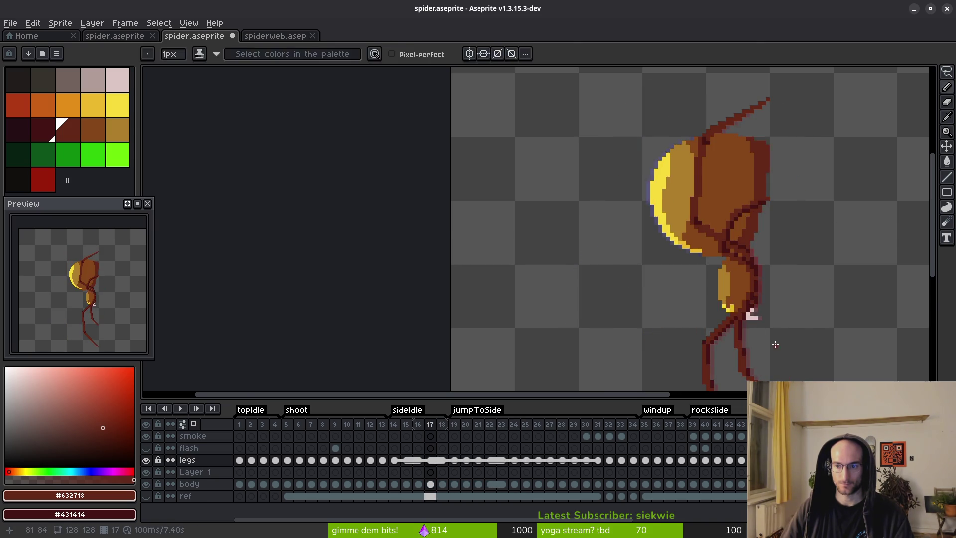
drag(747, 315, 719, 303)
key(Right)
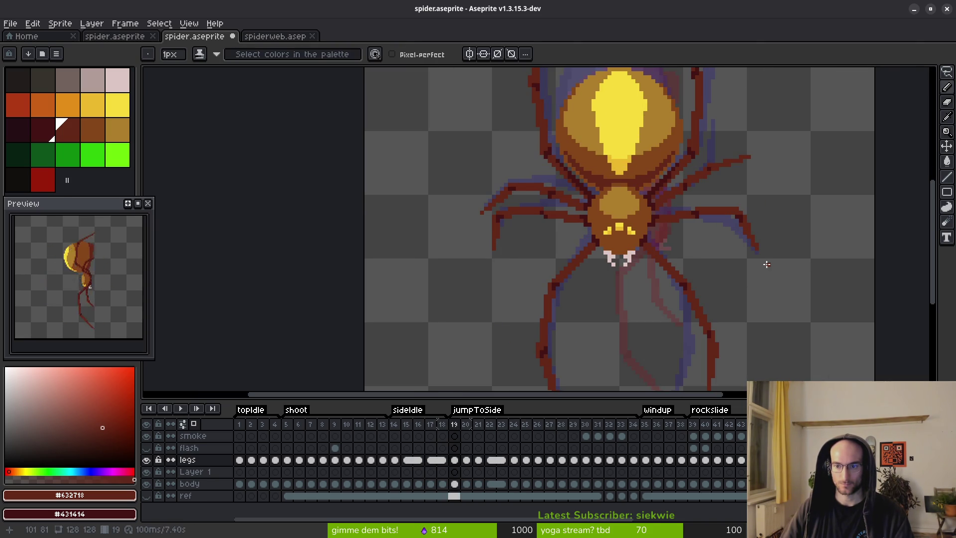
scroll(770, 262, up, 3)
scroll(771, 262, down, 3)
Return to frame 20 and zoom in on the right front leg's curved tip
key(Right)
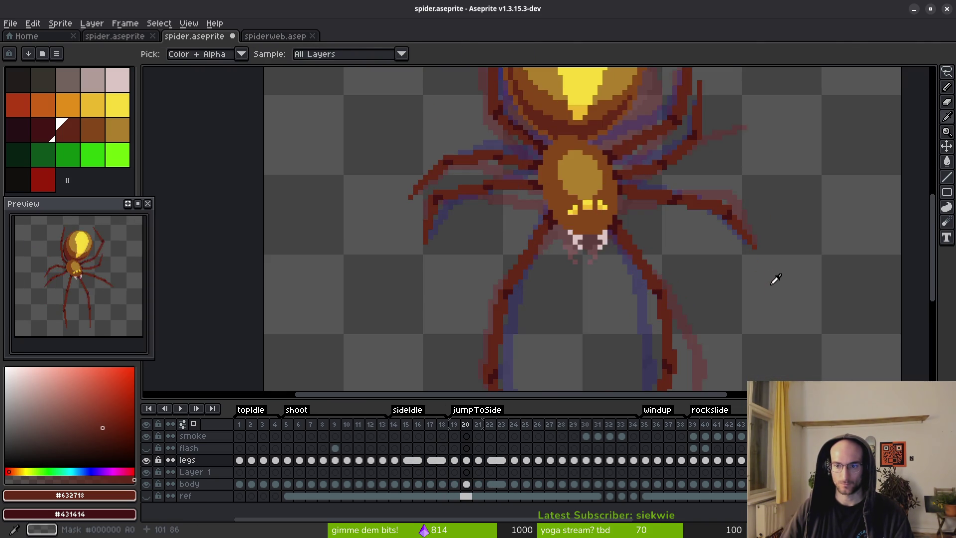
scroll(761, 250, up, 3)
key(Left)
key(Right)
scroll(753, 254, up, 3)
scroll(756, 237, down, 3)
scroll(757, 237, up, 3)
scroll(729, 259, down, 3)
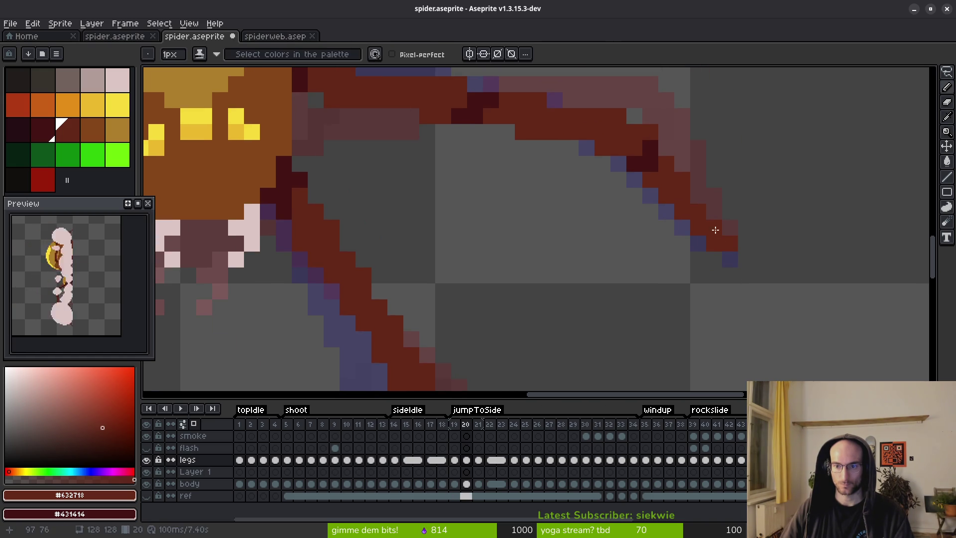
Erase a few stray pixels from the curved leg tip on frame 20
key(e)
scroll(729, 292, down, 3)
scroll(715, 258, up, 3)
key(f)
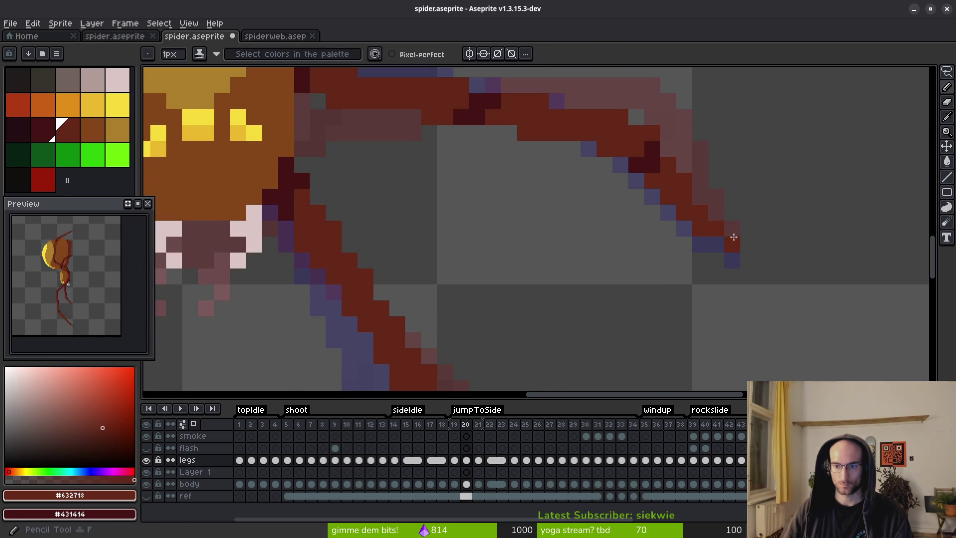
key(e)
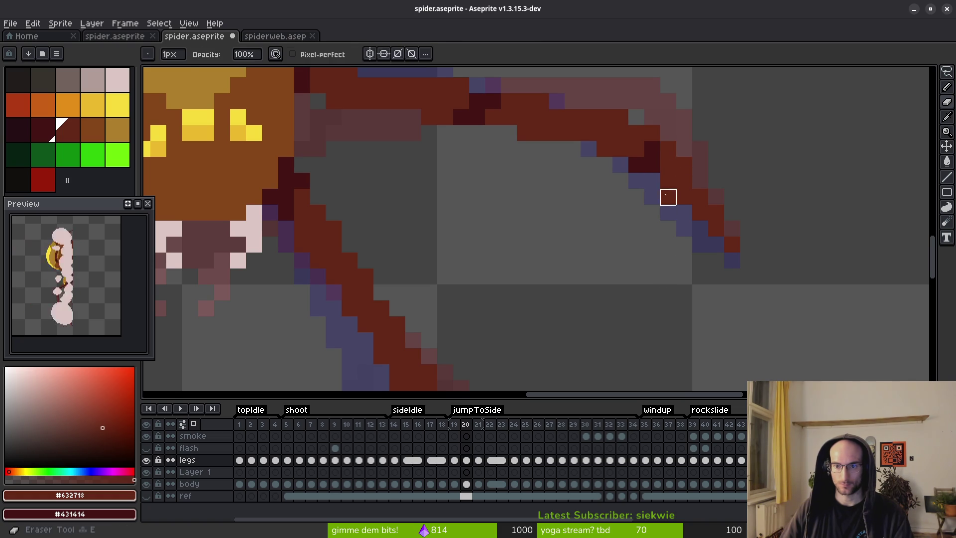
scroll(730, 277, down, 3)
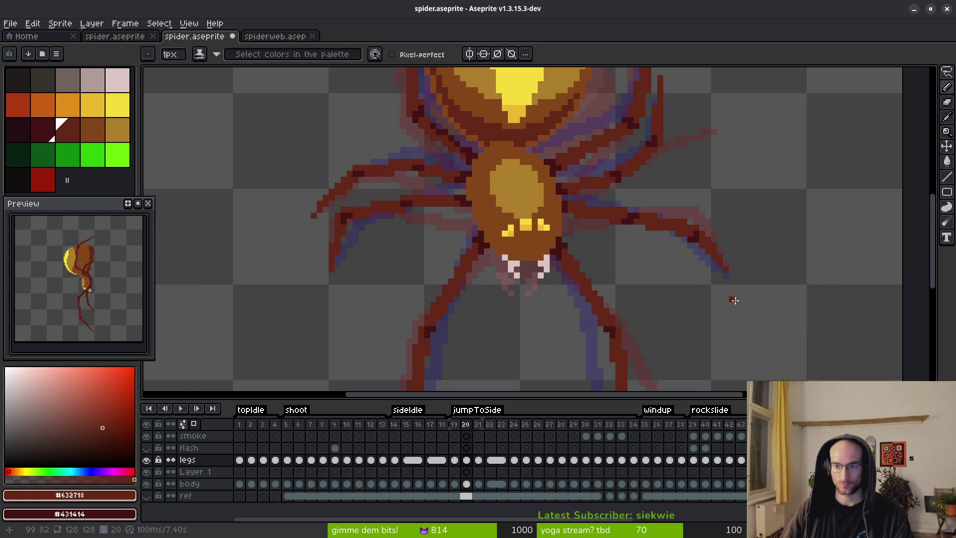
key(i)
Flip between frames 19–21 to compare poses, settling on frame 21
key(Left)
key(Right)
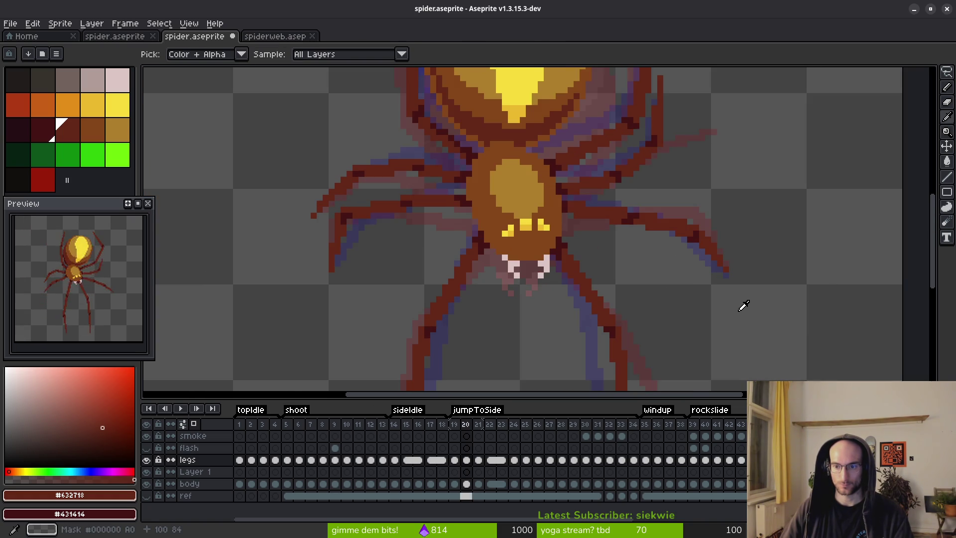
key(Right)
key(Right)
key(Left)
key(Left)
key(Right)
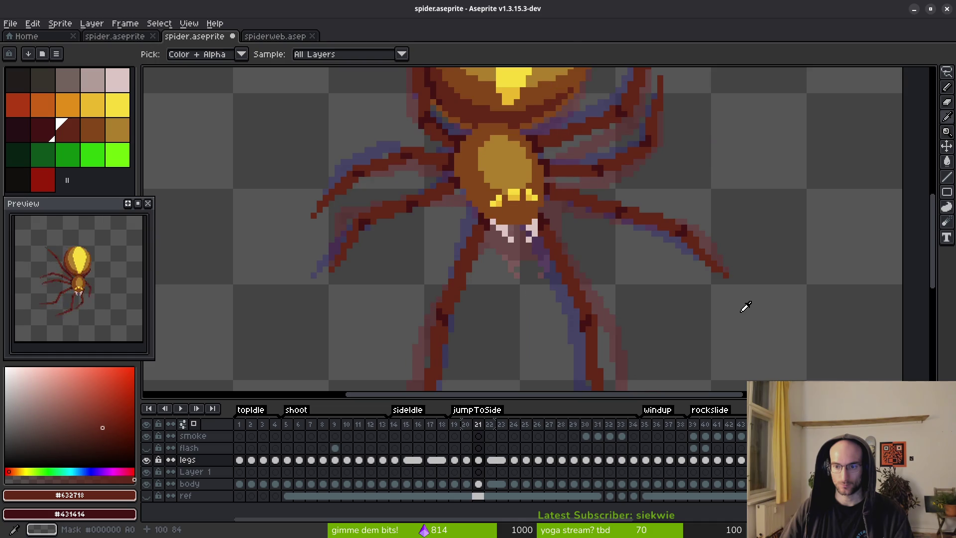
key(b)
scroll(739, 272, up, 2)
key(e)
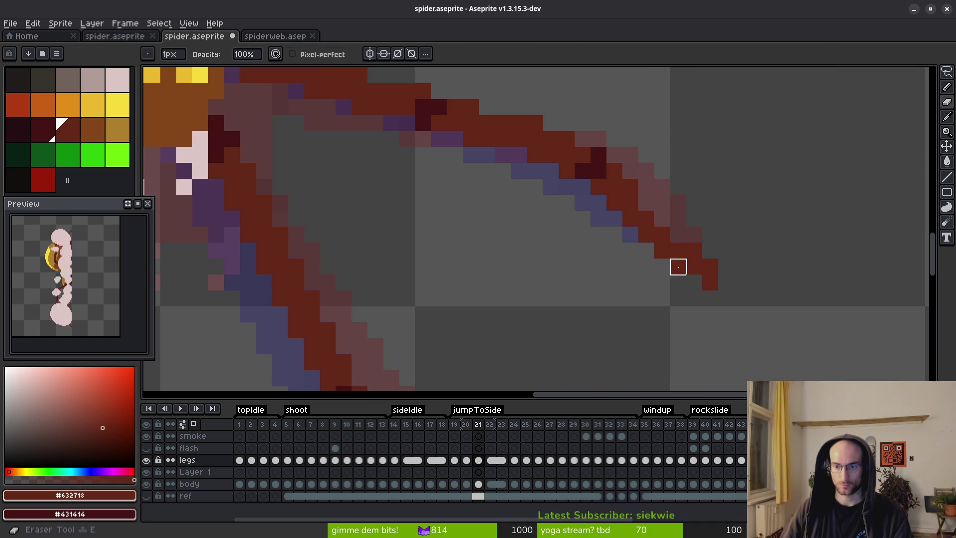
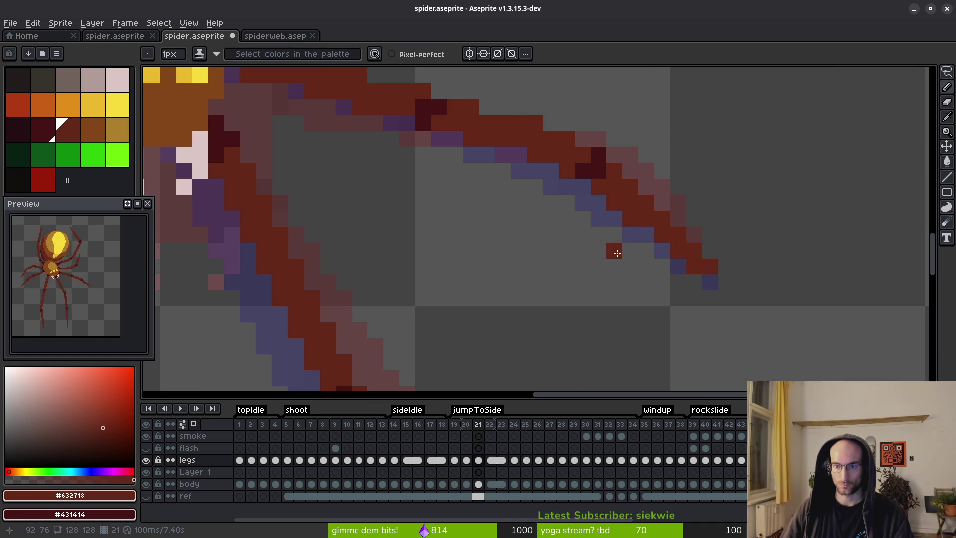
Paint a couple of dark-red pixels onto the spider's leg tip in frame 22
scroll(645, 270, down, 3)
key(i)
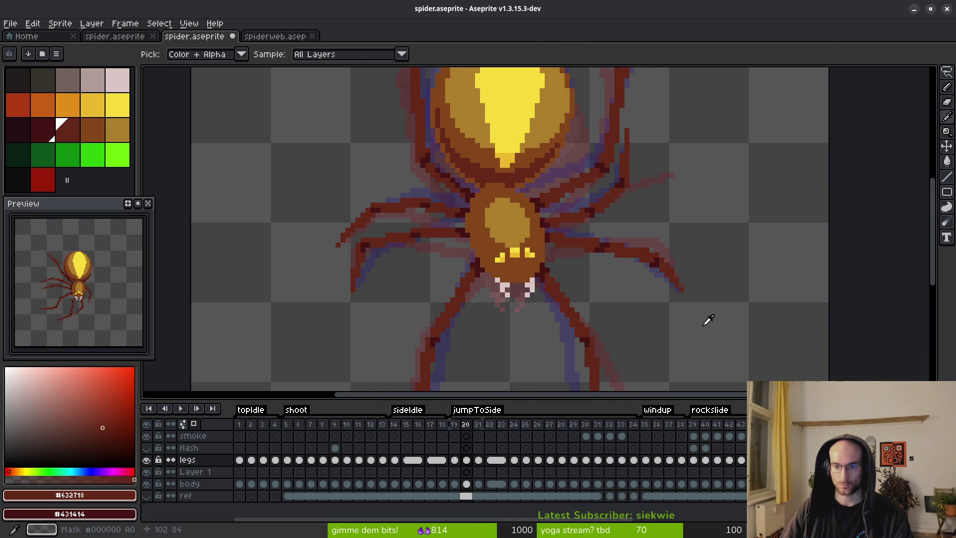
key(Right)
key(b)
scroll(688, 296, up, 3)
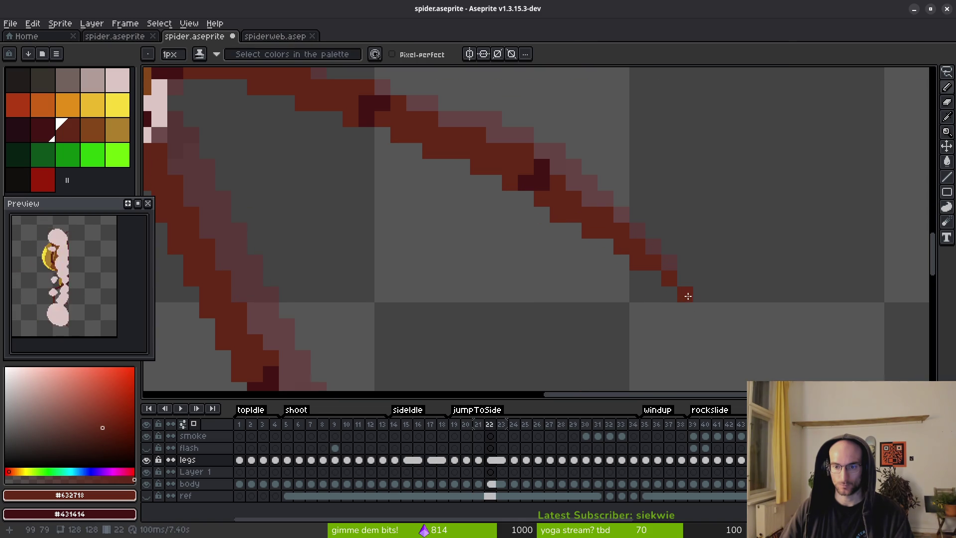
click(661, 261)
click(622, 257)
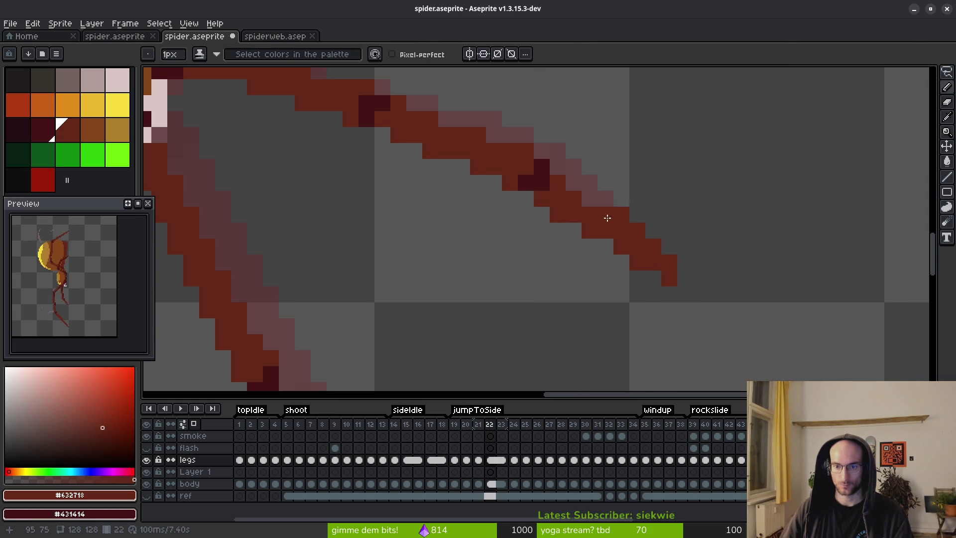
Erase stray pixels at the leg tip and along its diagonal edge
key(e)
drag(653, 262, 637, 263)
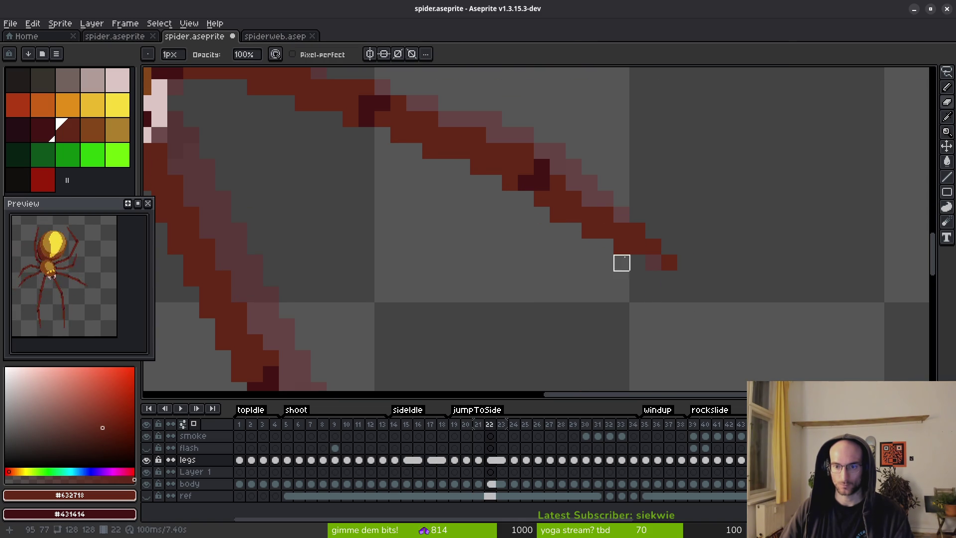
key(f)
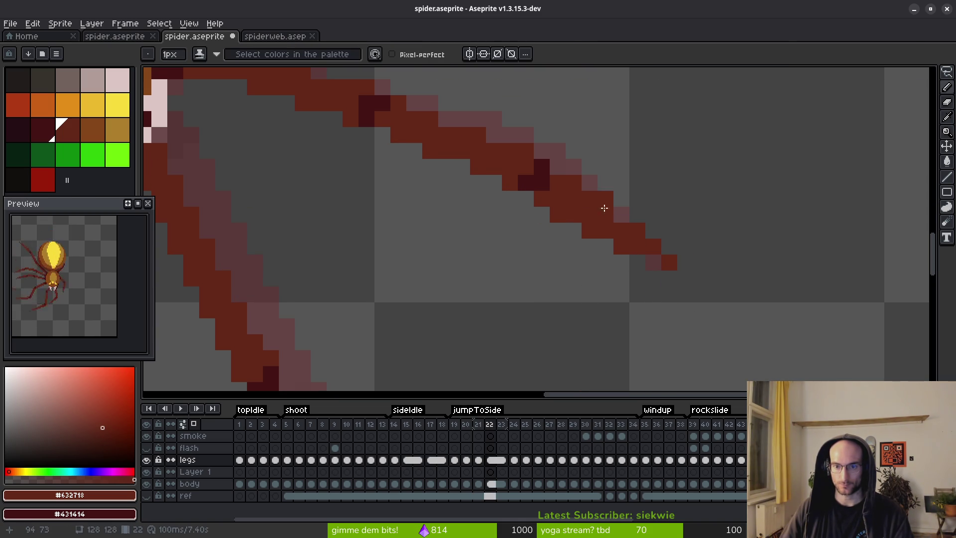
key(e)
mouse_move(558, 215)
mouse_down()
mouse_move(589, 231)
mouse_move(653, 311)
mouse_up()
scroll(638, 311, down, 3)
key(i)
key(Right)
key(Left)
key(Right)
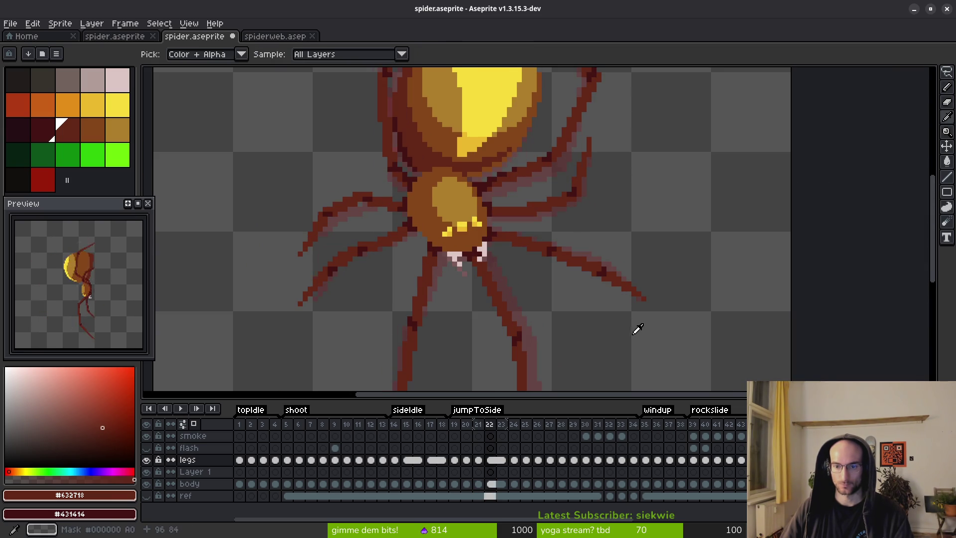
key(Left)
key(Left)
scroll(647, 299, up, 5)
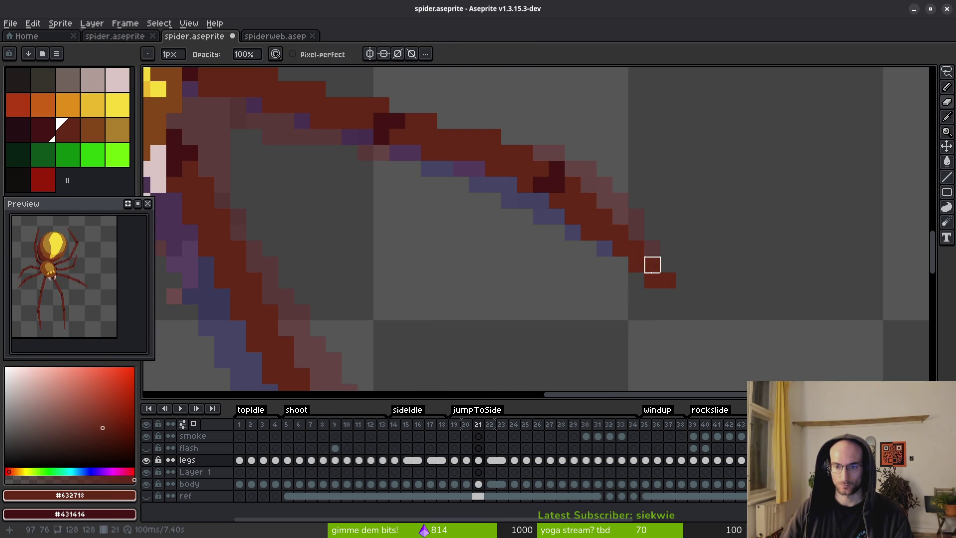
scroll(652, 281, down, 5)
key(i)
key(Right)
key(Right)
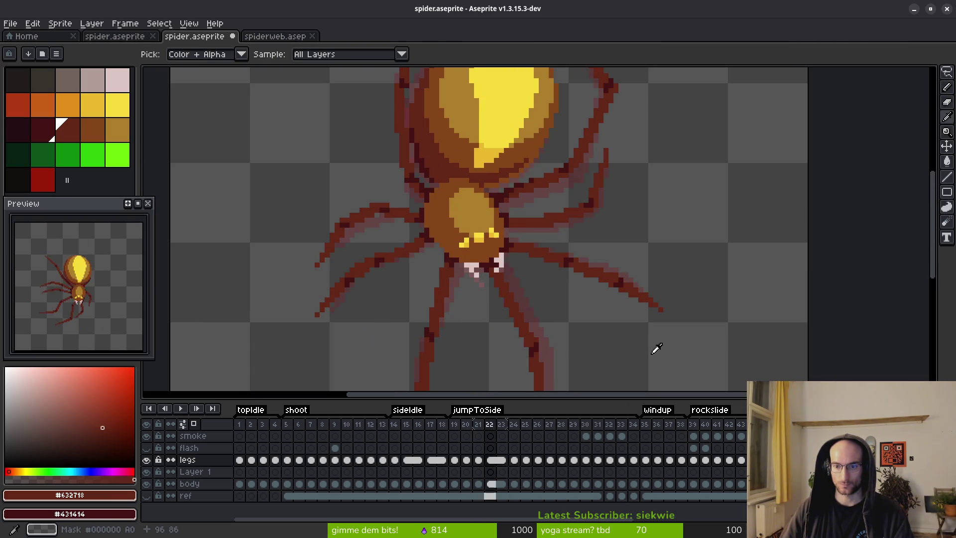
key(Left)
key(Left)
key(Left)
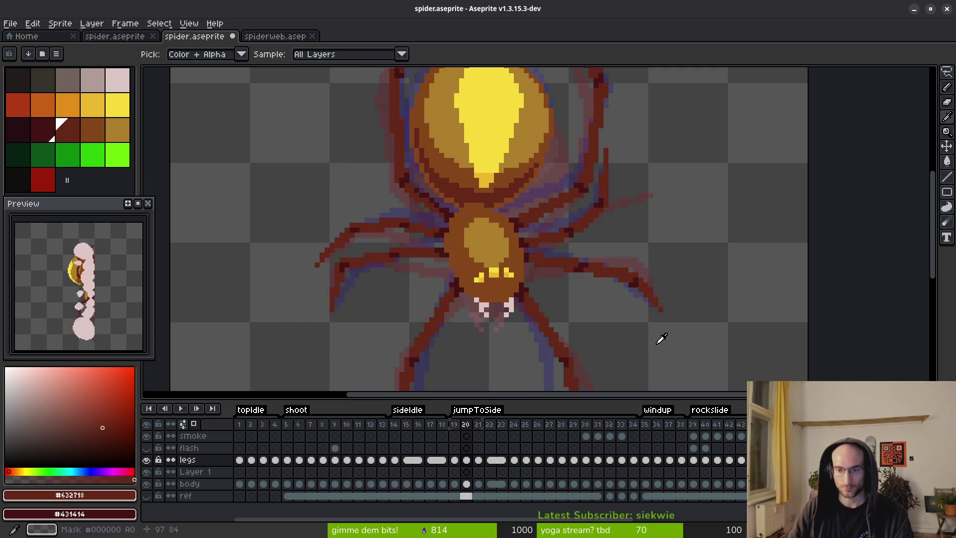
key(Right)
key(Left)
key(Left)
key(Right)
key(Right)
scroll(595, 249, up, 5)
key(b)
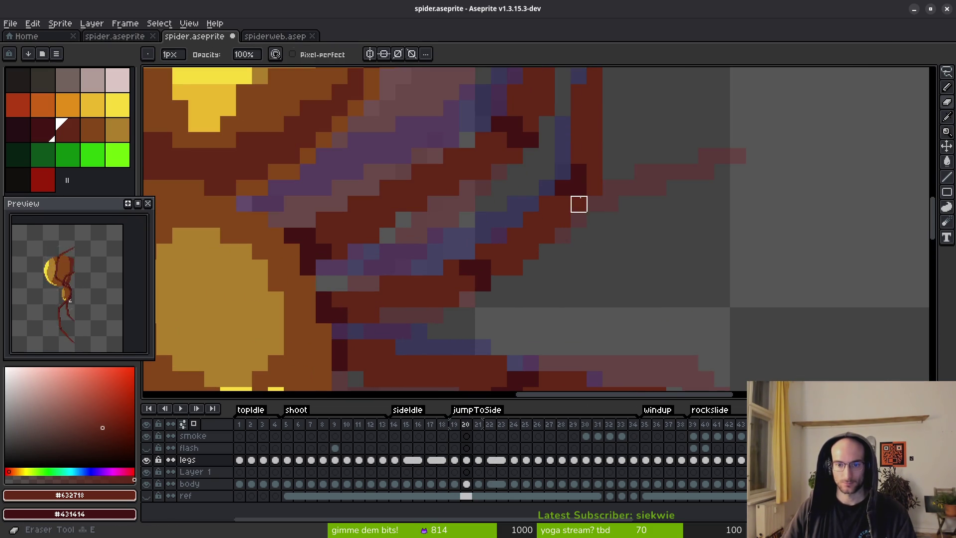
scroll(586, 292, down, 2)
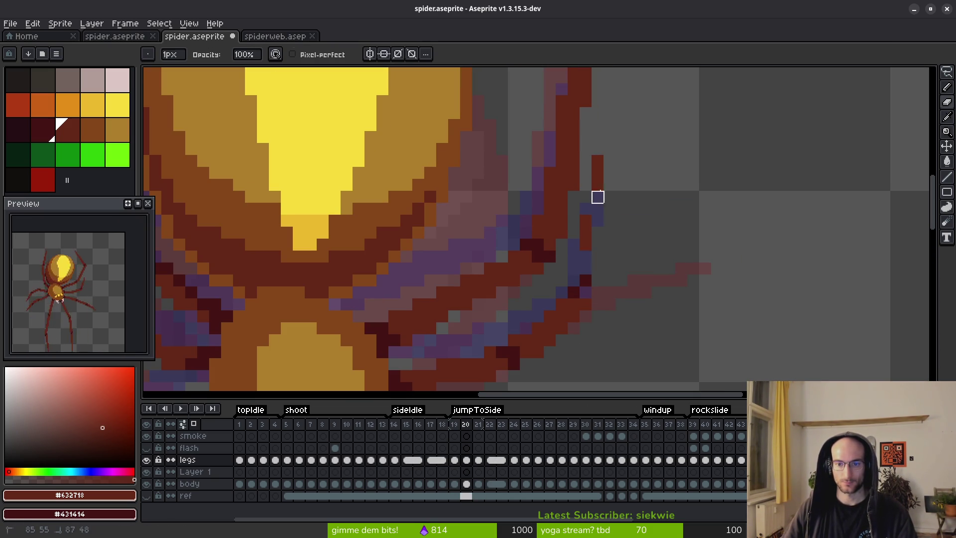
key(Right)
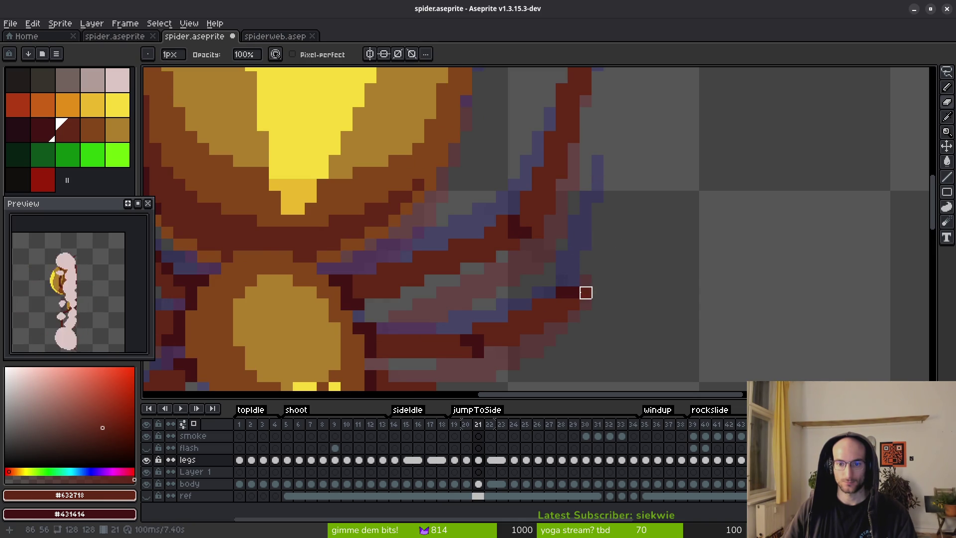
key(Left)
key(Right)
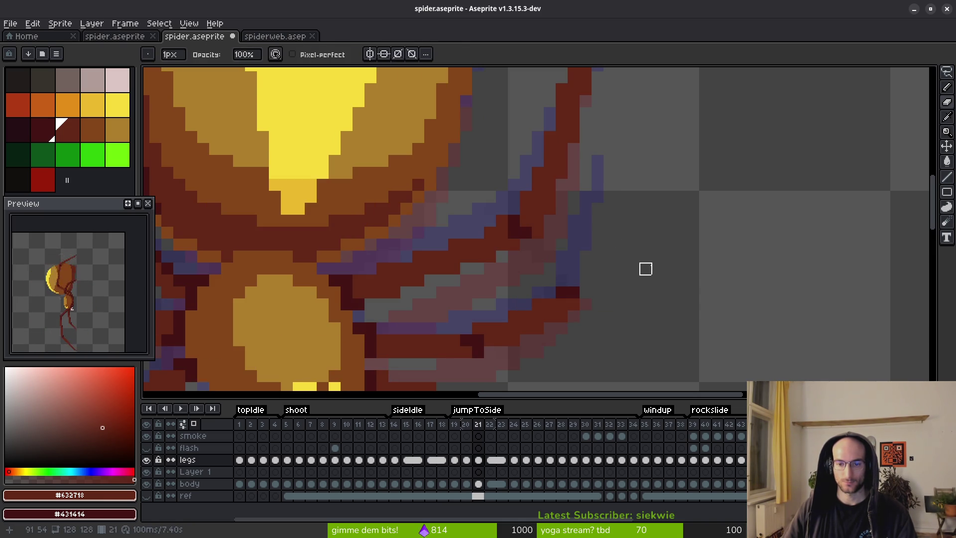
key(Left)
key(Right)
key(Right)
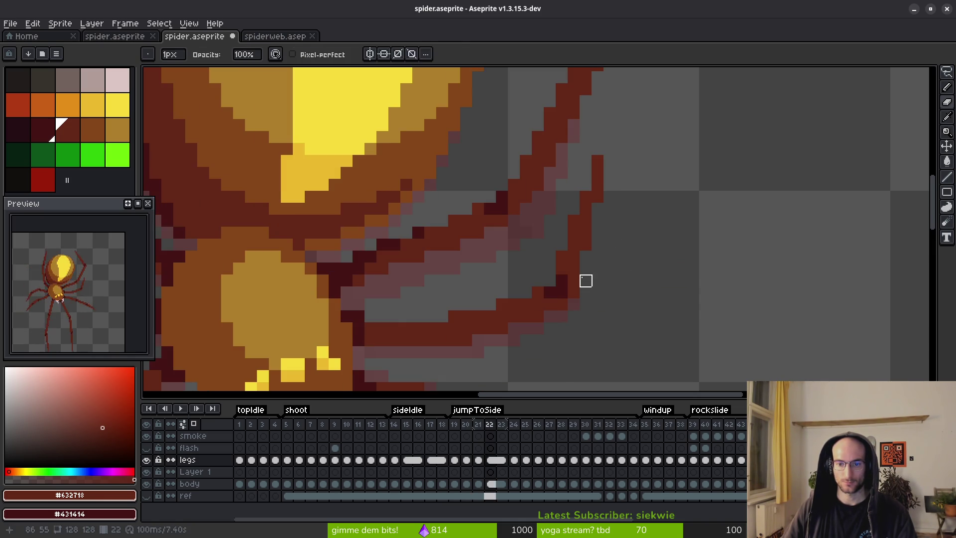
scroll(585, 274, up, 3)
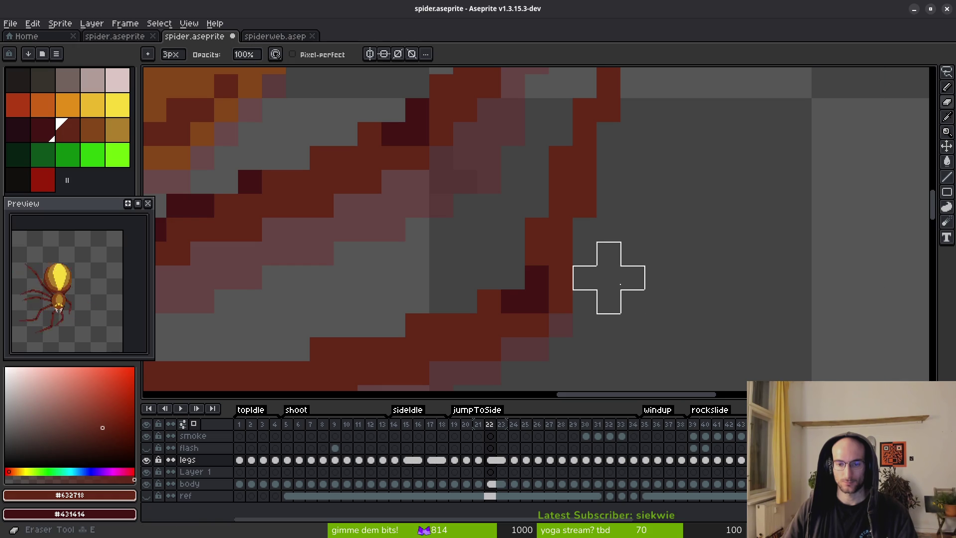
scroll(600, 294, down, 2)
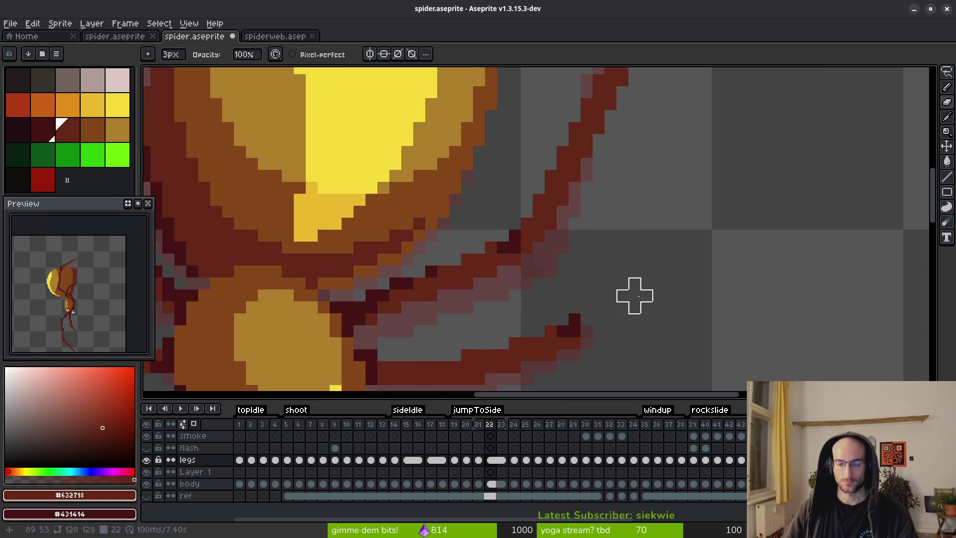
key(Right)
scroll(611, 320, down, 3)
key(Left)
key(Left)
key(Left)
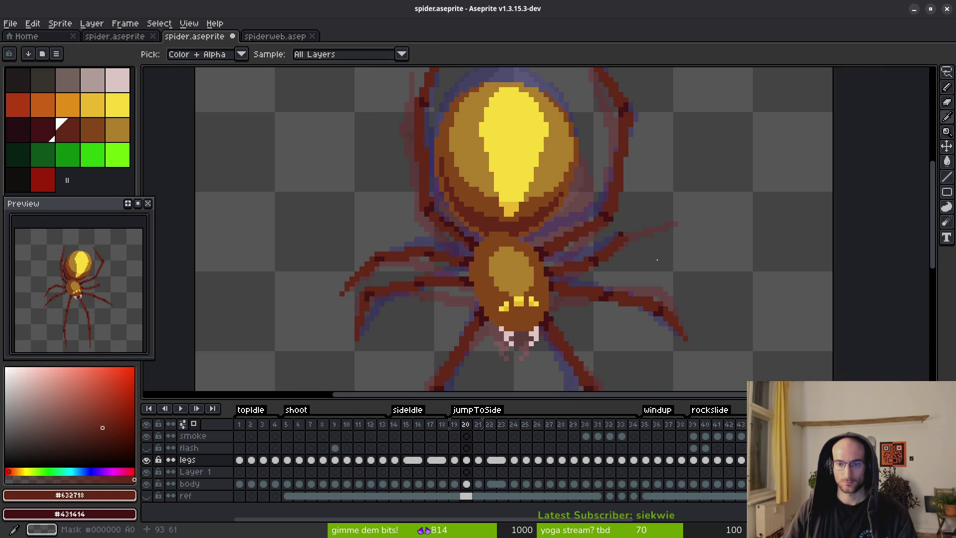
key(l)
scroll(627, 263, up, 3)
Draw a straight line extending the right leg on frame 20 and fill it with dark-red pixels
drag(563, 215, 801, 167)
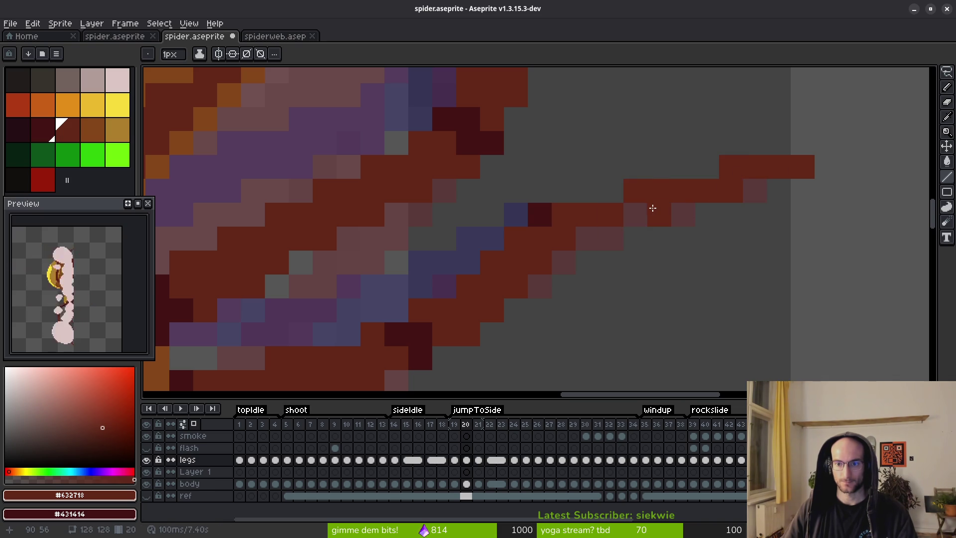
drag(629, 212, 618, 199)
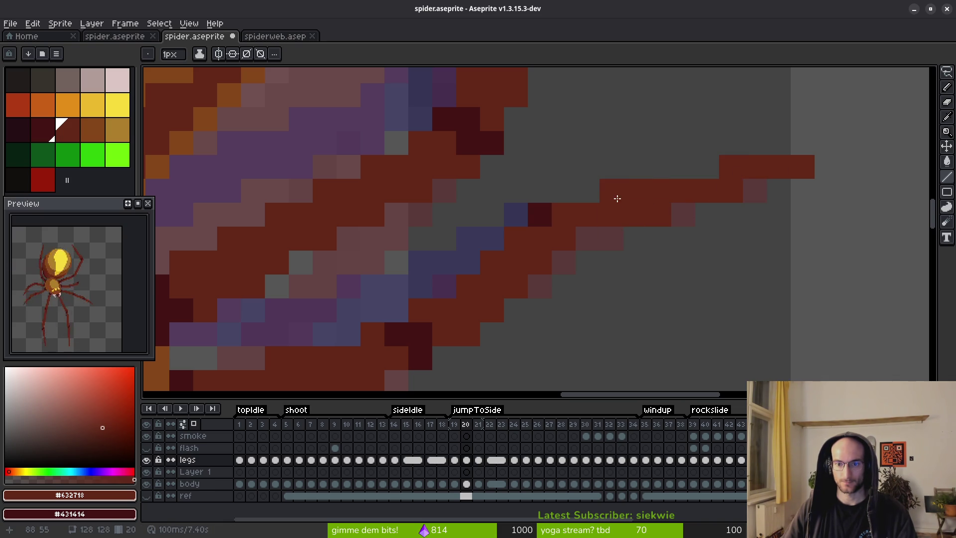
right_click(559, 237)
click(578, 195)
click(621, 260)
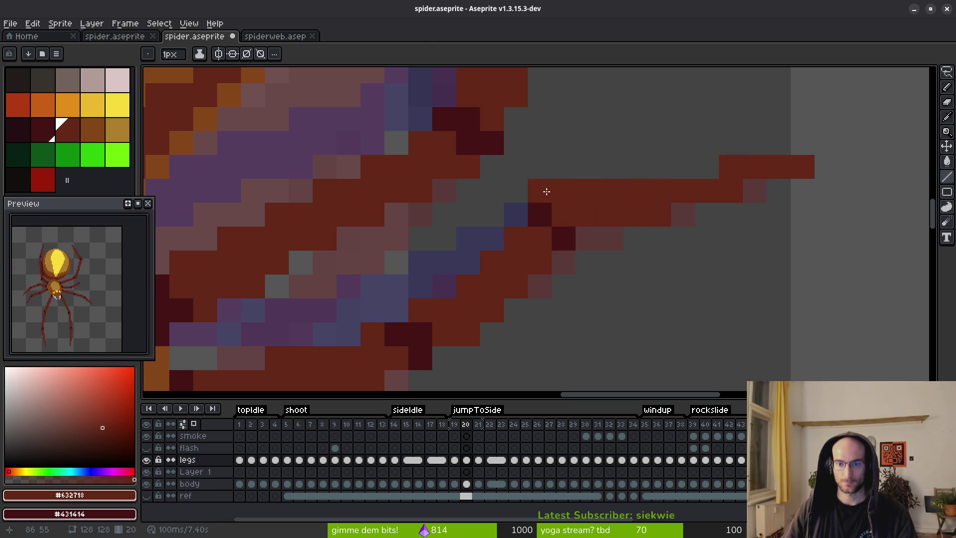
Hide the timeline and paint another leg pixel in the dark secondary colour
key(e)
key(Tab)
key(b)
right_click(557, 214)
scroll(690, 277, down, 5)
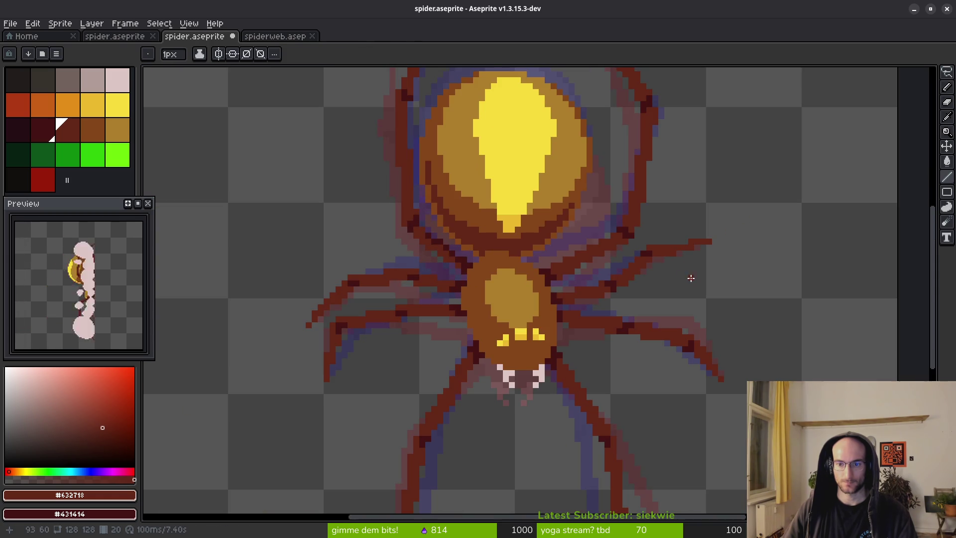
key(alt)
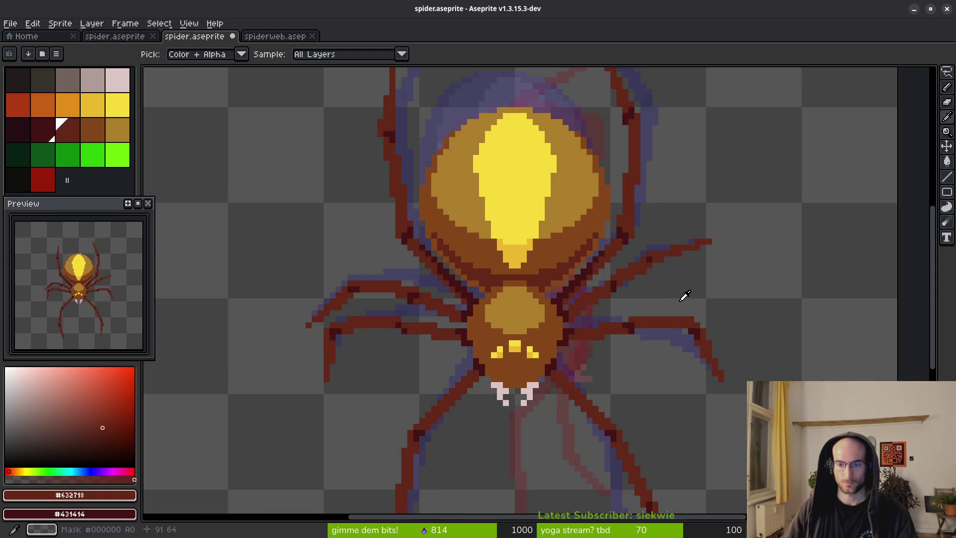
scroll(660, 239, up, 3)
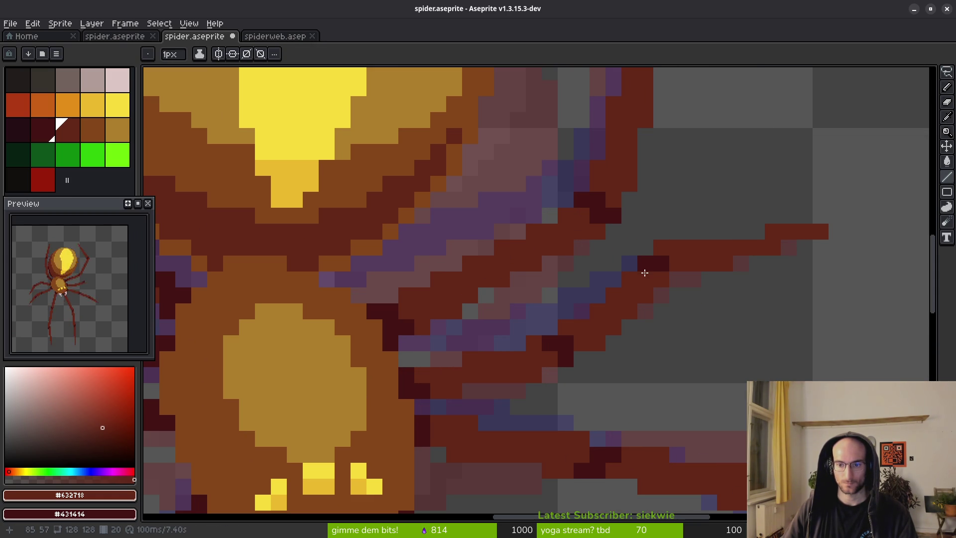
Draw short straight lines extending the upper-right leg tip, e.g. pixel 81,59 to 84,57
scroll(737, 307, down, 3)
key(alt)
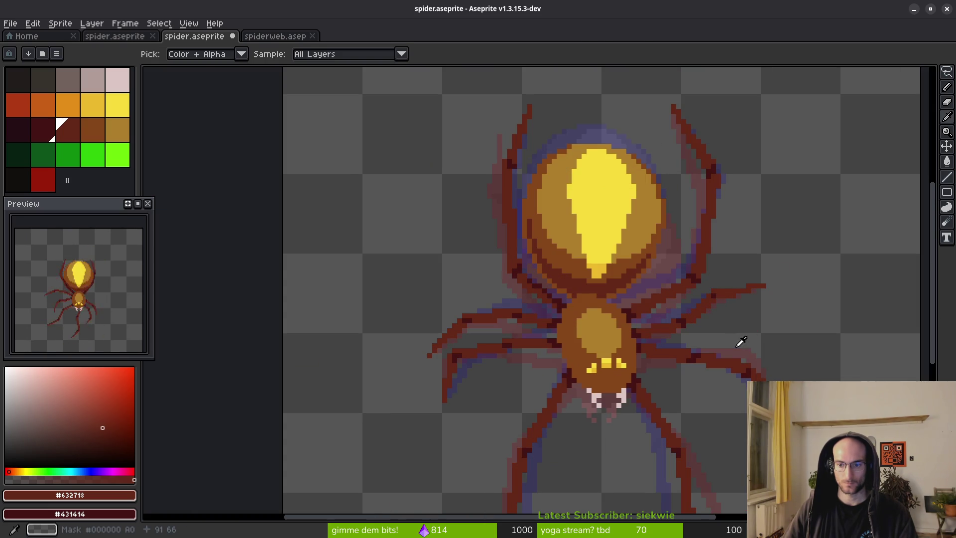
scroll(717, 330, up, 3)
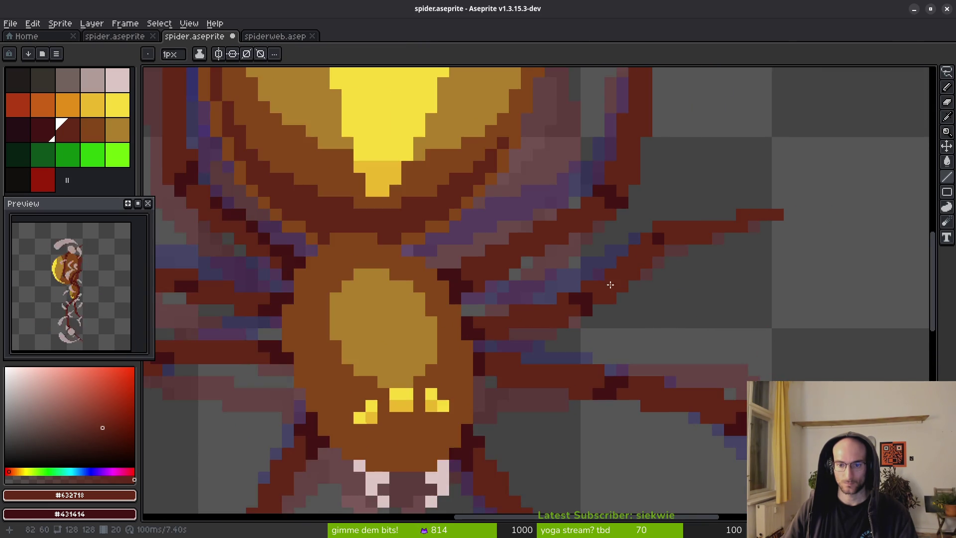
scroll(616, 293, up, 1)
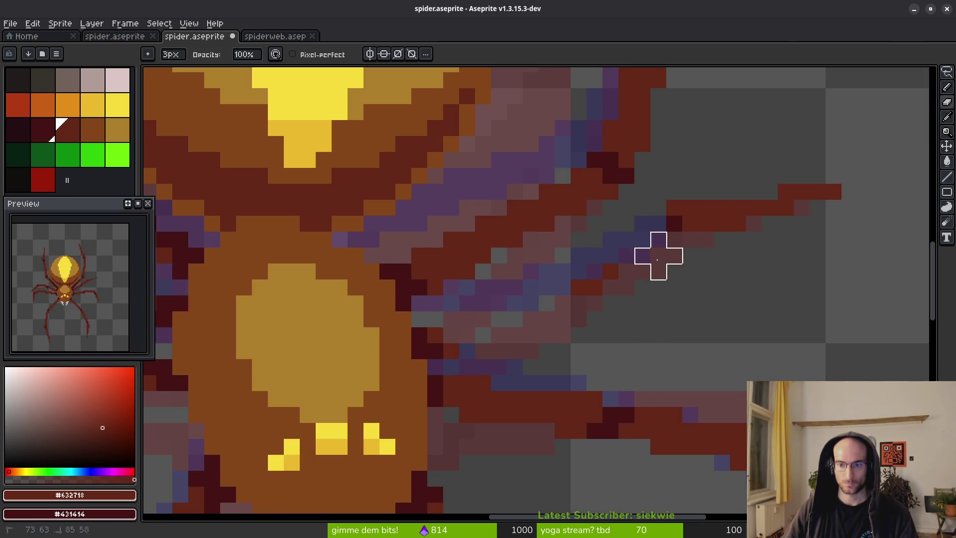
key(l)
mouse_move(441, 334)
mouse_down()
mouse_move(545, 265)
mouse_move(657, 228)
mouse_up()
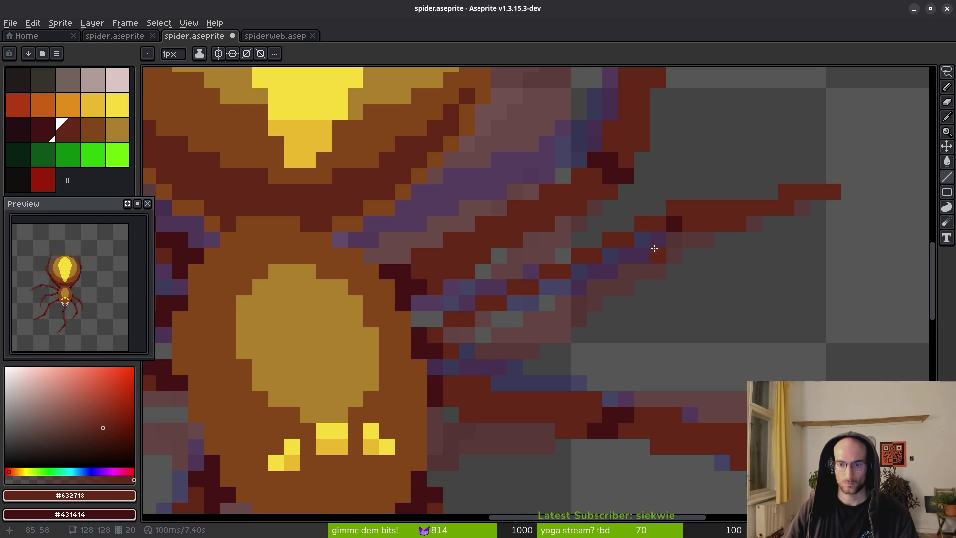
drag(587, 271, 647, 239)
mouse_move(463, 342)
mouse_down()
mouse_move(572, 283)
mouse_move(514, 301)
mouse_move(454, 336)
mouse_up()
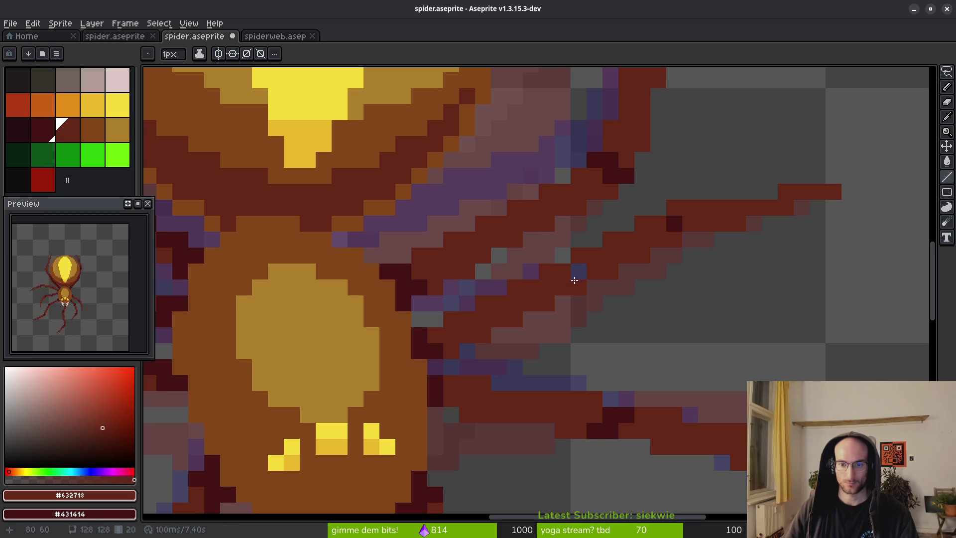
Draw a long straight dark-red line along the leg, undoing the stray extra segment
scroll(651, 299, down, 2)
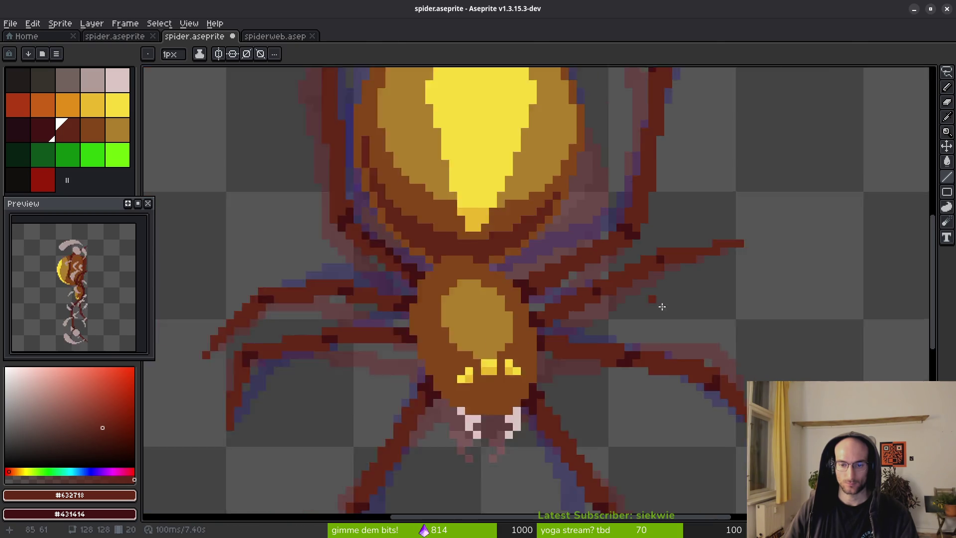
scroll(622, 296, up, 1)
scroll(622, 296, up, 1)
scroll(600, 273, down, 2)
key(i)
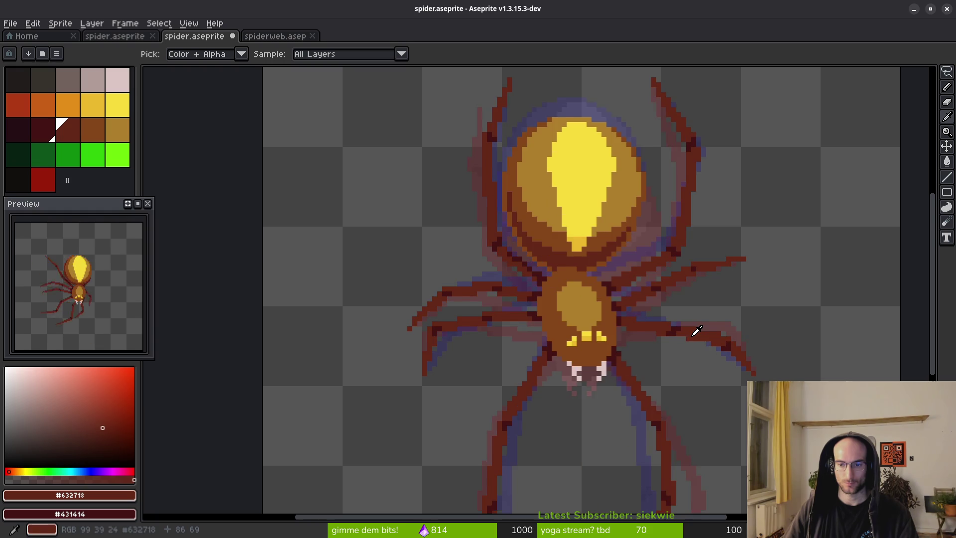
key(b)
scroll(696, 303, up, 1)
scroll(698, 300, up, 1)
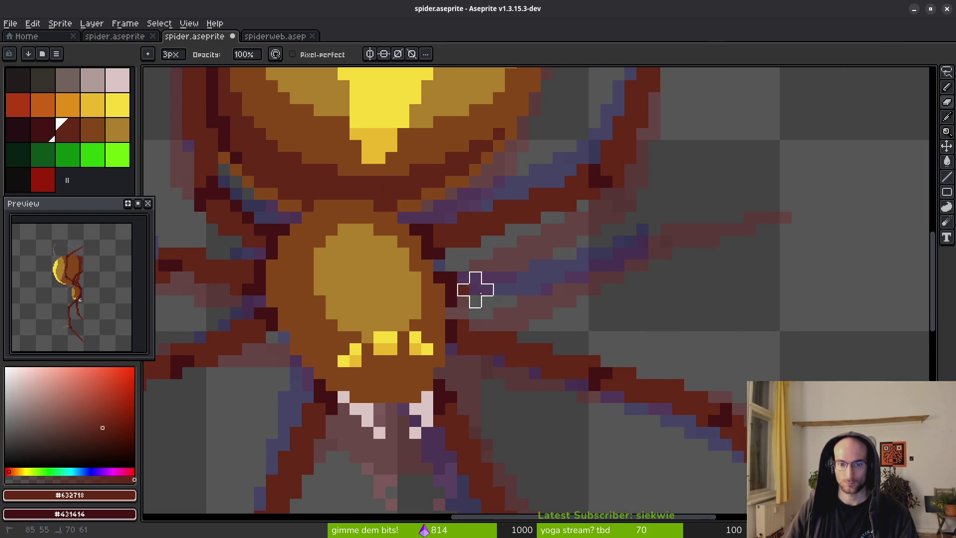
key(l)
mouse_move(785, 218)
mouse_down()
mouse_move(643, 221)
mouse_move(659, 210)
mouse_move(648, 210)
mouse_up()
mouse_move(466, 279)
mouse_down()
mouse_move(556, 254)
mouse_move(602, 226)
mouse_move(469, 271)
mouse_move(555, 239)
mouse_move(521, 246)
mouse_move(548, 229)
mouse_move(646, 214)
mouse_move(650, 224)
mouse_move(541, 240)
mouse_up()
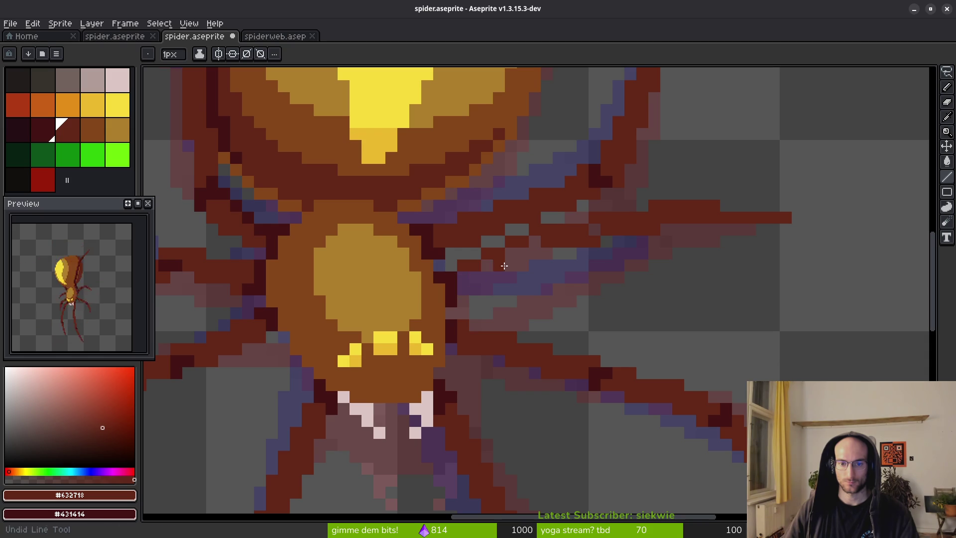
key(ctrl+z)
key(ctrl+z)
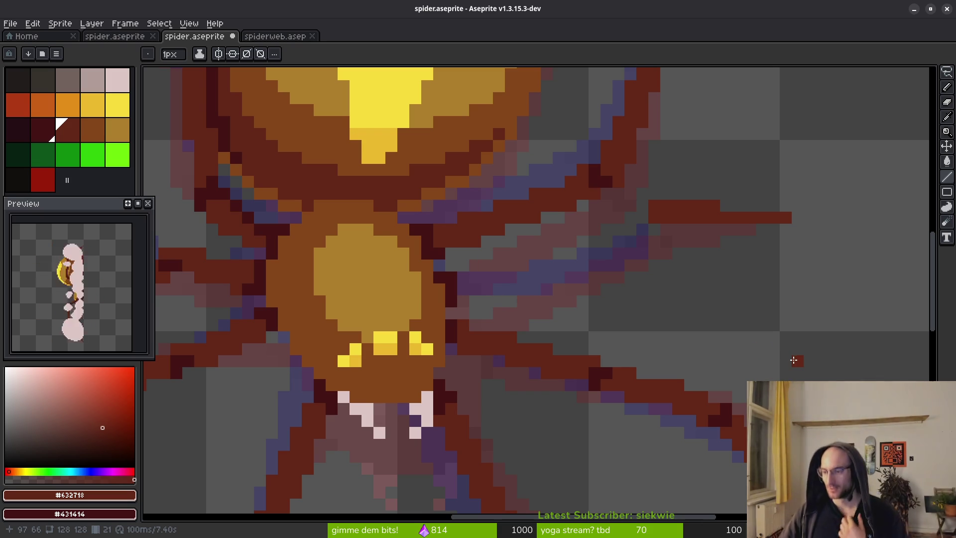
Erase the extra red leg pixels and redraw the segment as one straight line toward the body
key(Right)
key(Left)
key(Right)
key(Left)
key(e)
key(Right)
key(Left)
drag(707, 218, 655, 218)
key(l)
click(713, 217)
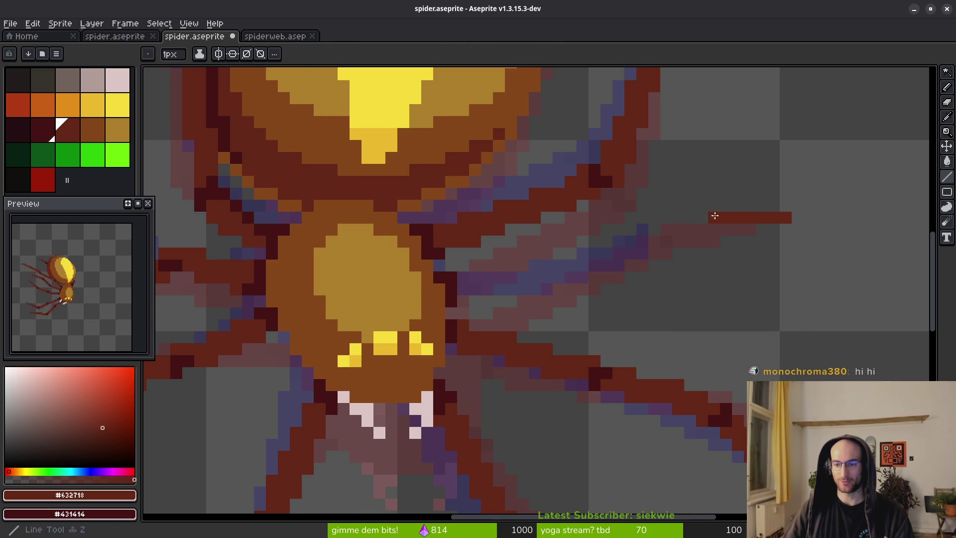
mouse_move(712, 219)
mouse_down()
mouse_move(649, 220)
mouse_move(459, 284)
mouse_move(651, 228)
mouse_move(623, 233)
mouse_up()
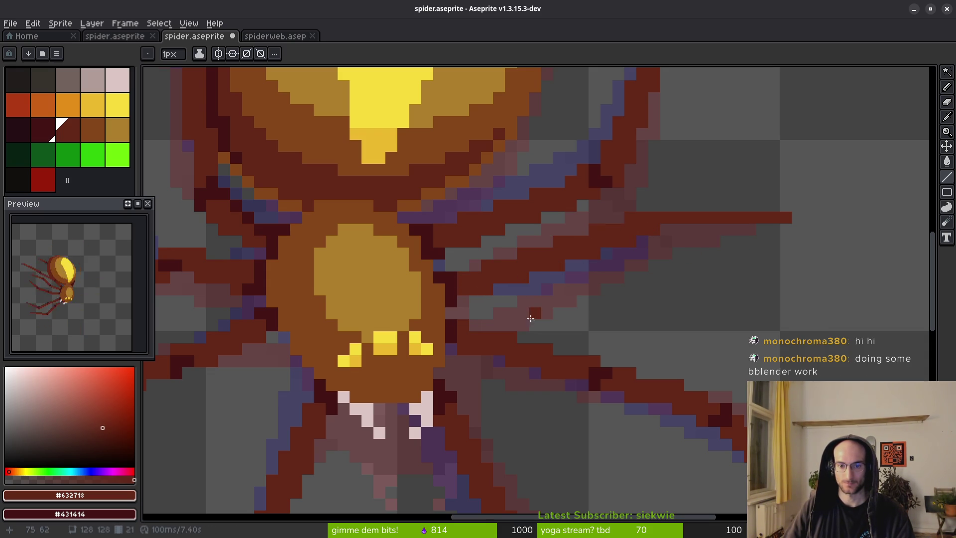
Darken one pixel of the leg using Shading ink
key(v)
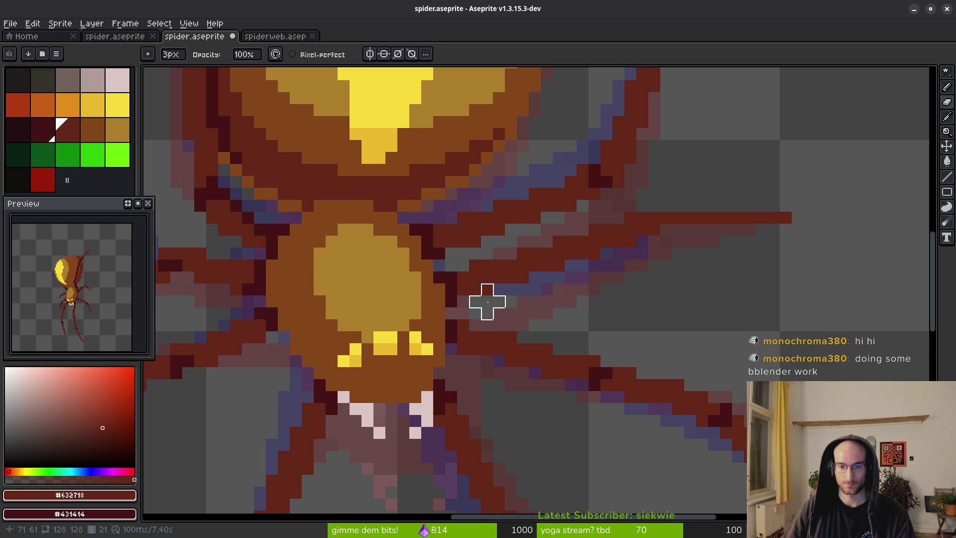
key(f)
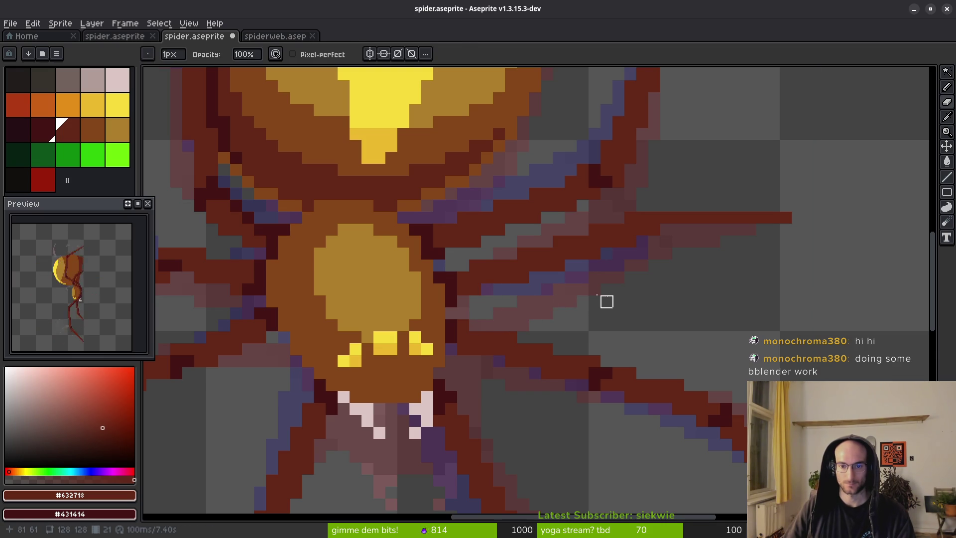
key(e)
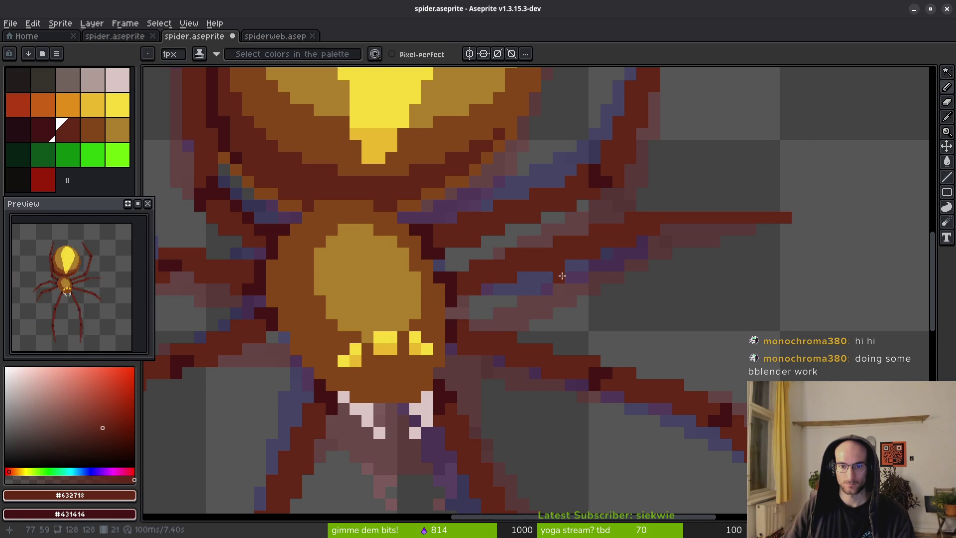
key(f)
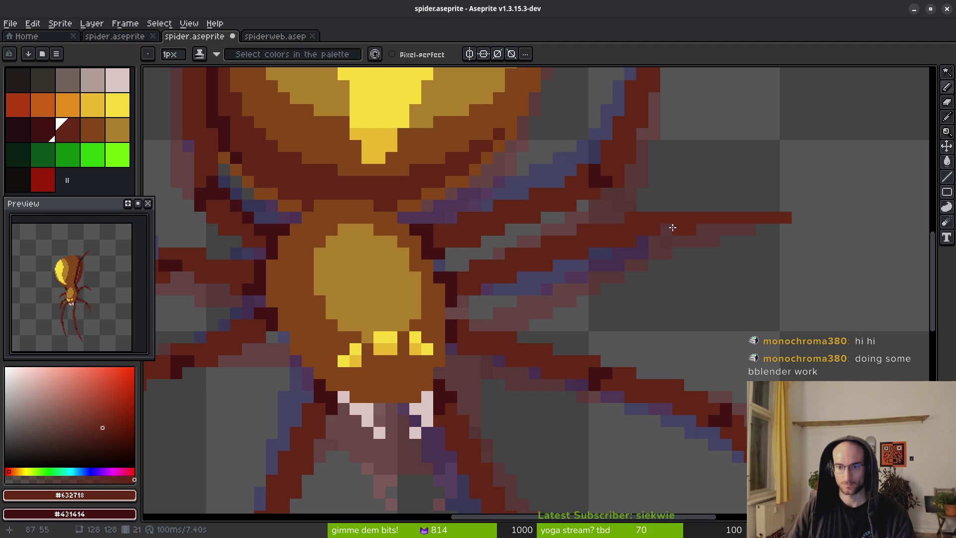
click(635, 232)
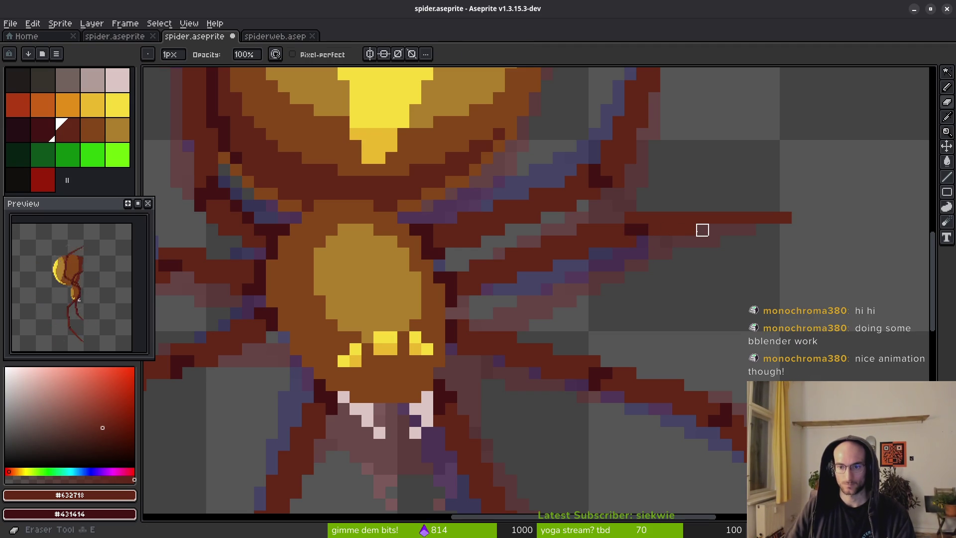
scroll(666, 241, down, 5)
key(alt)
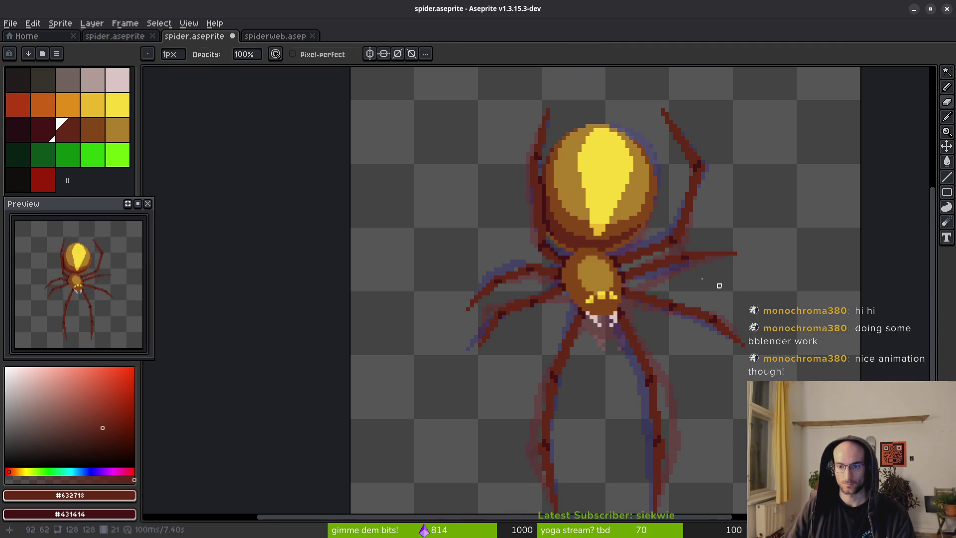
Retouch a few leg pixels in brown, dark maroon and dark red
scroll(729, 292, up, 3)
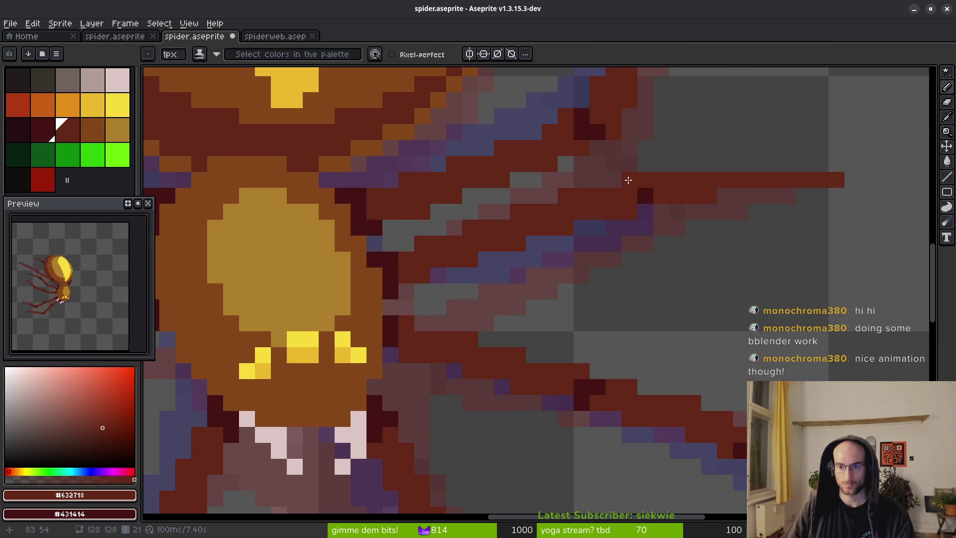
click(647, 195)
right_click(650, 196)
click(578, 222)
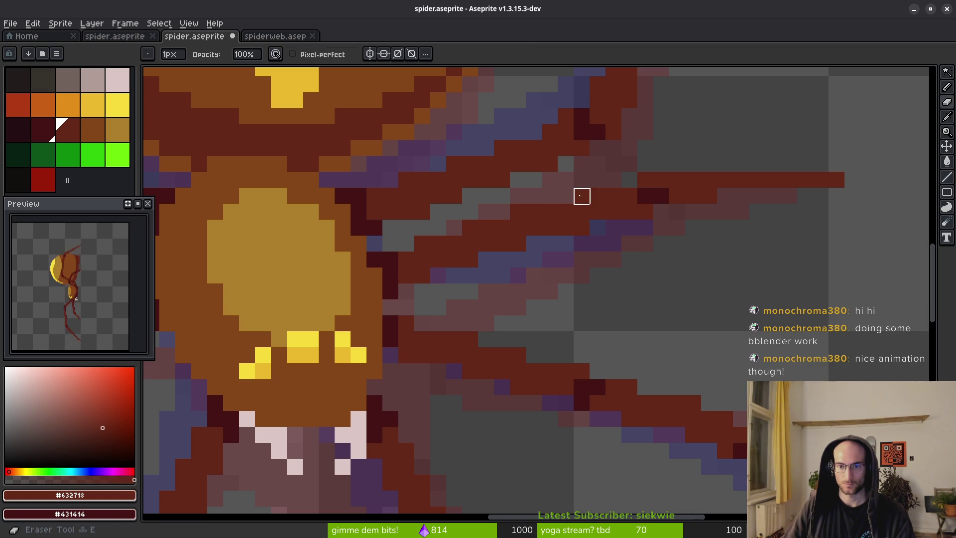
scroll(642, 256, down, 3)
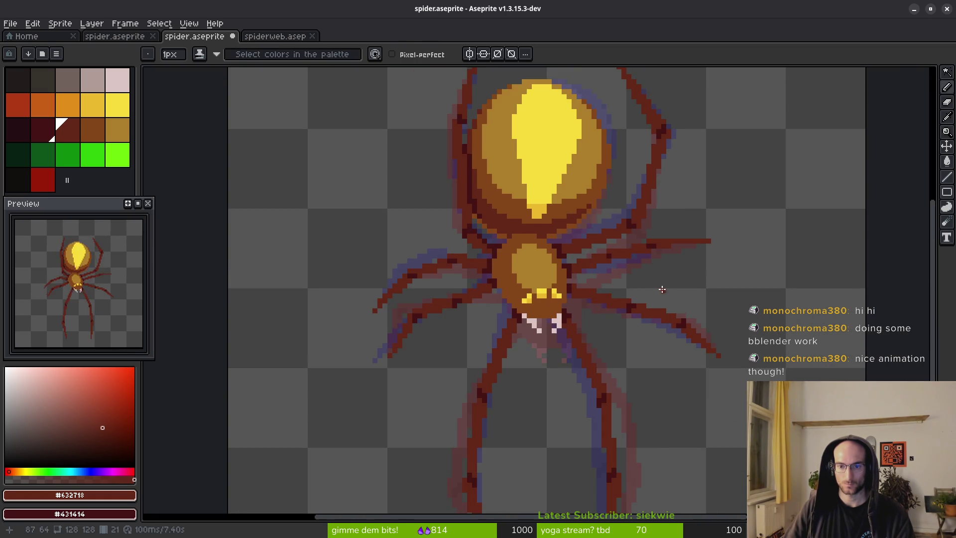
scroll(612, 254, up, 1)
scroll(689, 308, down, 2)
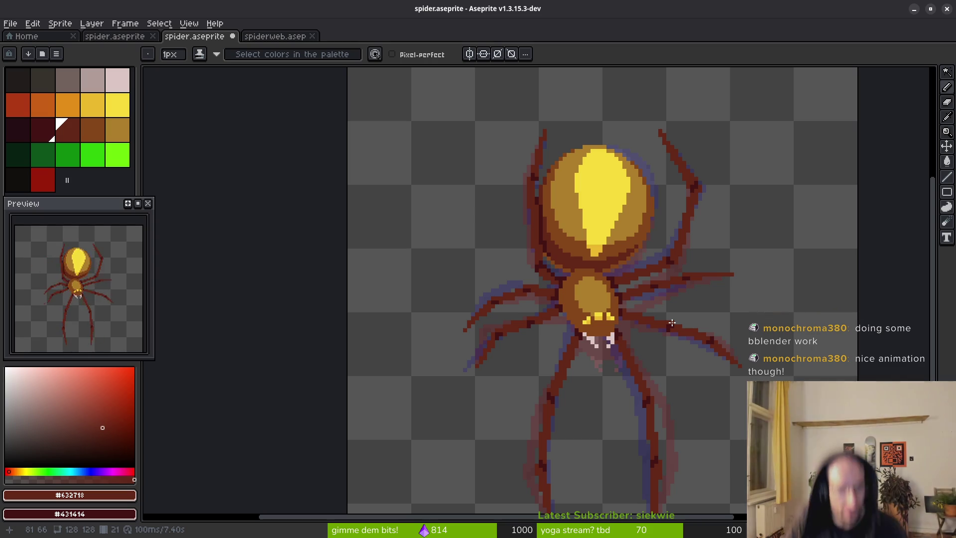
Show the timeline, check legs frames 2 and 3, then switch to spiderweb.aseprite
key(Tab)
scroll(576, 458, right, 5)
key(Left)
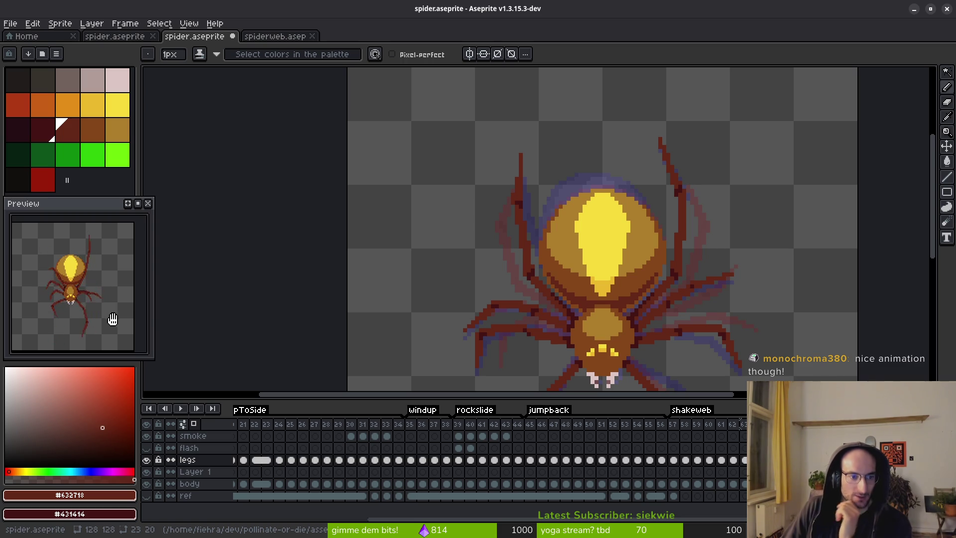
scroll(615, 297, down, 3)
scroll(480, 461, left, 5)
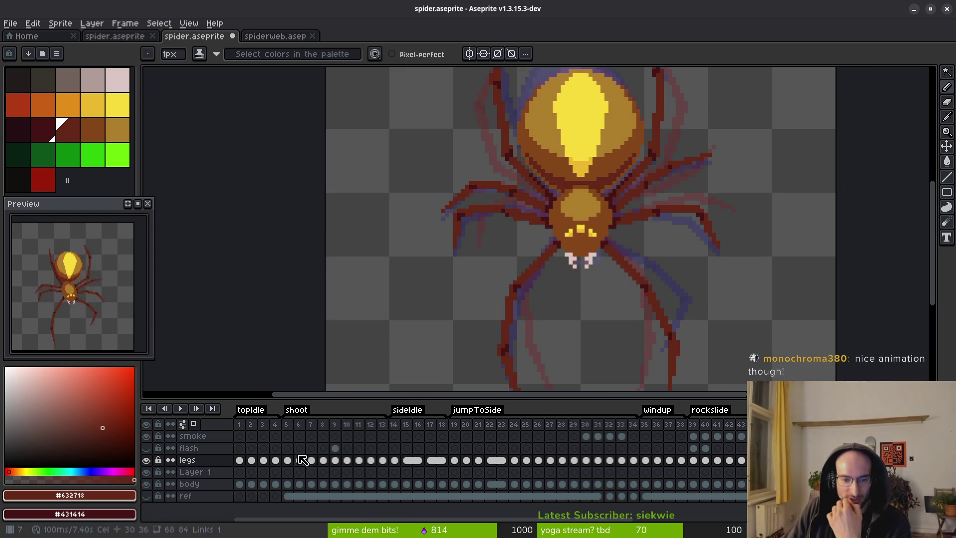
click(253, 460)
click(263, 460)
key(minus)
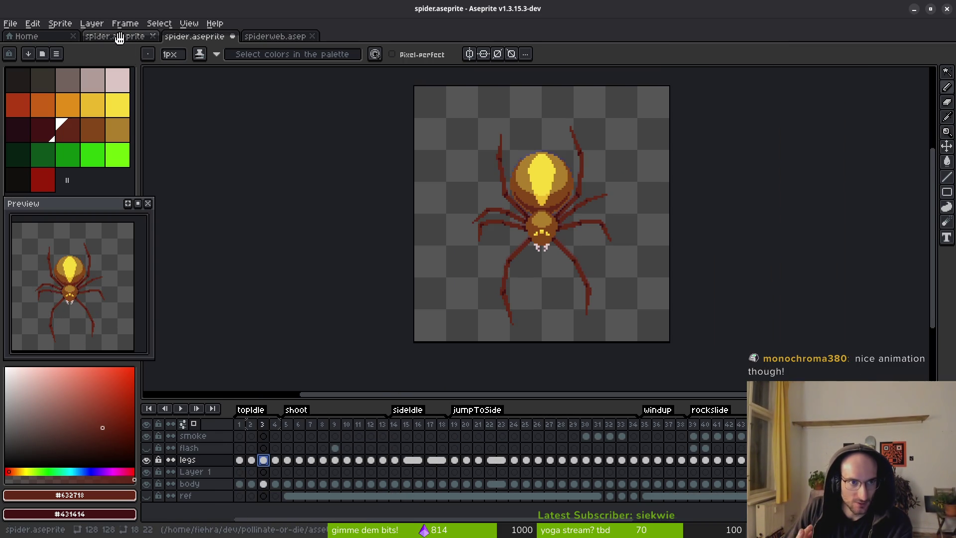
click(276, 36)
drag(601, 206, 590, 216)
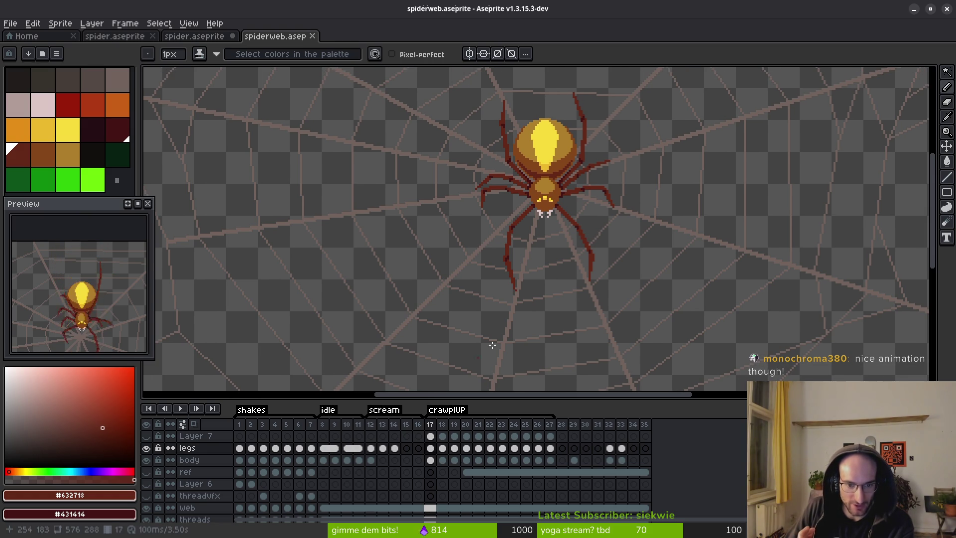
Zoom around the spiderweb canvas, then go back to the spider.aseprite document
scroll(612, 204, up, 2)
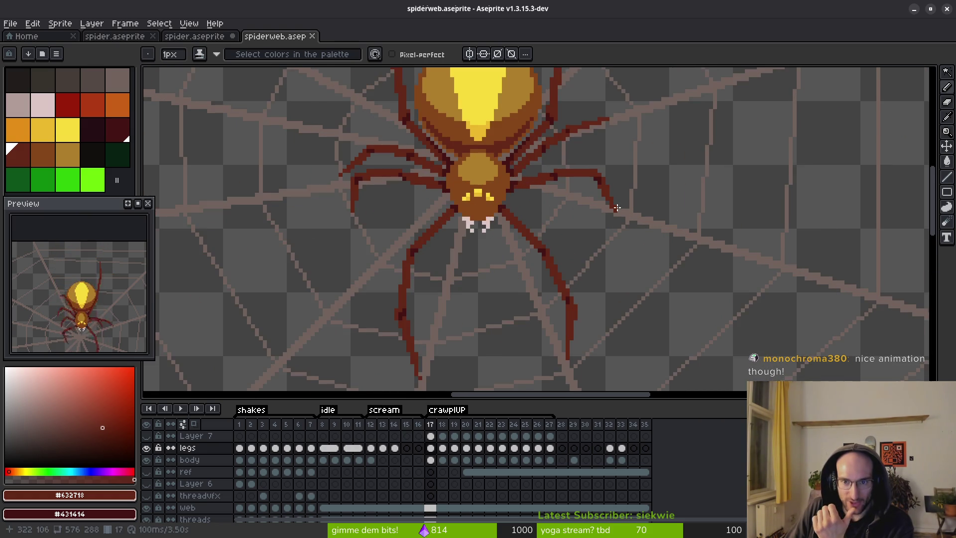
scroll(583, 164, down, 1)
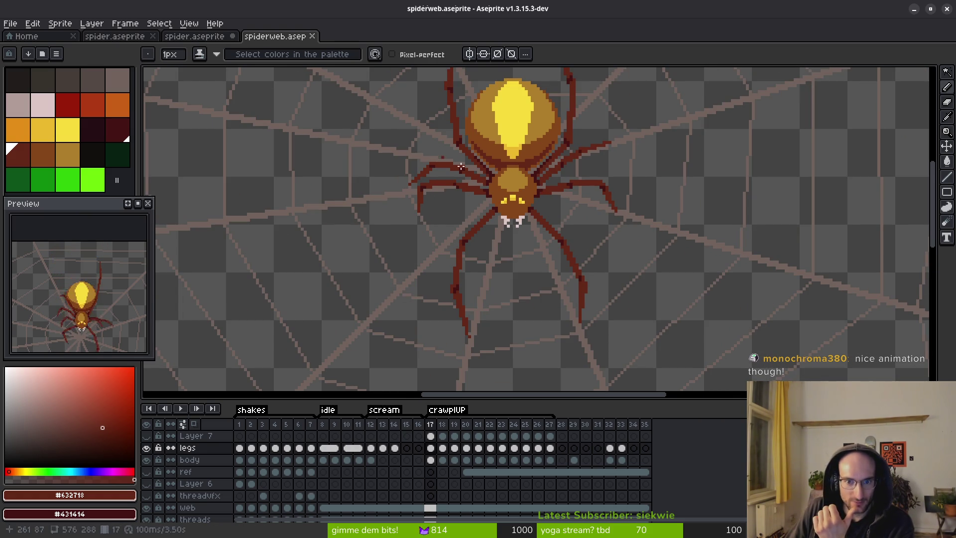
click(197, 36)
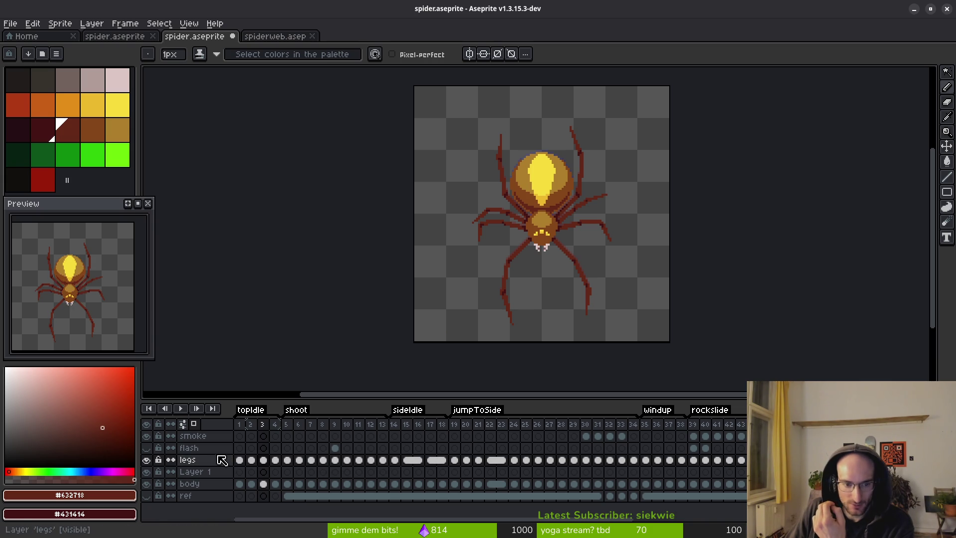
Select the legs cel, bring the right-side legs into view, and erase stray old-leg pixels
scroll(438, 463, right, 5)
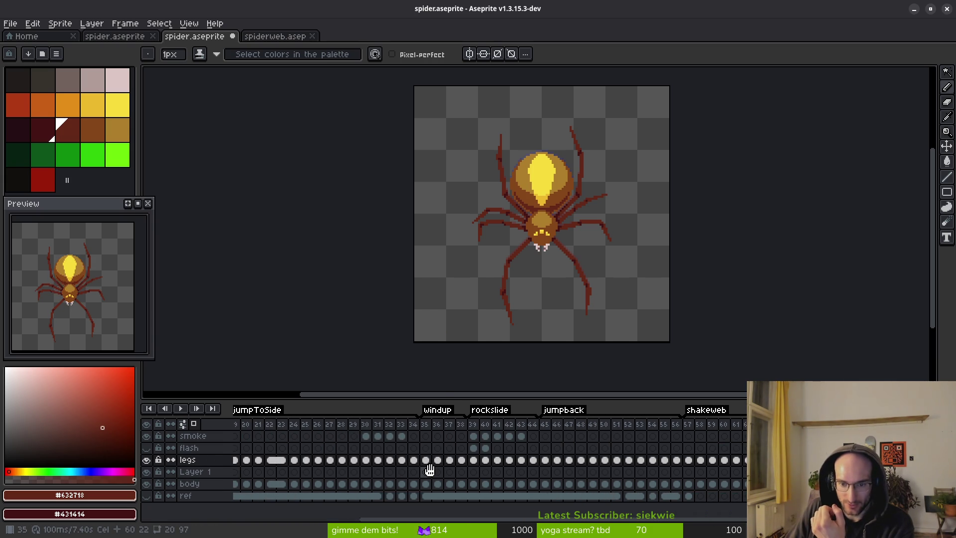
scroll(429, 470, left, 5)
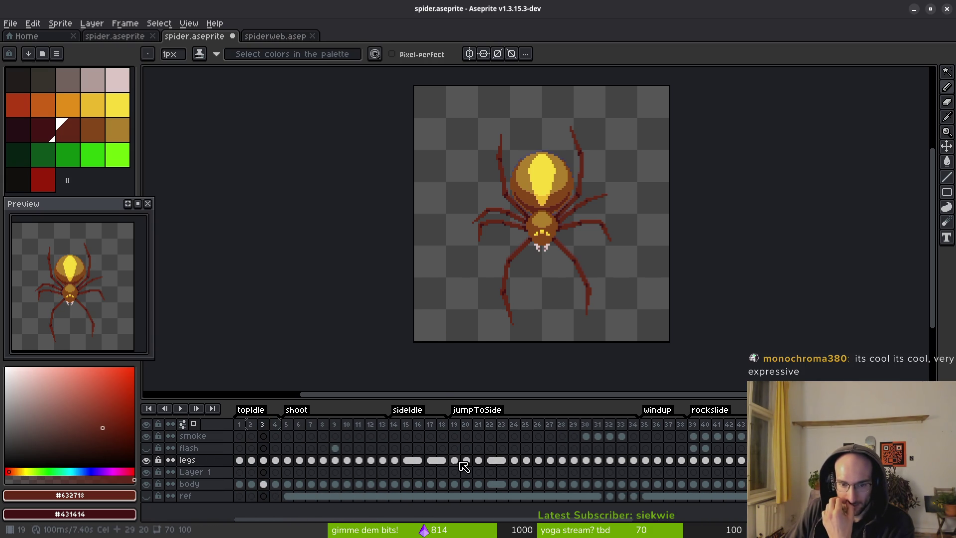
click(466, 459)
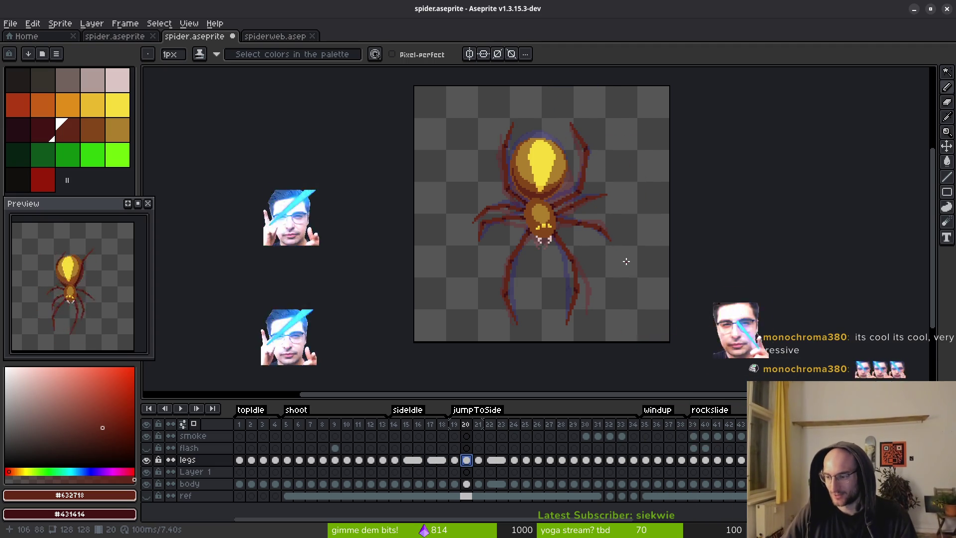
scroll(563, 254, up, 2)
scroll(563, 255, down, 1)
scroll(597, 273, down, 3)
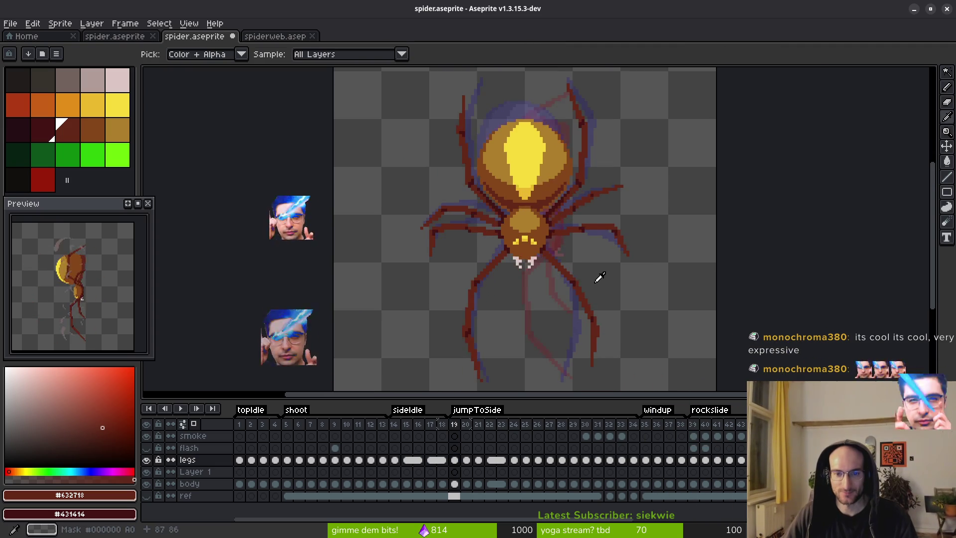
scroll(599, 278, up, 2)
scroll(642, 227, down, 2)
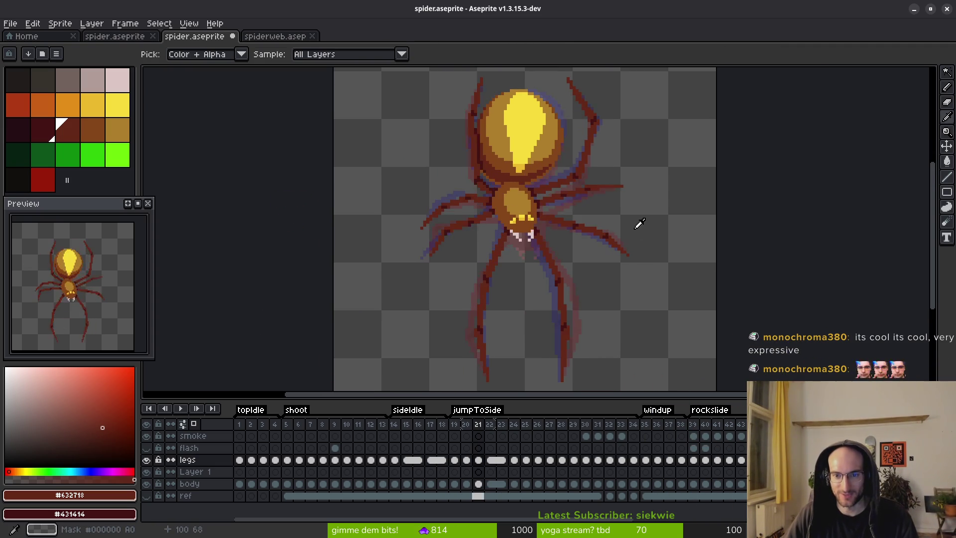
scroll(597, 244, up, 3)
drag(587, 255, 592, 324)
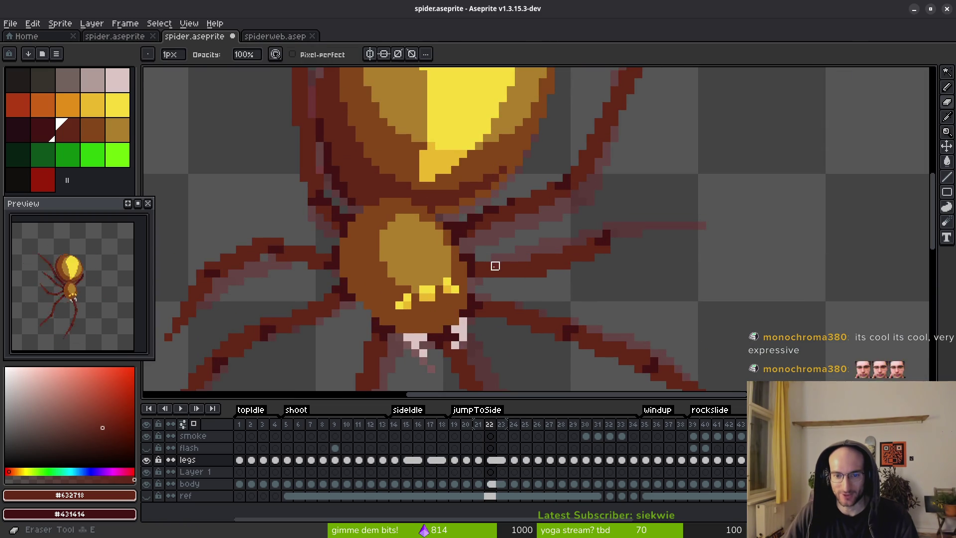
drag(608, 233, 522, 269)
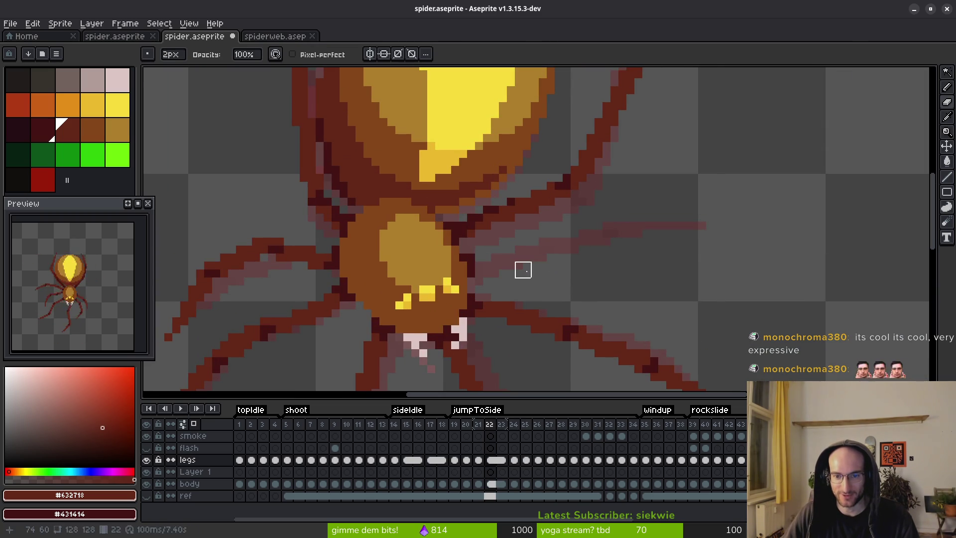
Draw the right leg as solid dark-red strokes running diagonally down to the body
key(e)
mouse_move(699, 219)
mouse_down()
mouse_move(608, 214)
mouse_move(627, 224)
mouse_move(599, 226)
mouse_up()
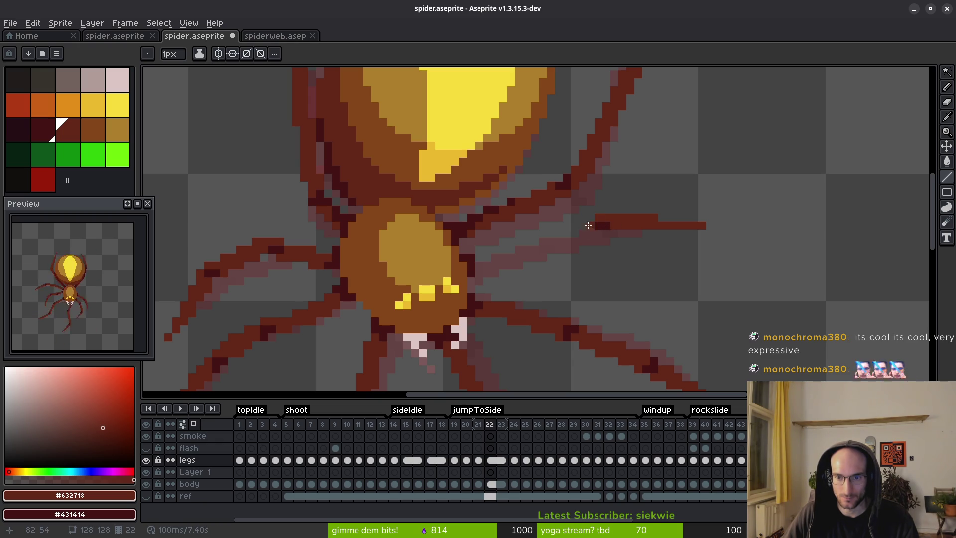
mouse_move(588, 225)
mouse_down()
mouse_move(488, 252)
mouse_move(495, 244)
mouse_up()
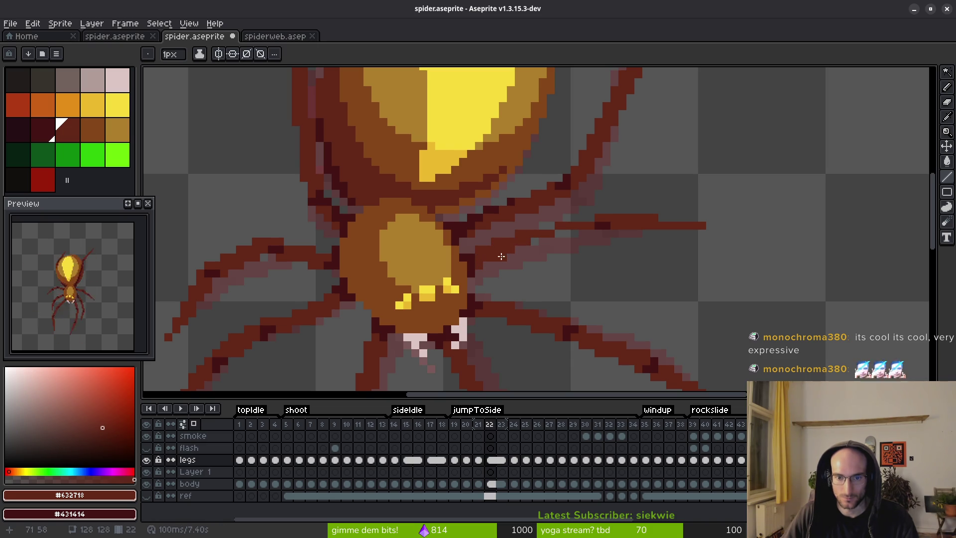
scroll(580, 266, up, 2)
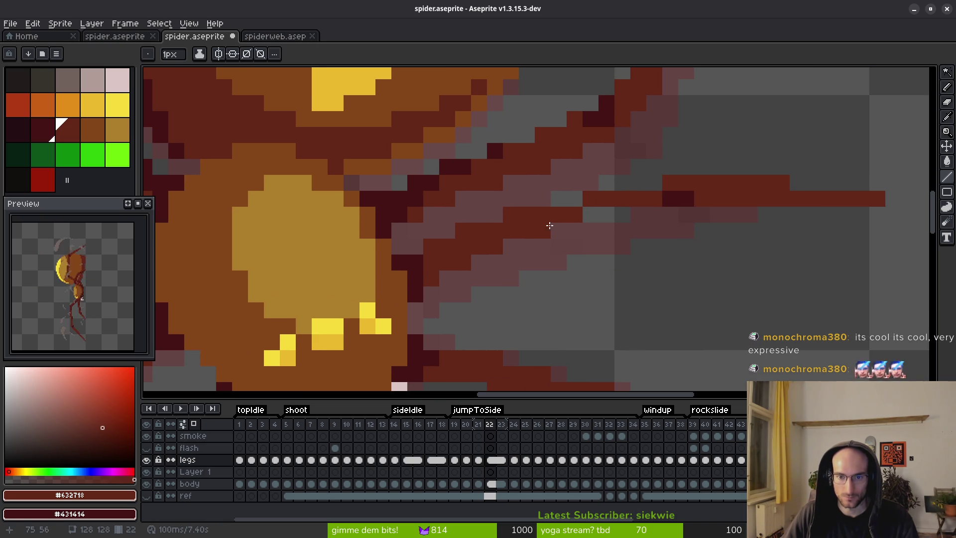
mouse_move(673, 214)
mouse_down()
mouse_move(470, 247)
mouse_move(501, 273)
mouse_move(442, 275)
mouse_up()
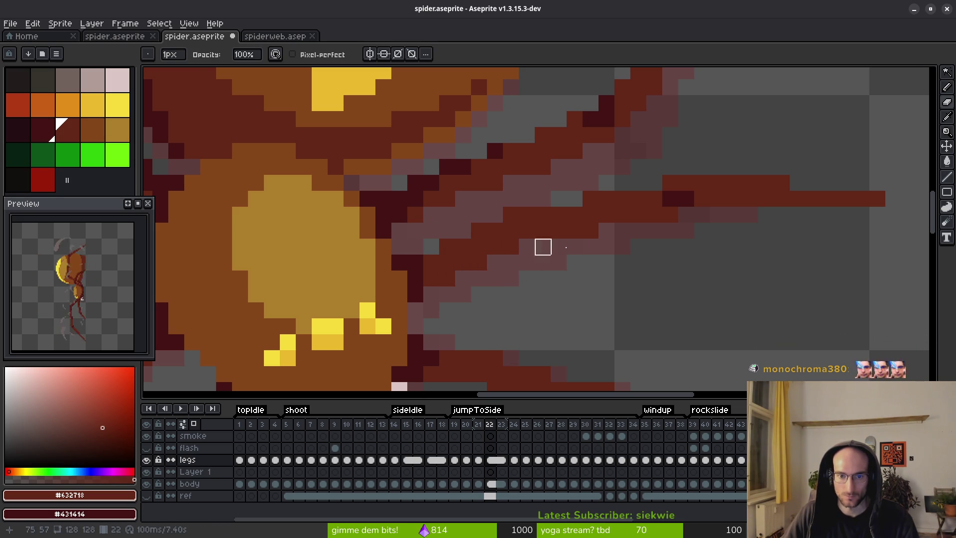
scroll(570, 281, down, 3)
scroll(565, 277, up, 3)
key(f)
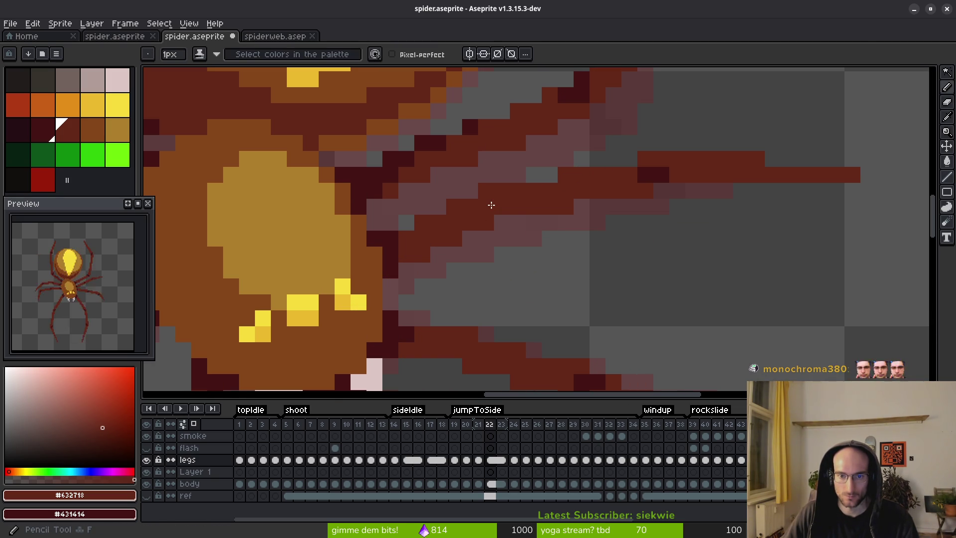
scroll(626, 213, down, 5)
key(comma)
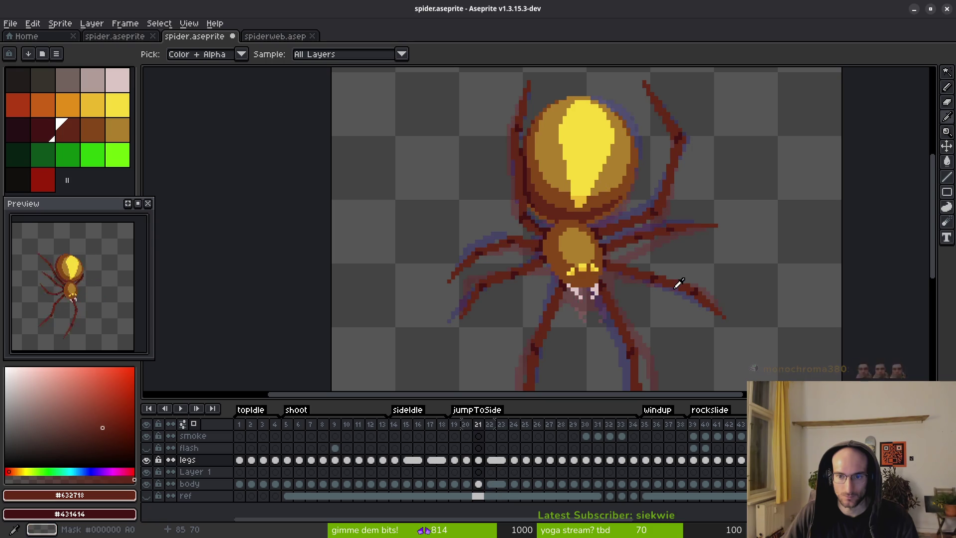
scroll(710, 301, down, 3)
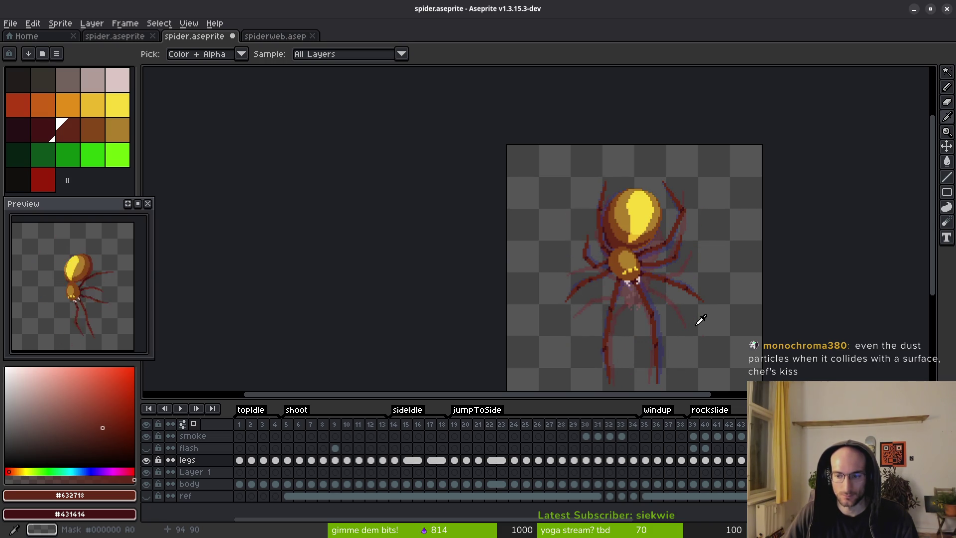
drag(693, 320, 589, 278)
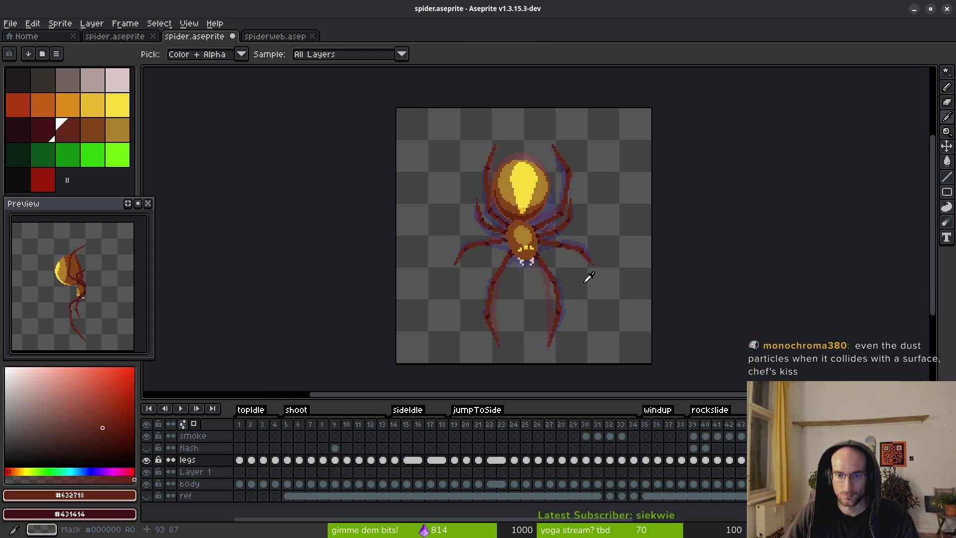
scroll(589, 278, right, 3)
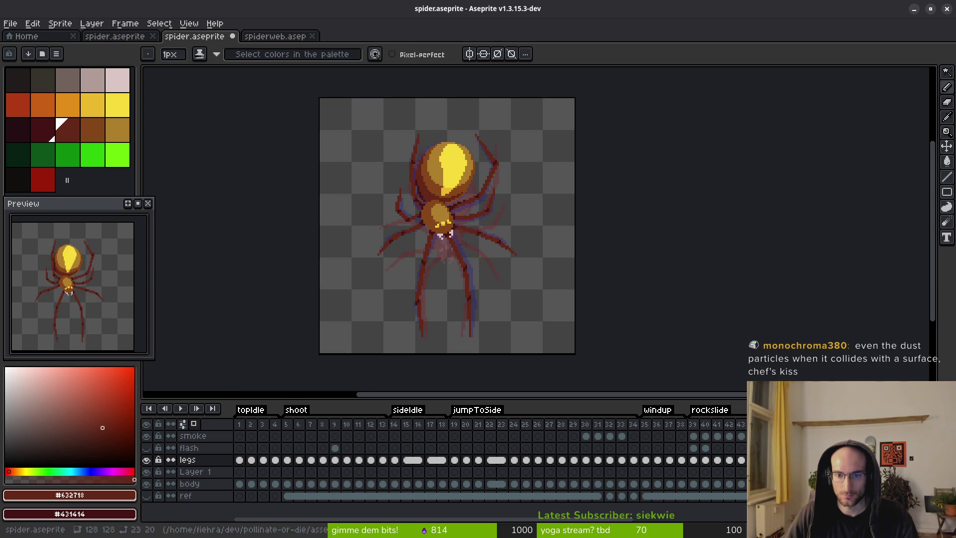
Step through frames 20–22 and play the jump animation to review the spider's poses
click(478, 461)
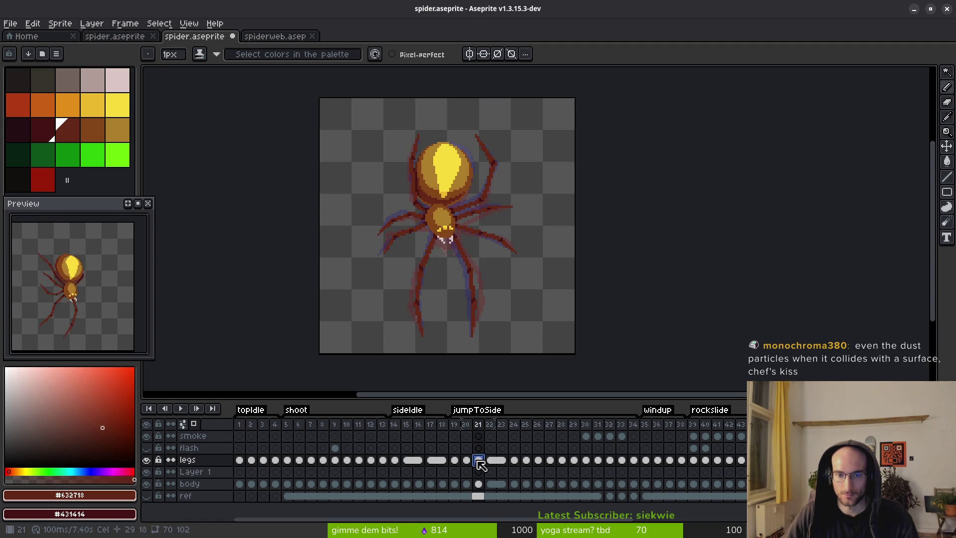
key(Left)
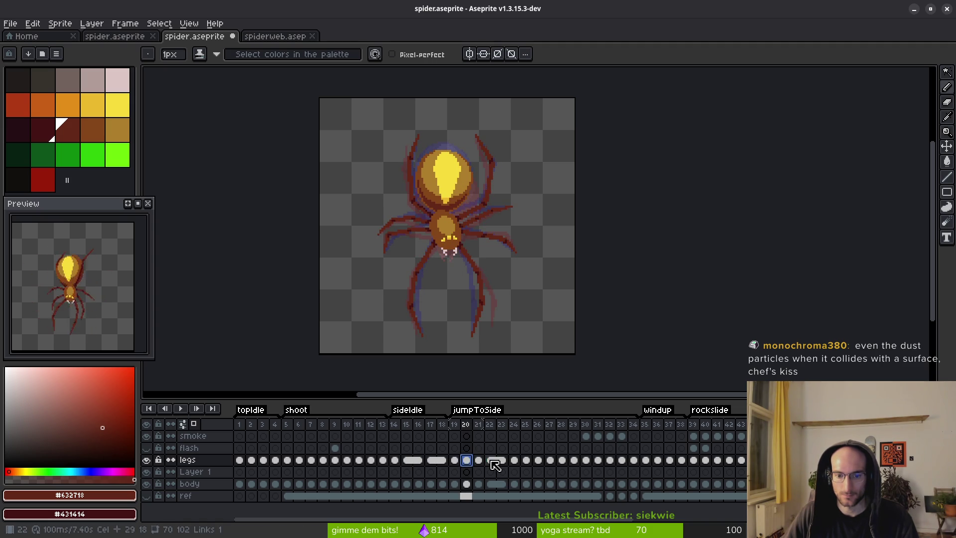
click(494, 463)
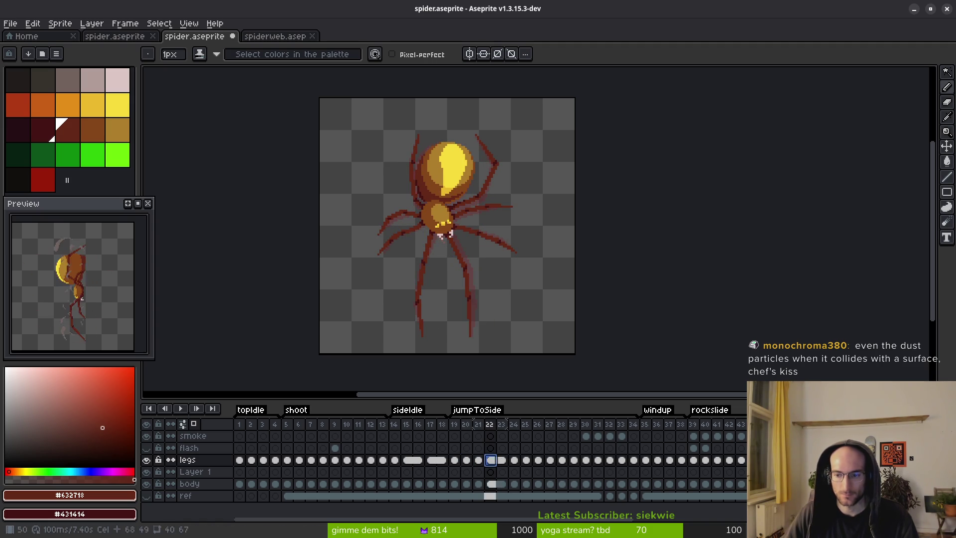
key(Right)
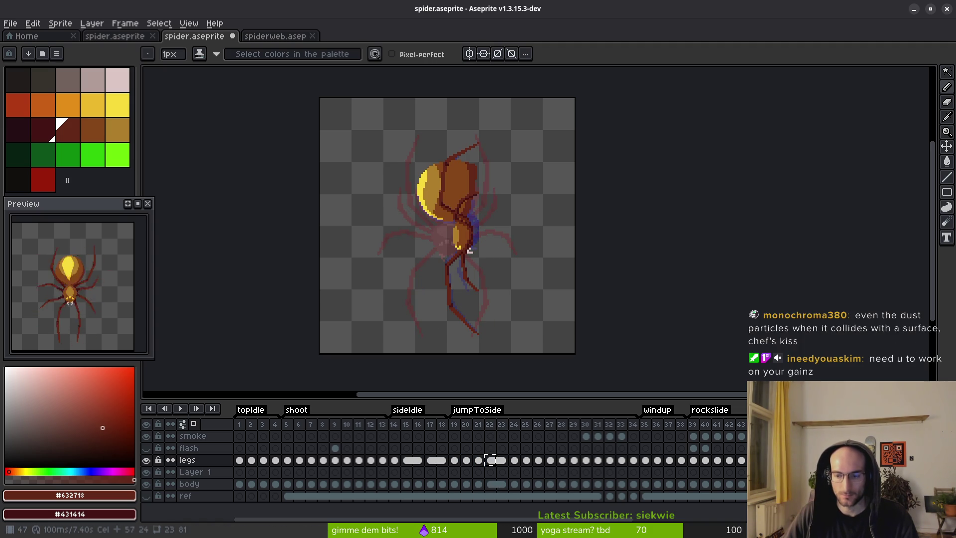
key(Left)
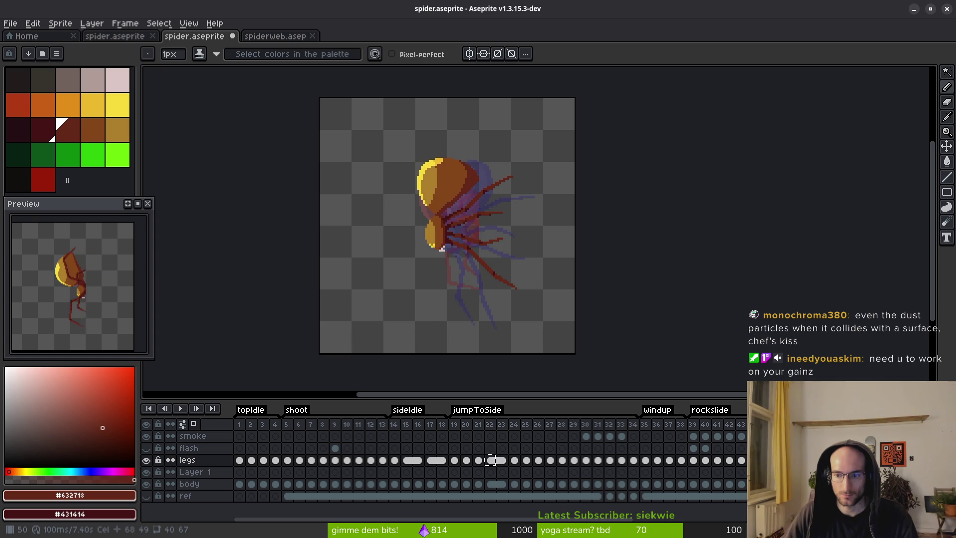
key(Left)
key(Right)
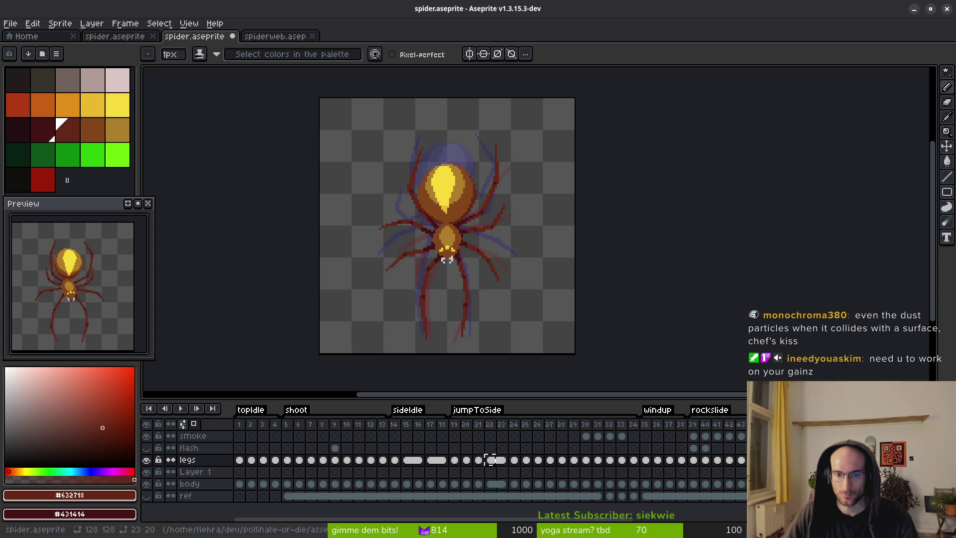
key(Right)
click(496, 461)
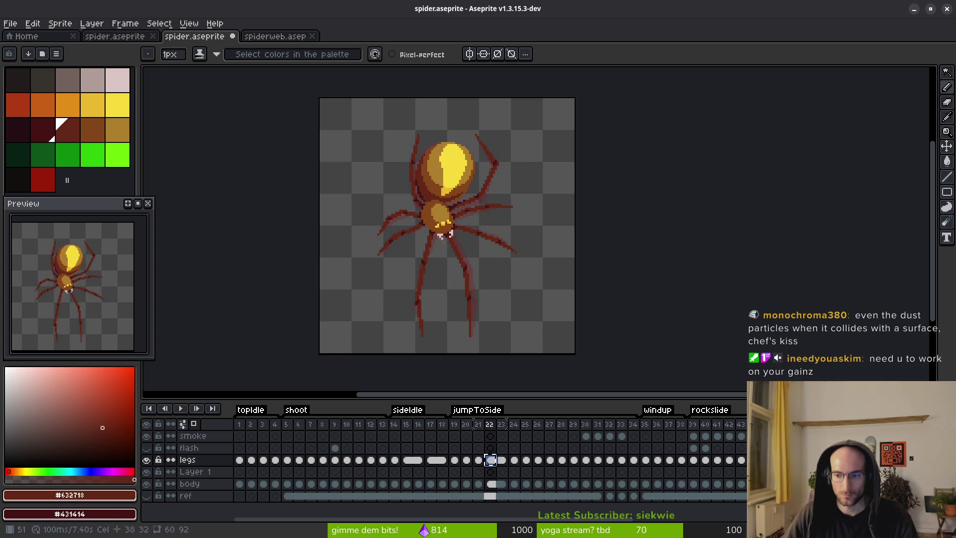
click(490, 459)
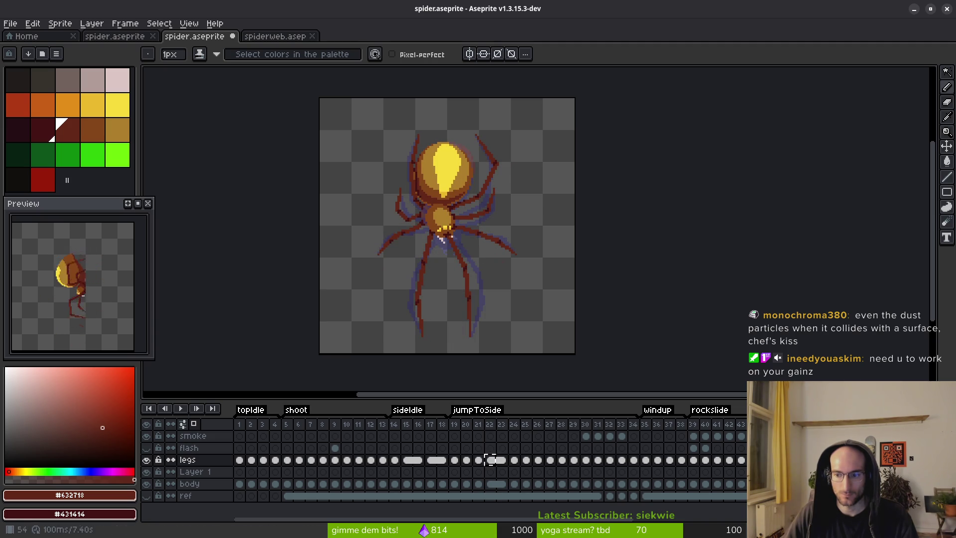
key(Left)
key(Right)
key(Left)
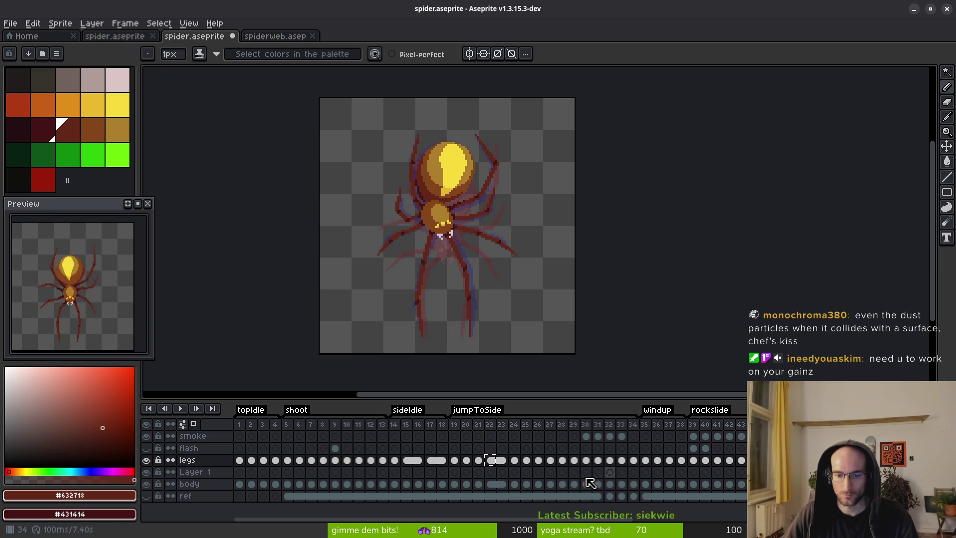
Select the legs cels from frame 22 through 34 and open their context menu
click(490, 459)
drag(491, 459, 635, 459)
right_click(494, 460)
Link the legs cels from frame 22, compare against frame 21, then undo the link
click(537, 502)
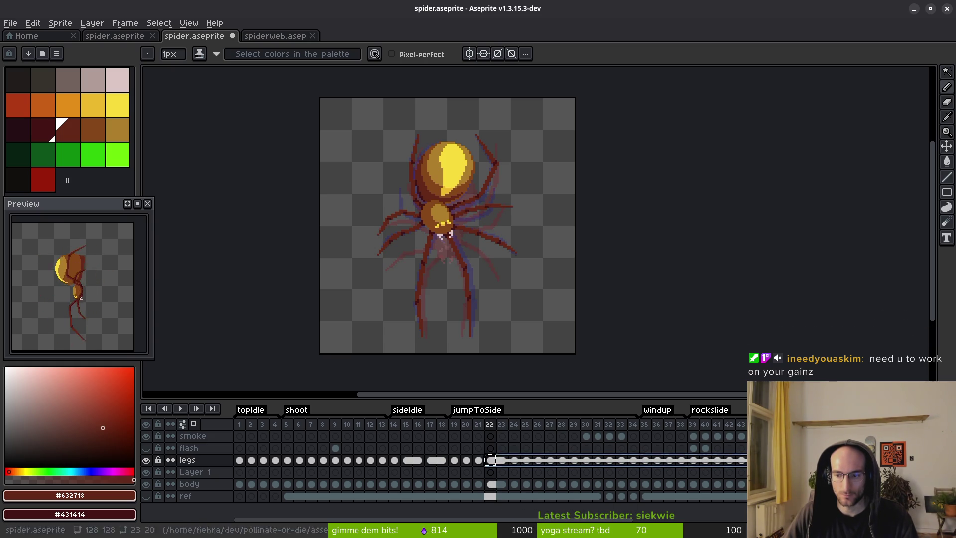
click(485, 460)
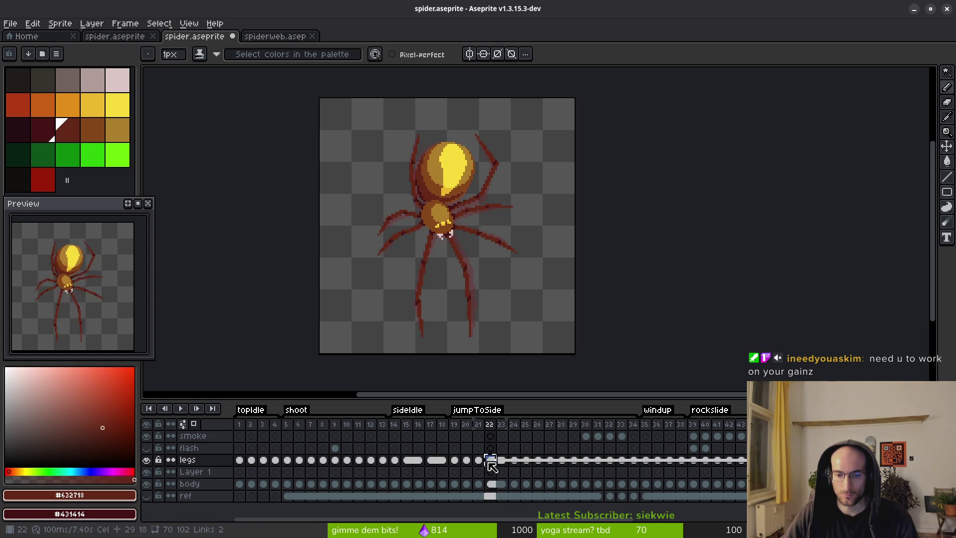
click(479, 460)
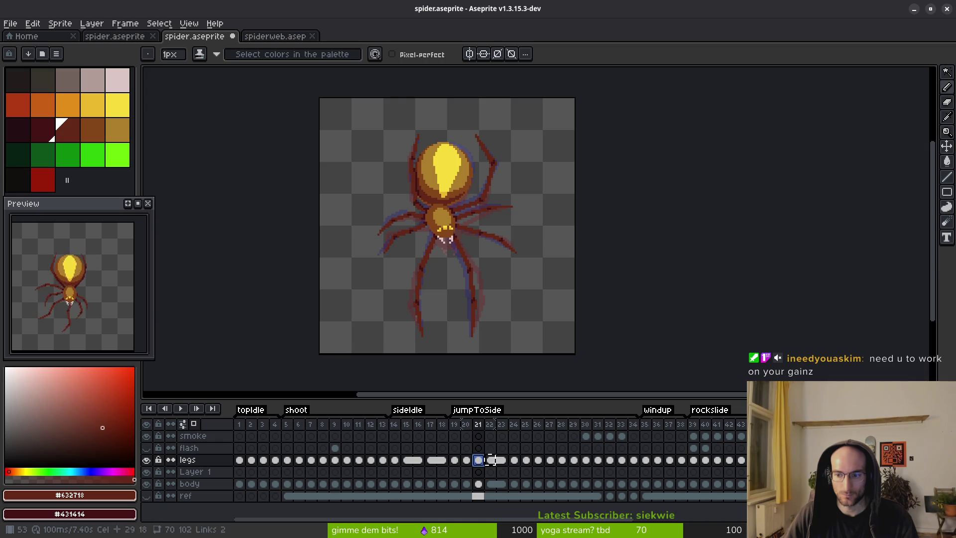
click(490, 460)
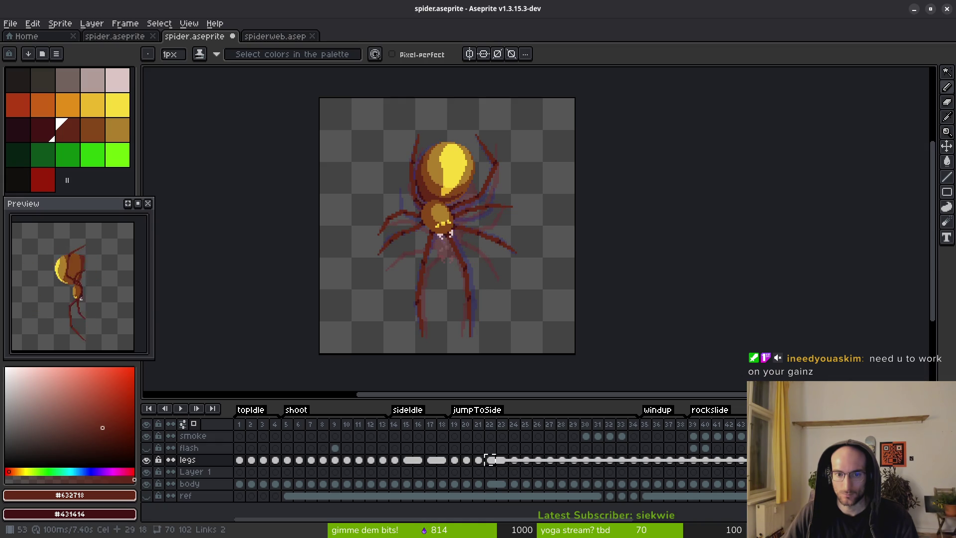
key(ctrl+z)
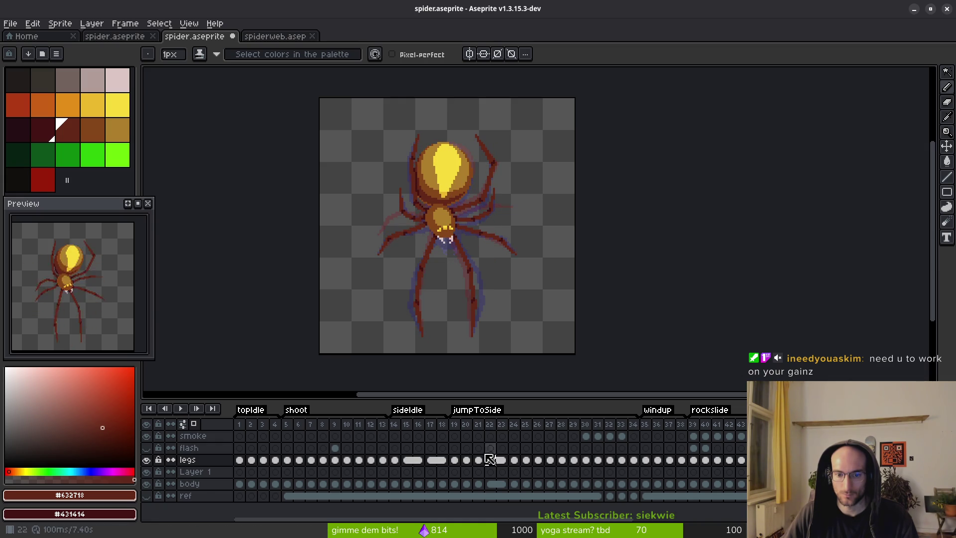
Select the legs cels from frame 21 to the end and link them
click(479, 459)
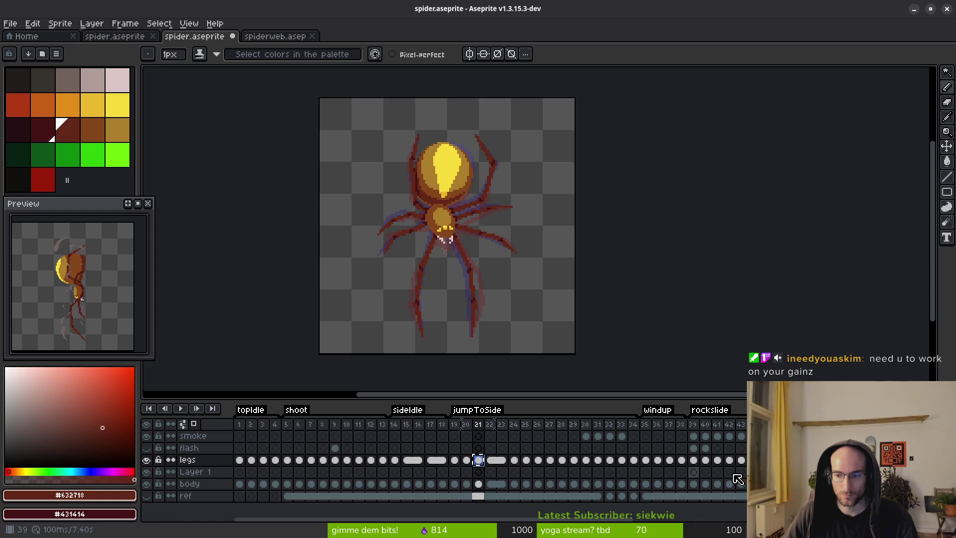
shift+click(477, 460)
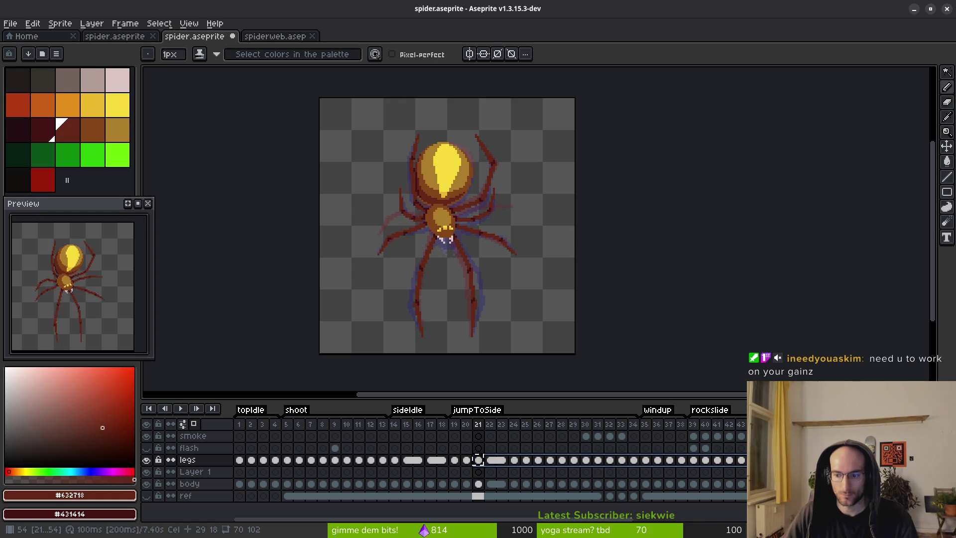
click(478, 460)
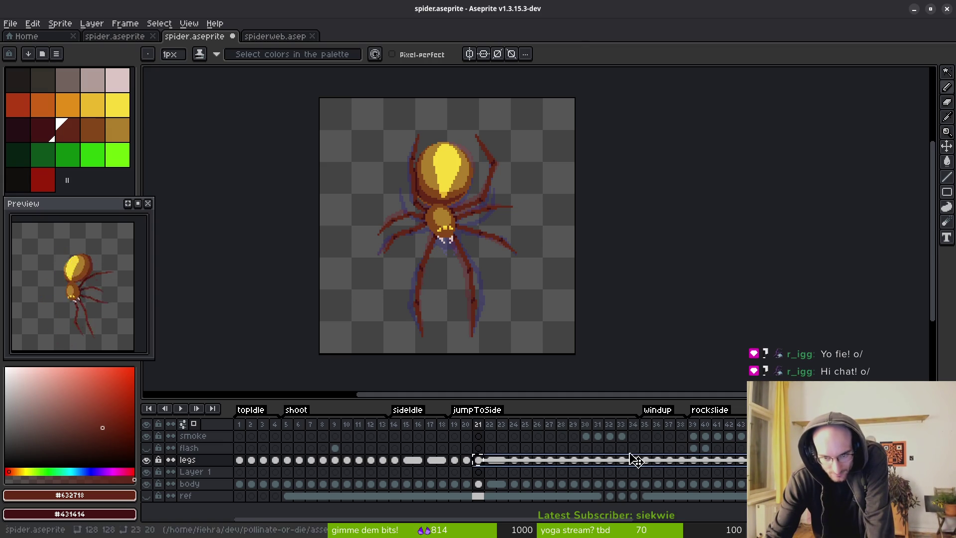
Select the smoke layer's cel at frame 31 to view the smoke puffs
click(597, 436)
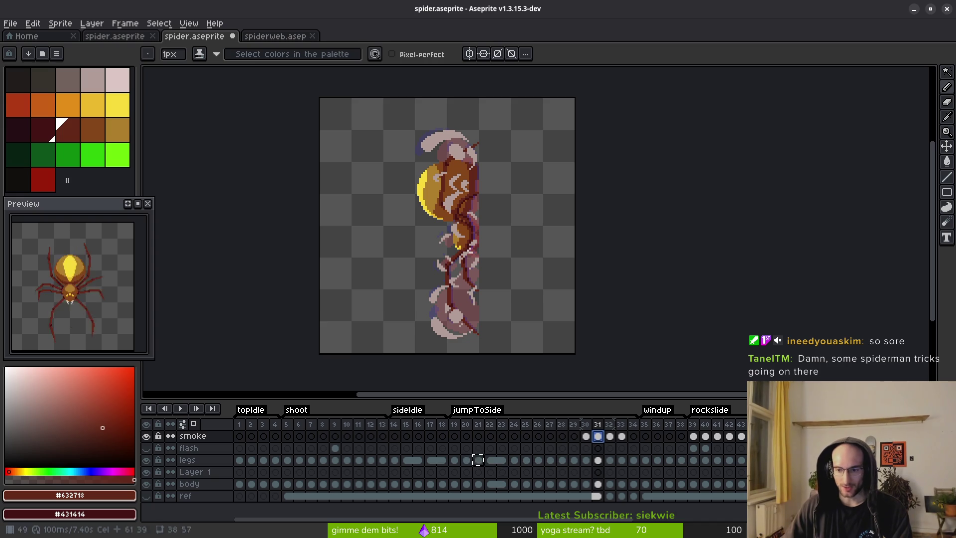
Link the spider's legs cels from frame 20 onward
click(477, 459)
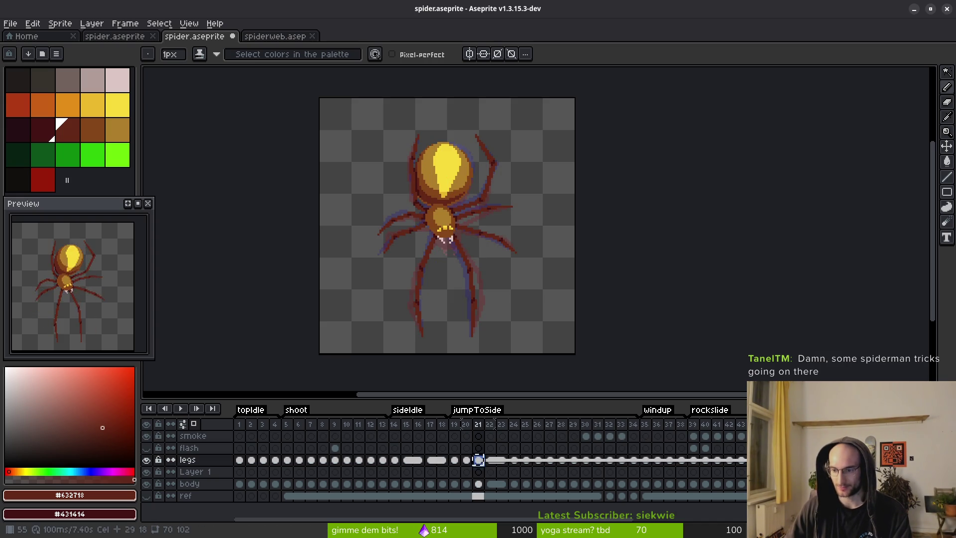
click(478, 460)
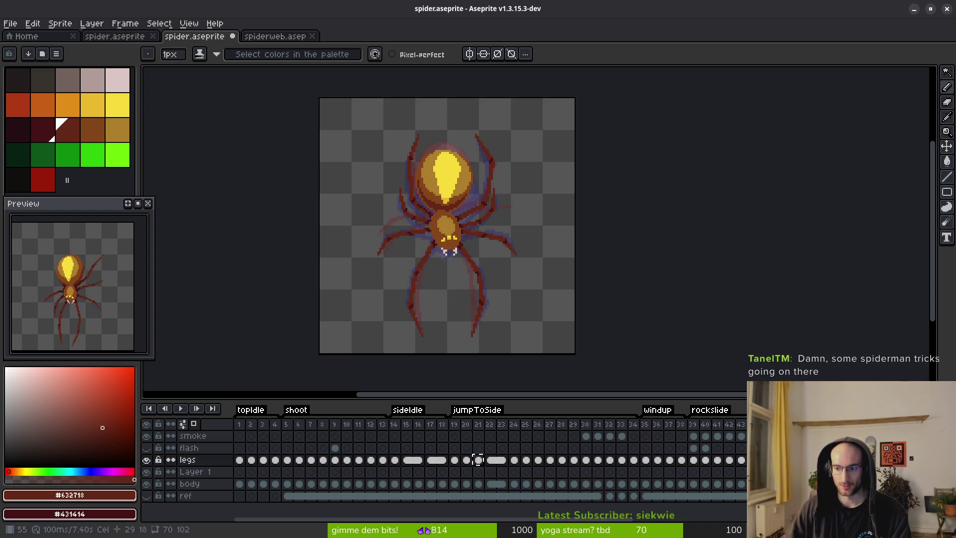
click(466, 461)
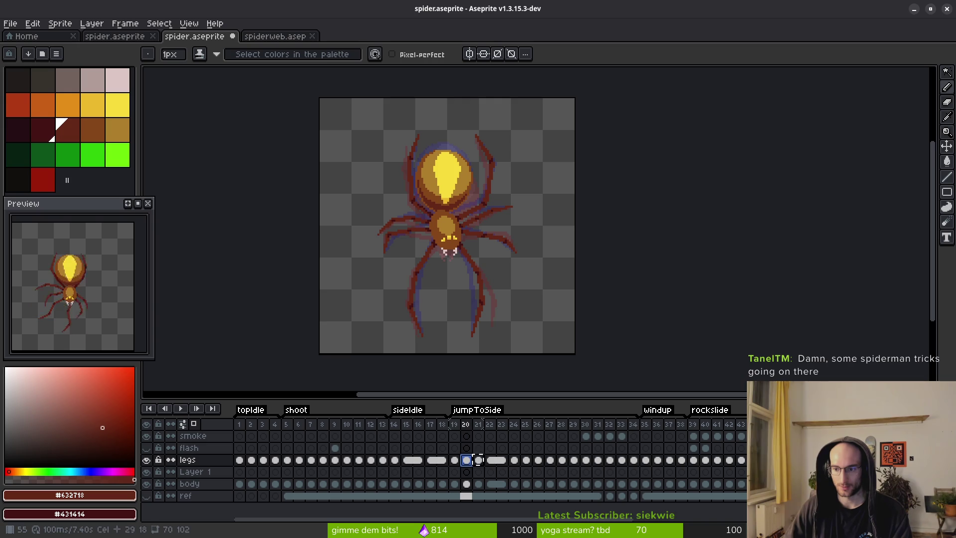
drag(477, 459, 518, 461)
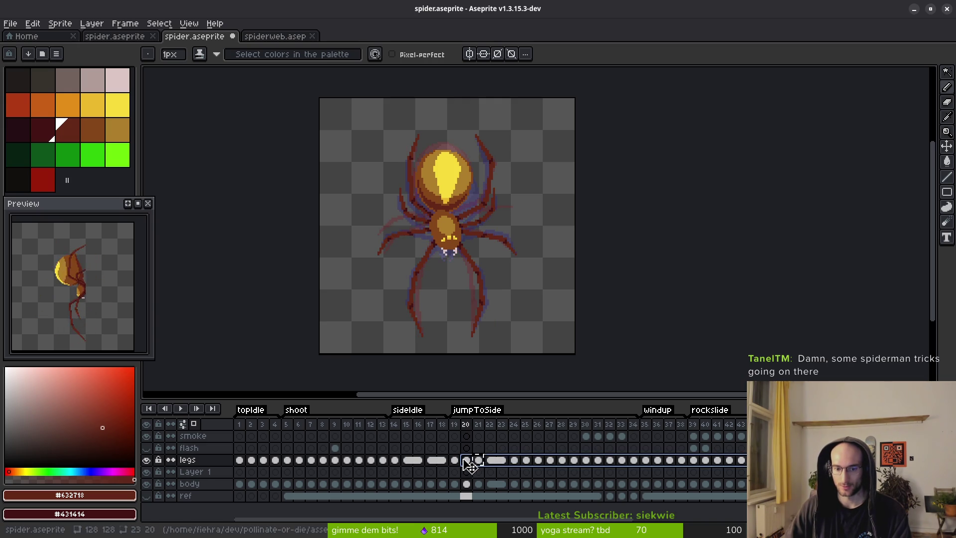
click(478, 460)
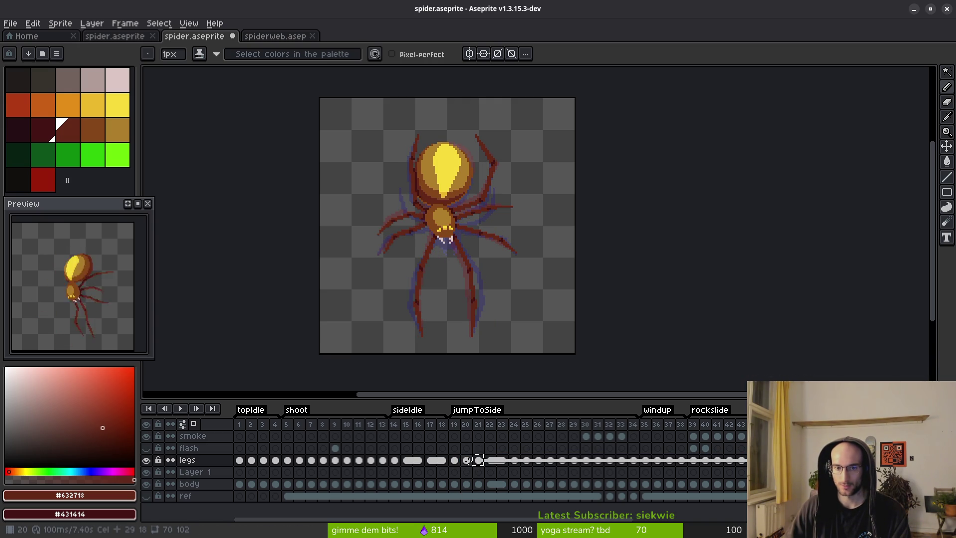
click(467, 460)
click(473, 459)
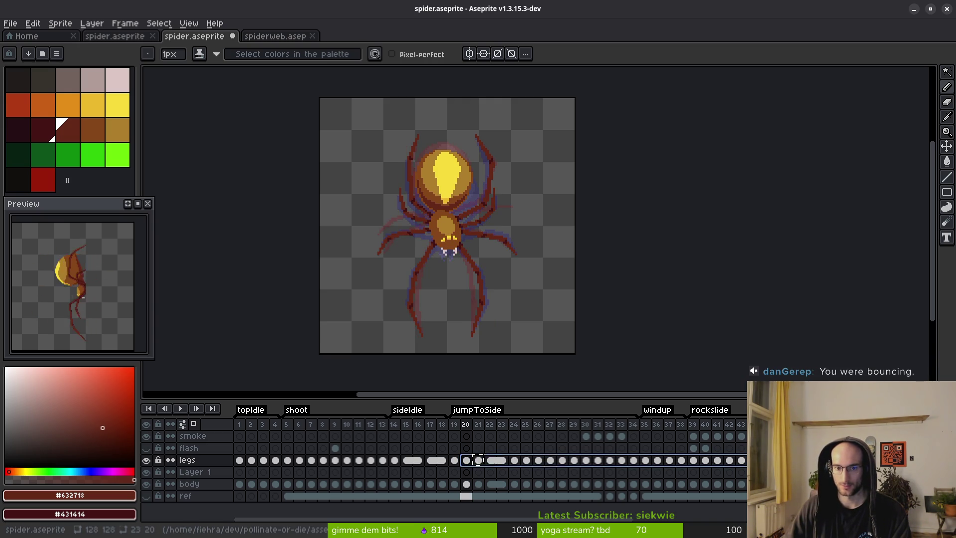
right_click(474, 464)
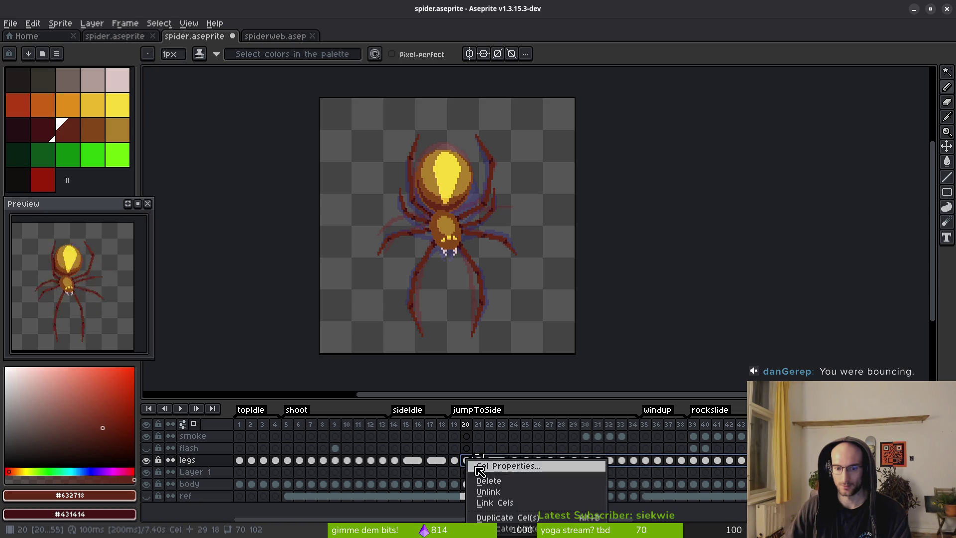
click(504, 511)
Link the legs cels from frame 19 through the end, then save spider.aseprite
click(454, 460)
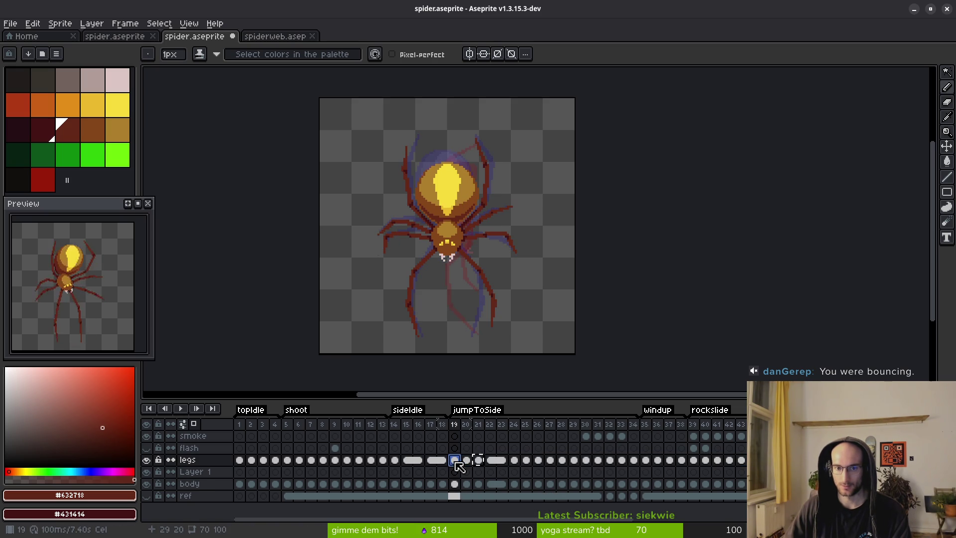
click(561, 459)
click(453, 461)
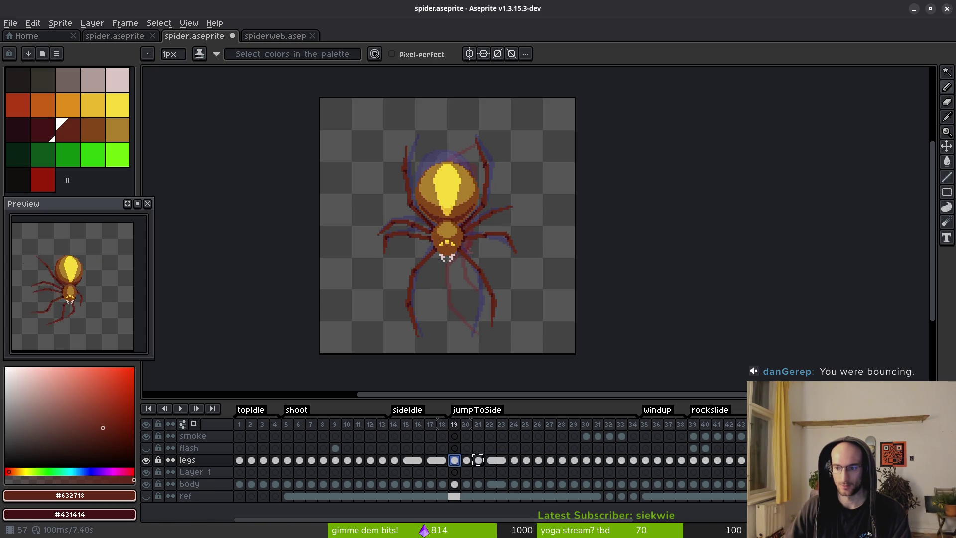
shift+click(565, 459)
right_click(455, 460)
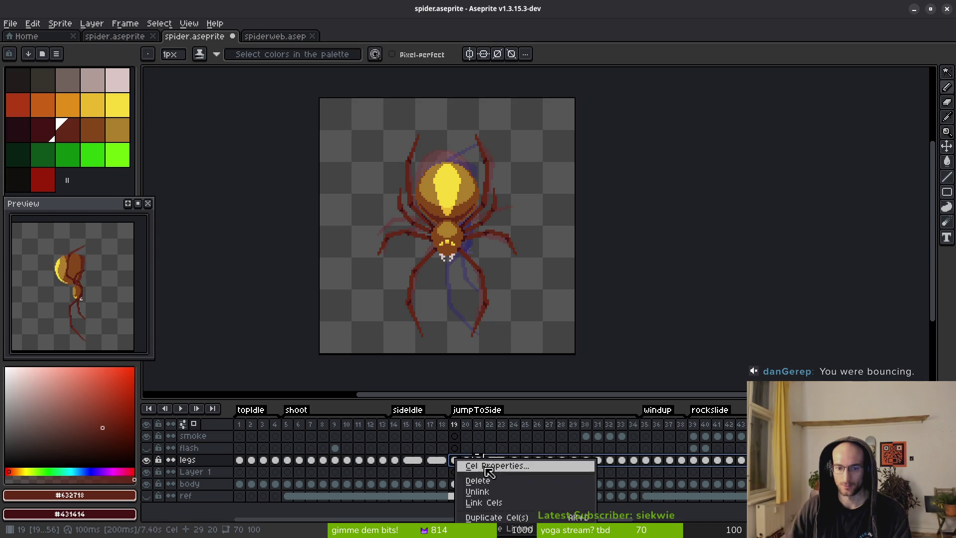
click(500, 503)
key(ctrl+s)
Step through the later frames to check the linked leg poses
scroll(571, 460, right, 3)
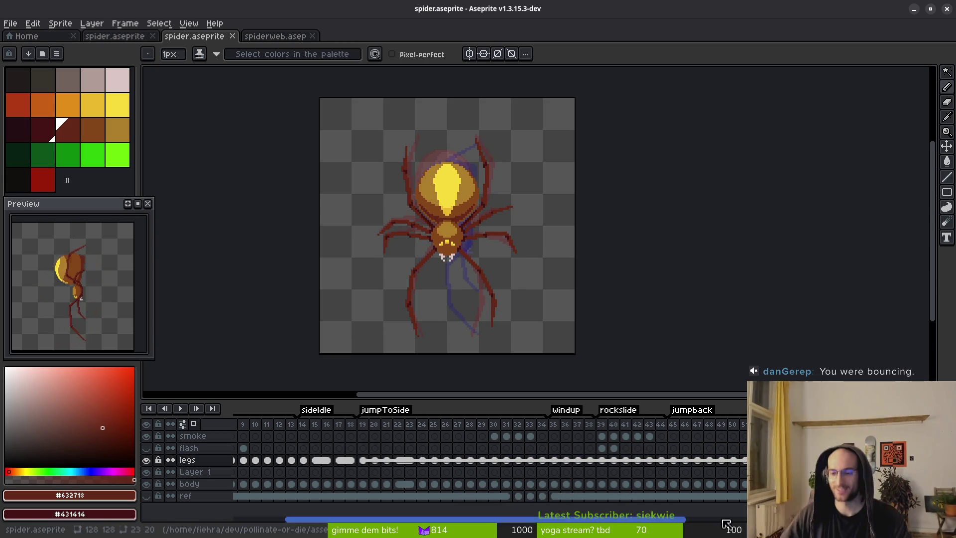
scroll(667, 458, right, 5)
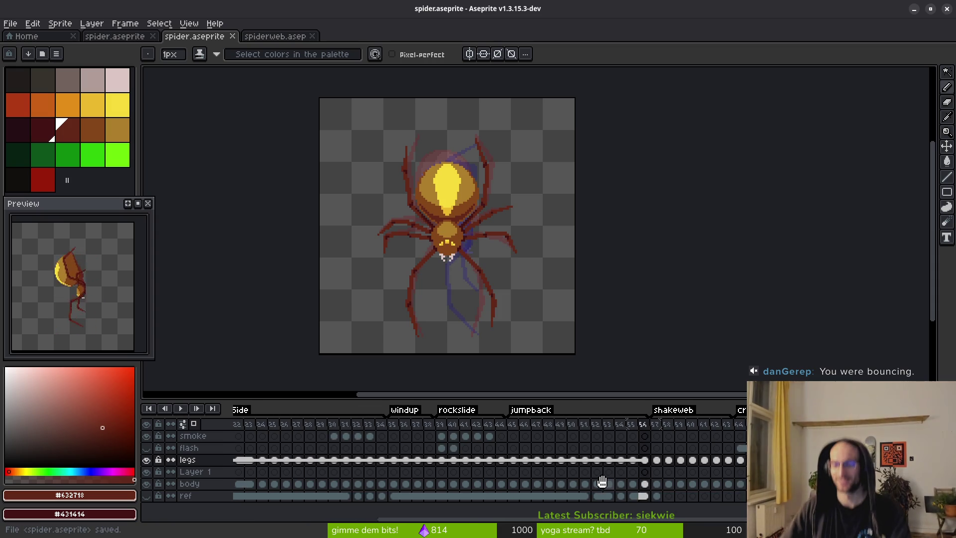
click(665, 456)
key(Right)
key(Right)
key(Right)
key(Right)
key(Right)
key(Right)
key(Right)
key(Right)
key(Right)
click(485, 459)
scroll(642, 461, left, 5)
scroll(641, 462, left, 5)
scroll(572, 462, right, 5)
scroll(567, 462, left, 5)
click(336, 460)
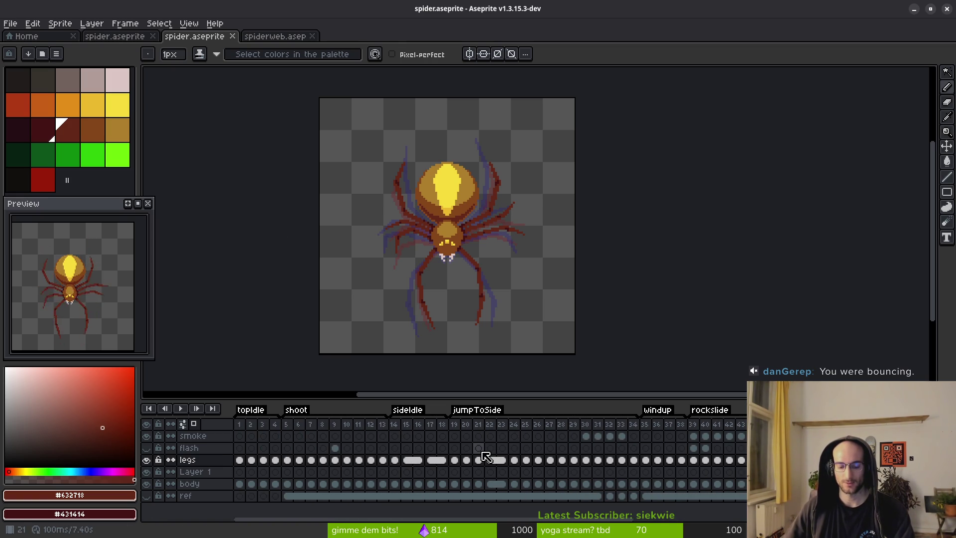
key(ctrl+e)
Set the sprite sheet export's output file to art/enemies/spider-Sheet.png
click(309, 178)
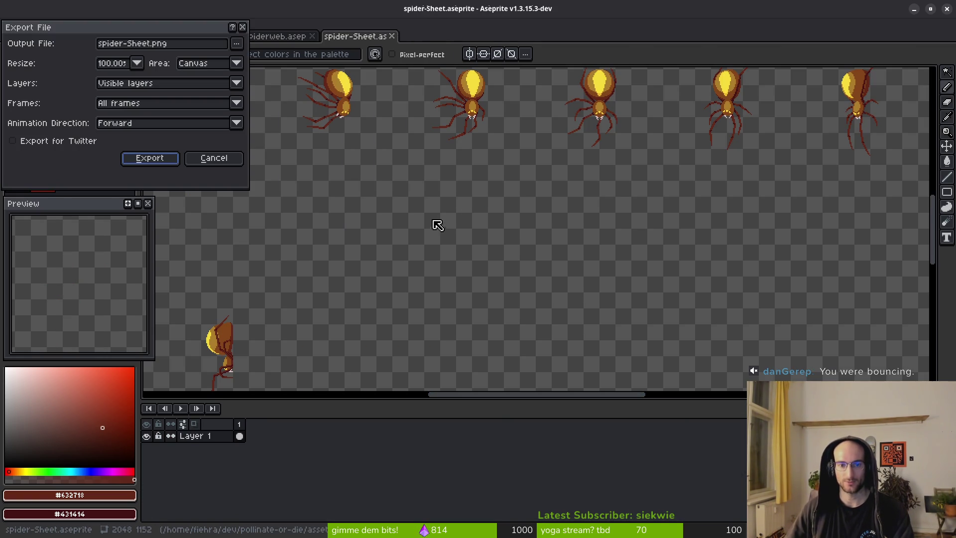
click(237, 44)
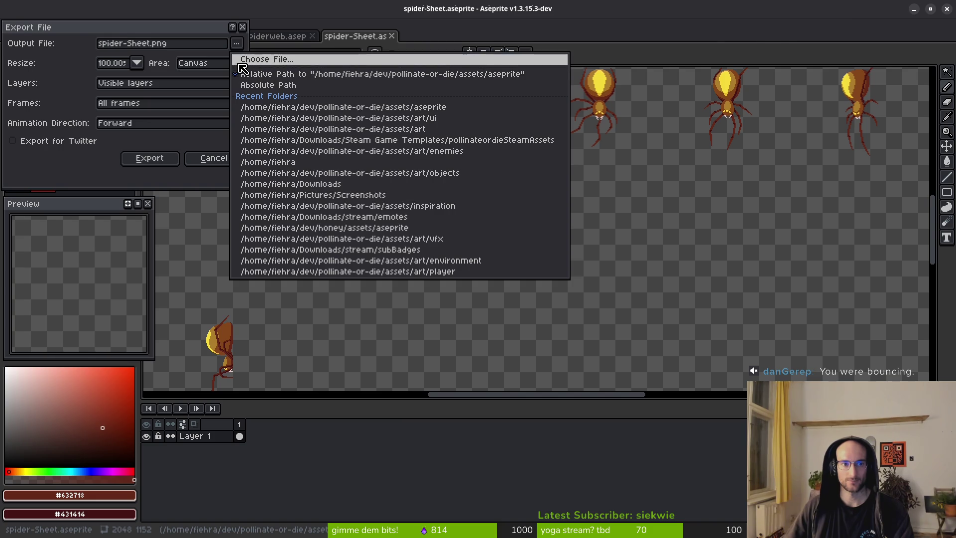
click(240, 60)
click(40, 99)
double_click(47, 106)
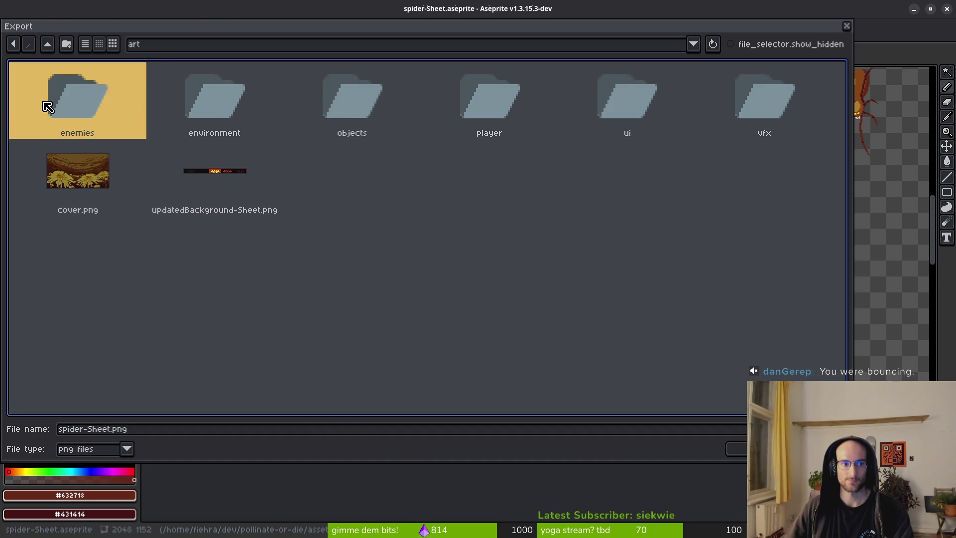
double_click(75, 106)
click(407, 167)
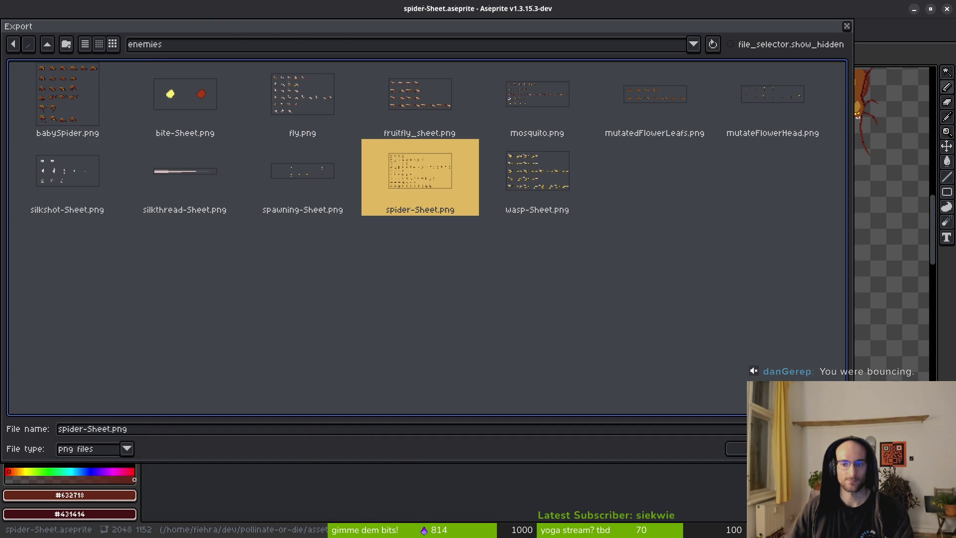
click(736, 448)
Overwrite spider-Sheet.png with the exported sheet and switch to Godot
click(433, 301)
click(160, 162)
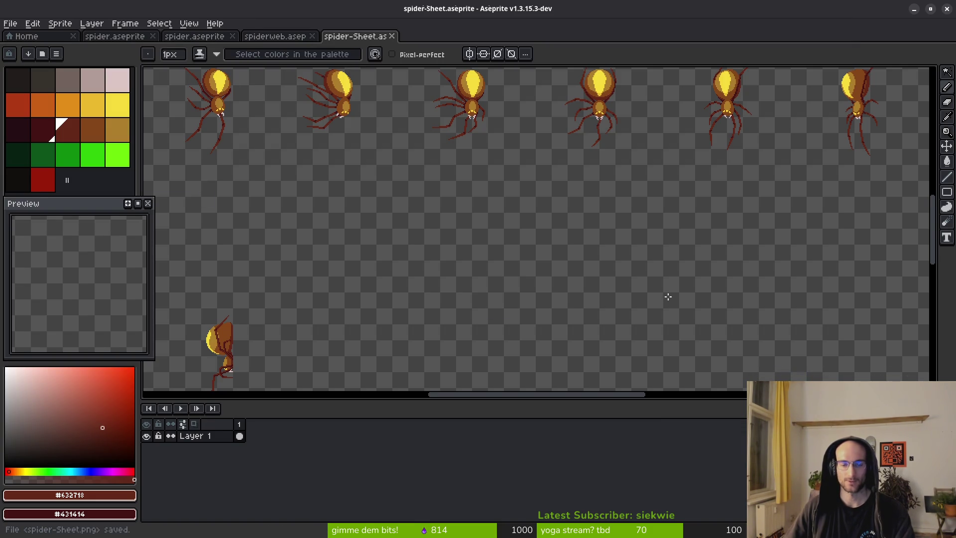
key(i)
key(alt+Tab)
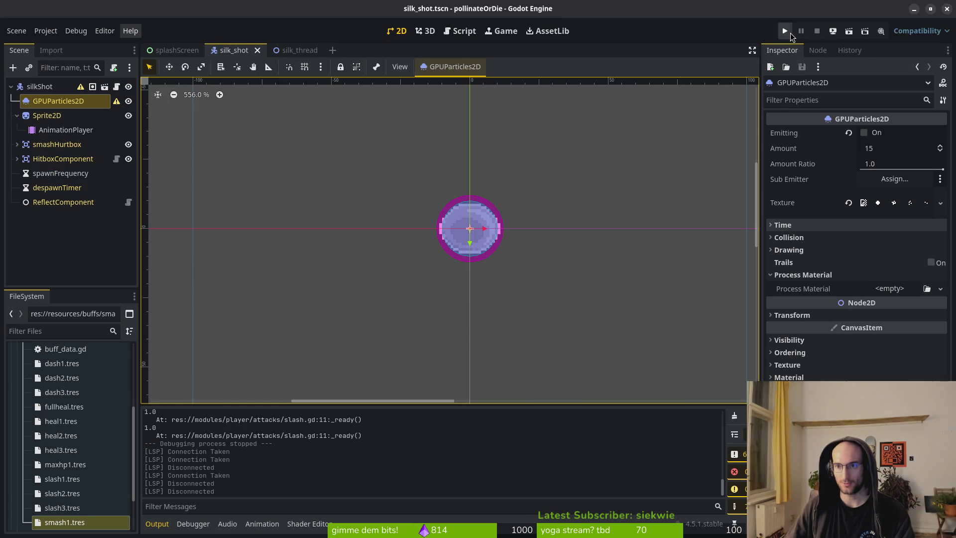
Run the project from the title menu and fly the bee into the spider boss fight
click(789, 33)
key(Return)
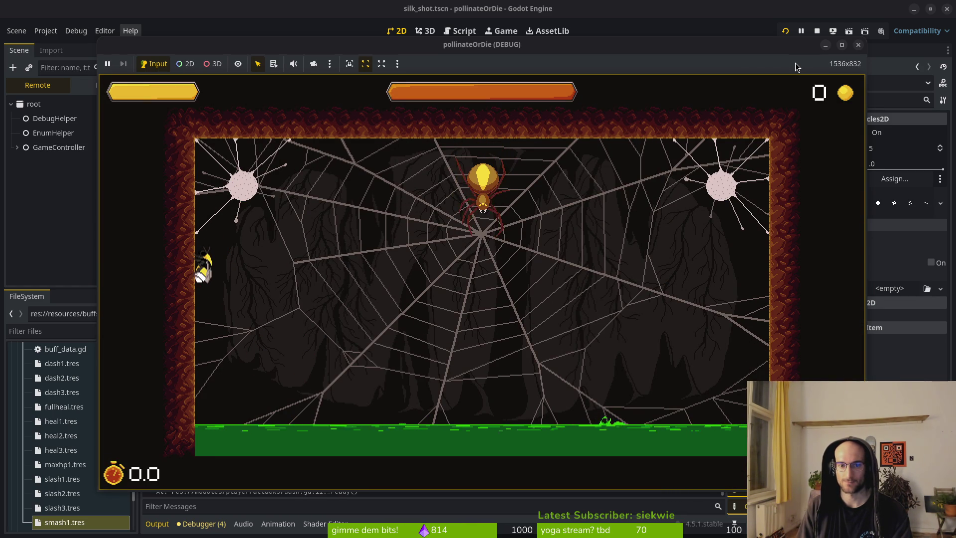
key(d)
key(s)
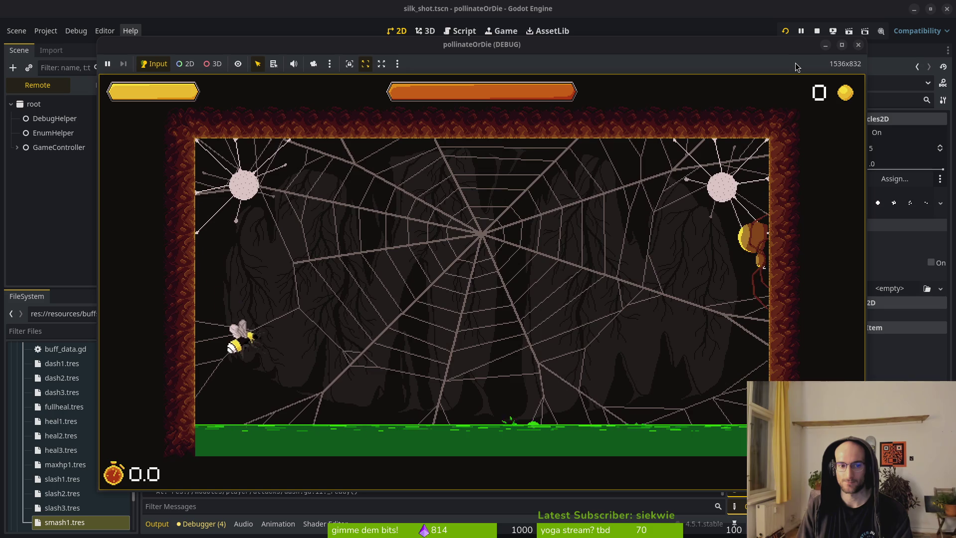
key(w)
key(d)
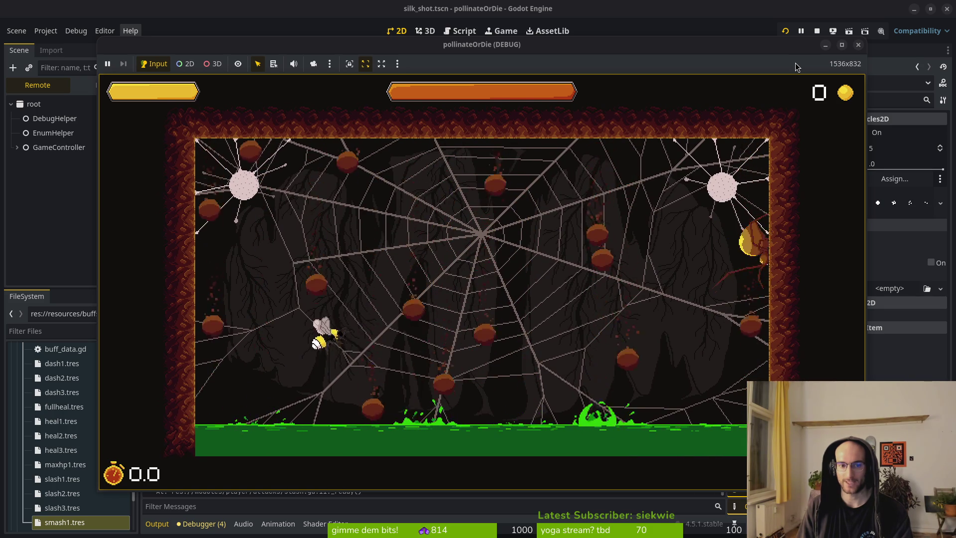
Dodge the spider's silk beam along the left wall, stop the game and return to Aseprite
key(a)
key(s)
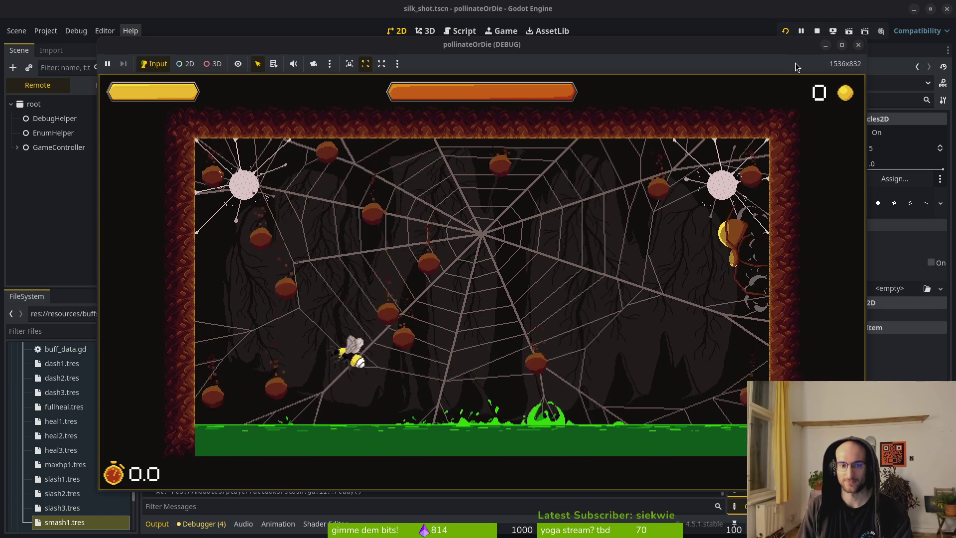
key(w)
key(a)
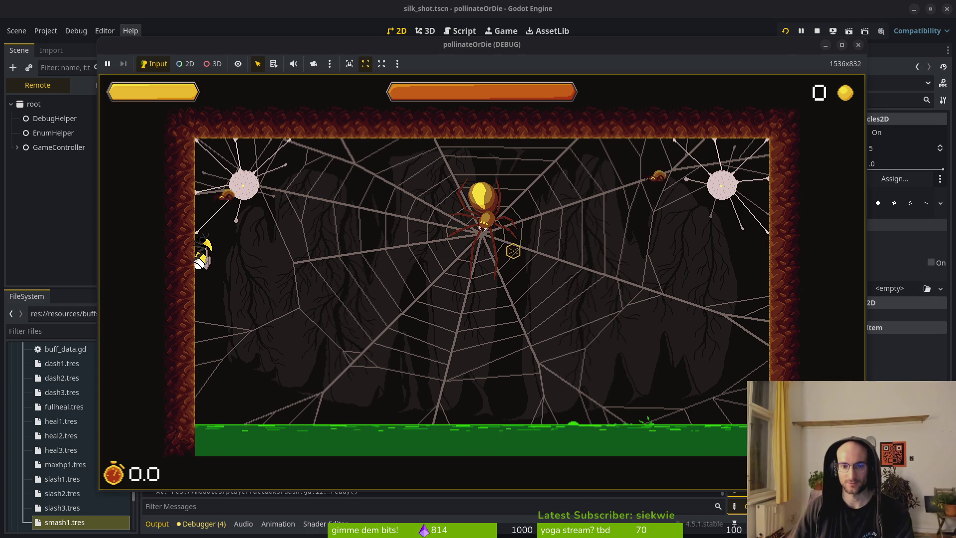
key(s)
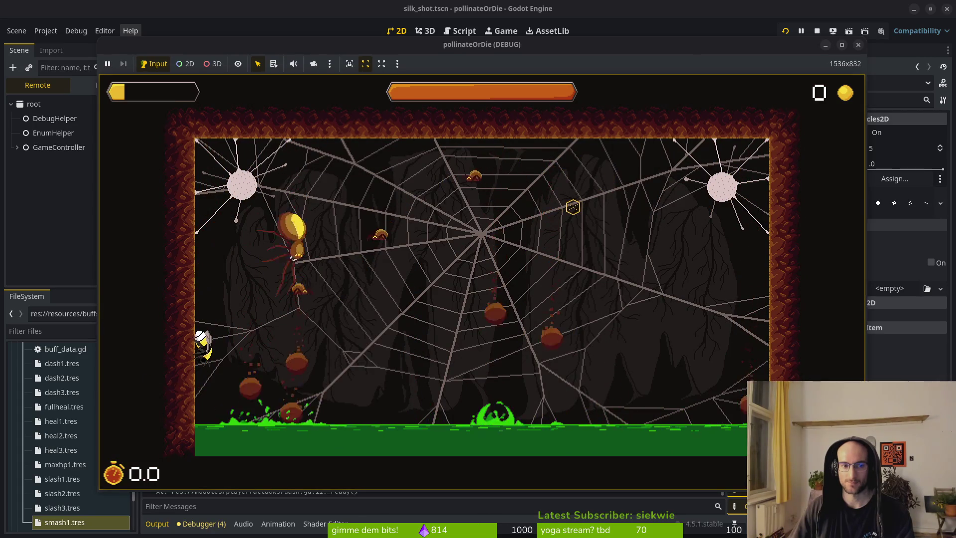
key(s)
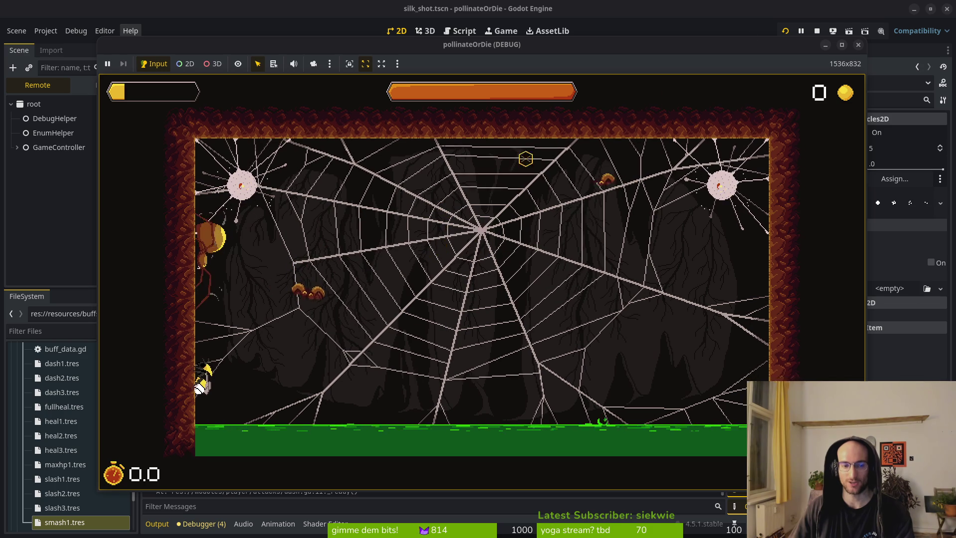
key(F8)
key(alt+Tab)
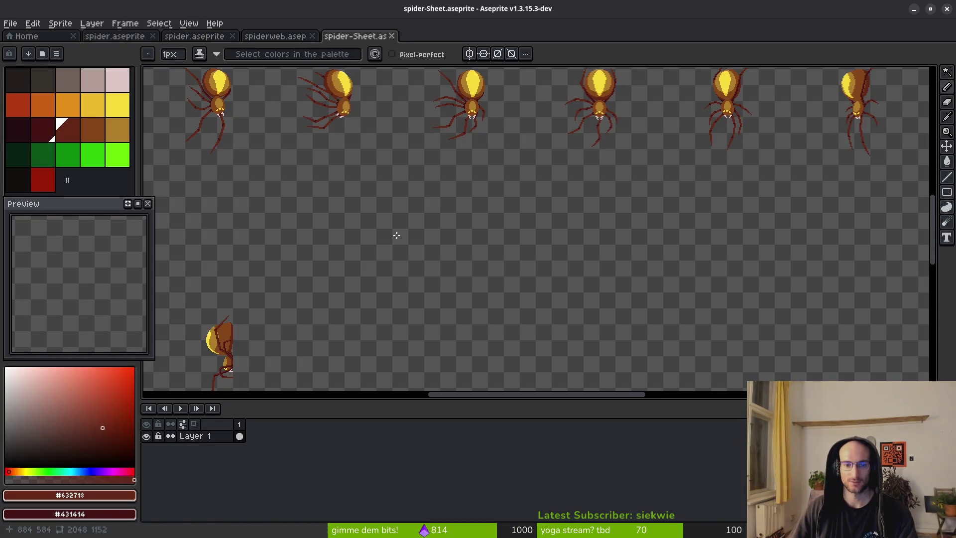
Leave Godot through the window overview and bring up a full-screen terminal
scroll(445, 215, down, 3)
scroll(450, 204, up, 2)
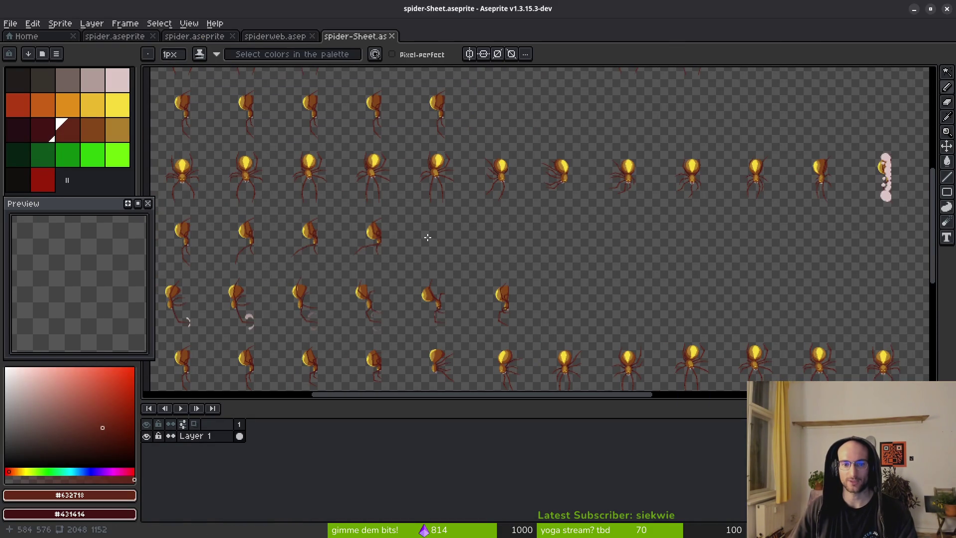
key(alt)
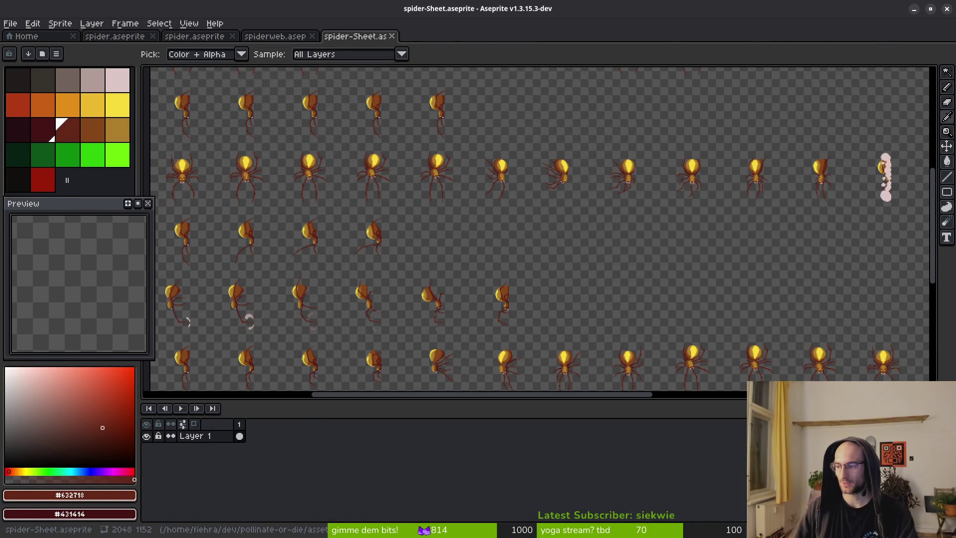
key(alt+Tab)
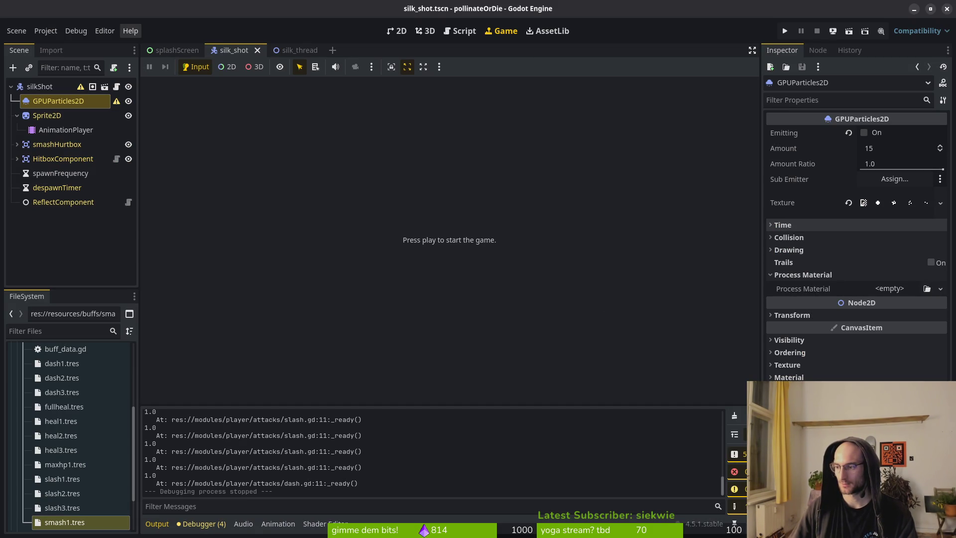
key(super)
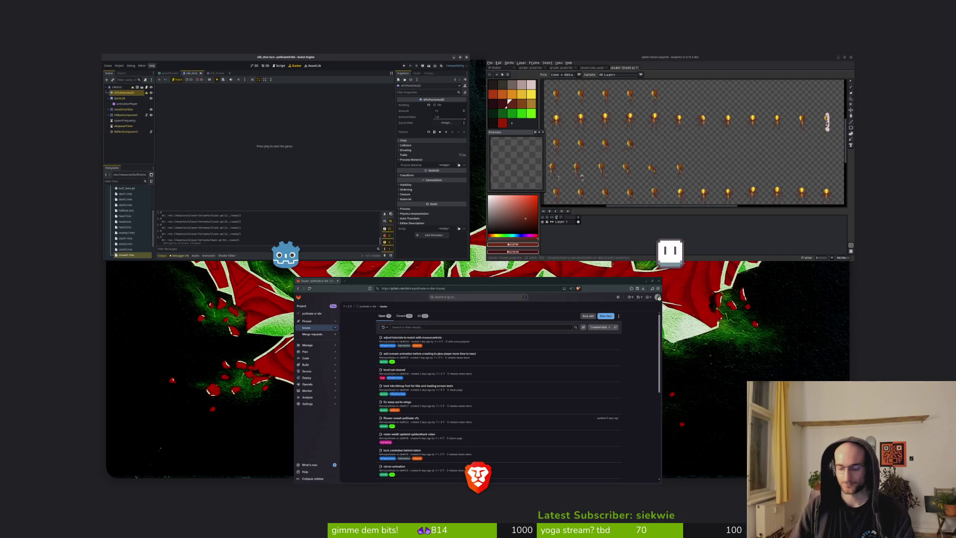
key(super)
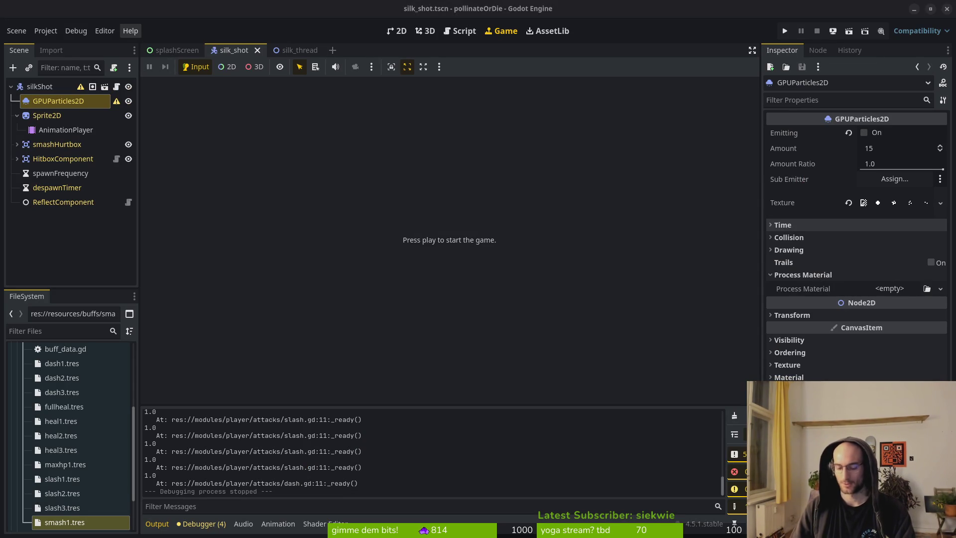
key(super)
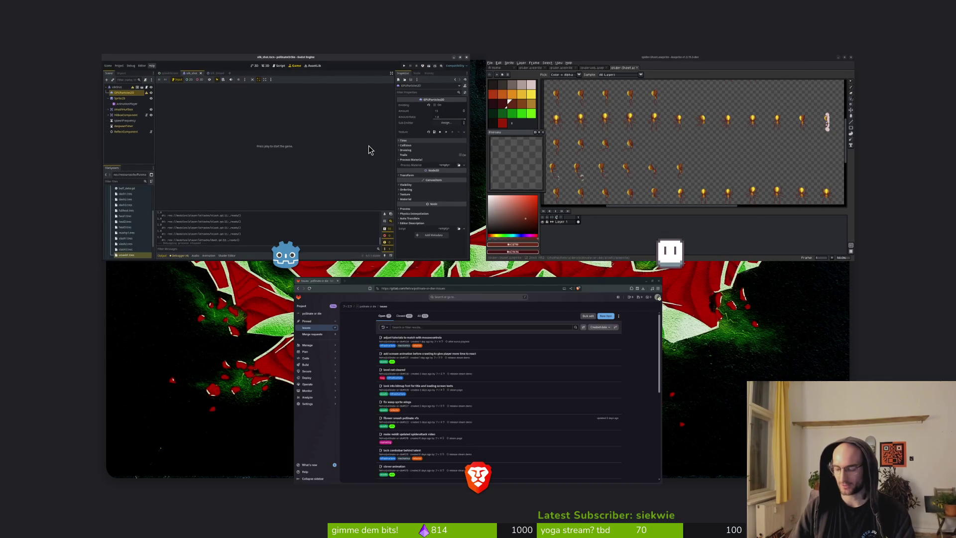
key(super)
key(ctrl+alt+t)
Change into the pollinate-or-die project folder and launch Neovim with 'nvim .'
text(cd dev/)
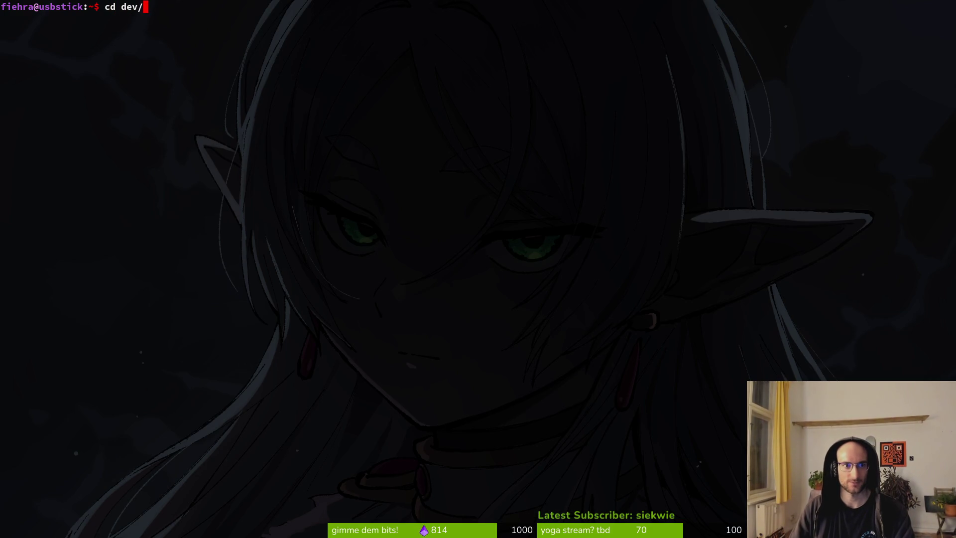
key(Tab)
key(Return)
text(nvim .)
key(Return)
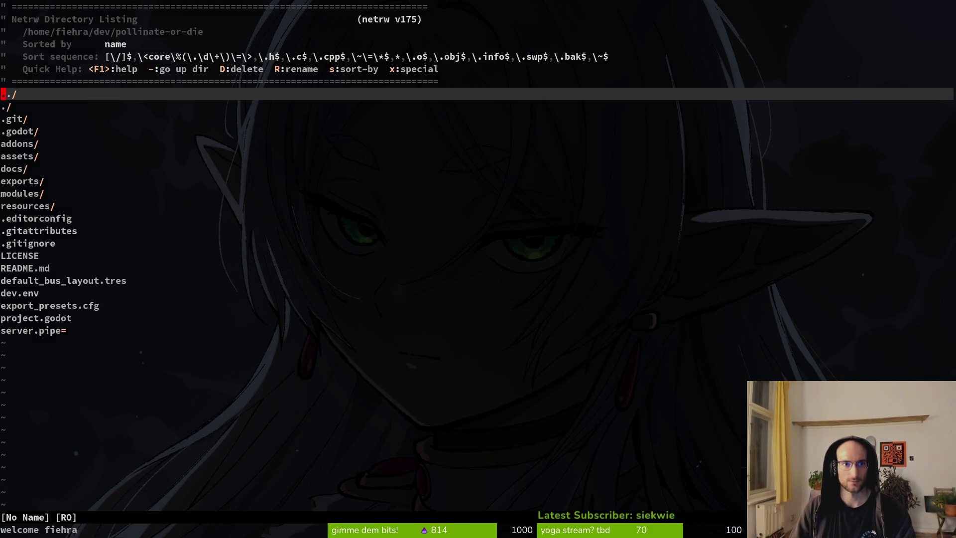
Find and open the spider's jumping.gd script with a 'jum' file search
key(space)
text(pfs)
key(BackSpace)
text(jum)
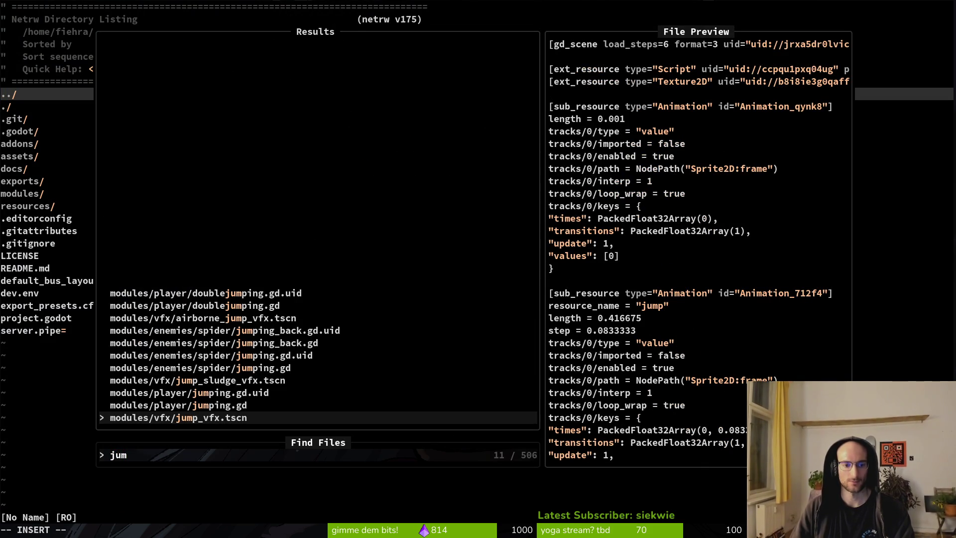
key(Up)
key(Up)
key(Up)
key(Return)
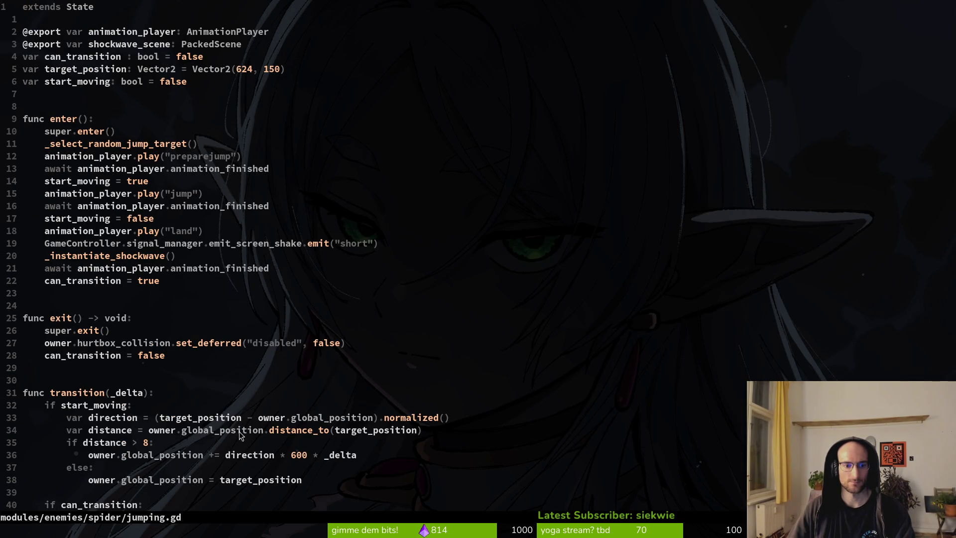
Move down to the flip_h check line and select spider_sprite.flip_h
scroll(234, 443, down, 3)
key(ctrl+d)
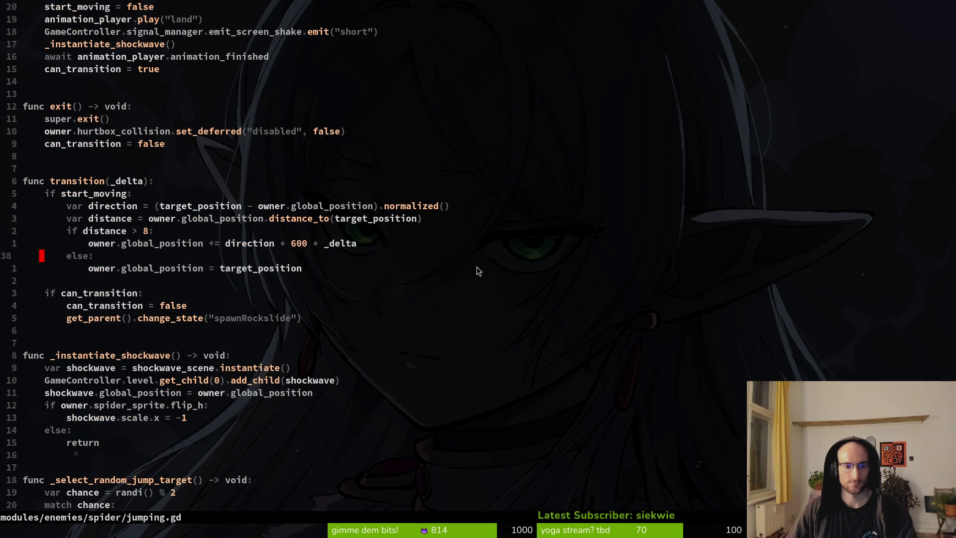
key(j)
key(j)
key(j)
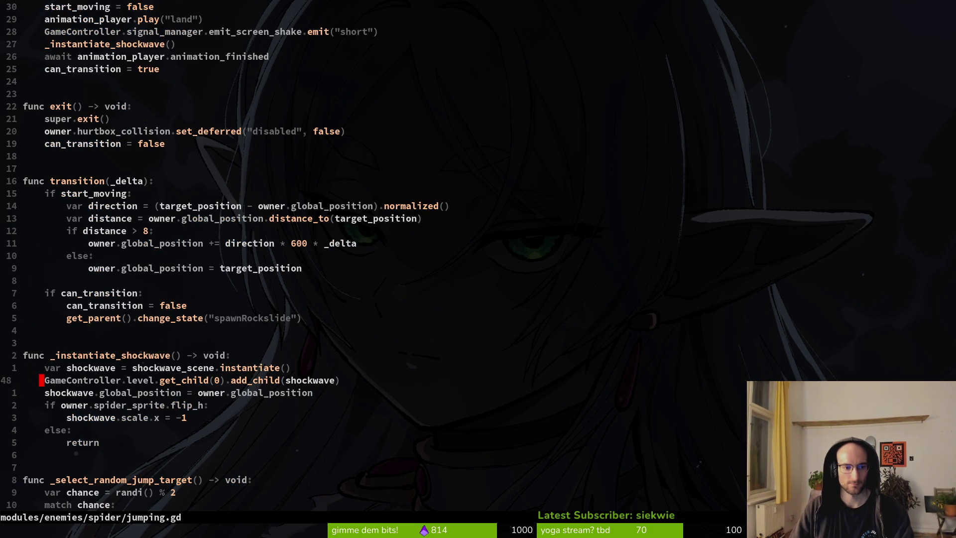
key(j)
key(j)
key(j)
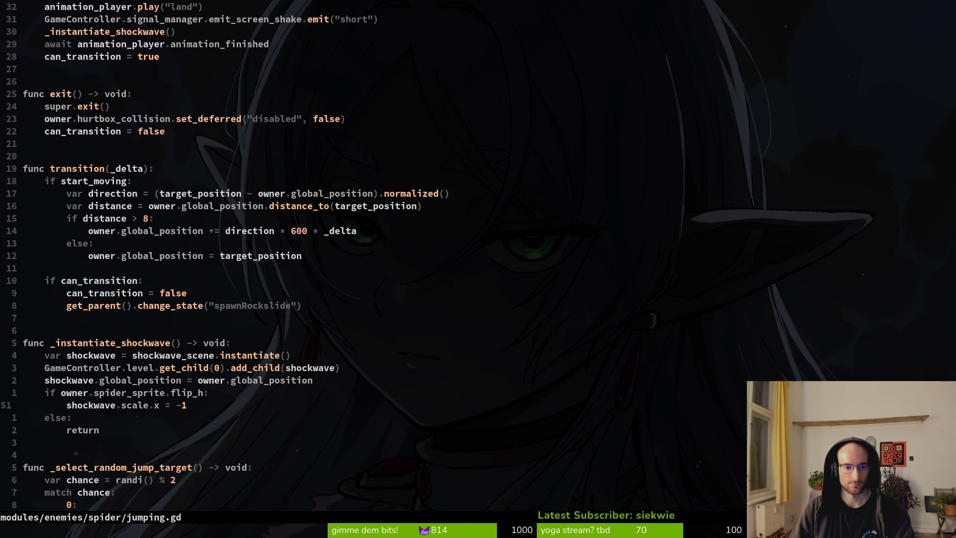
key(k)
key(k)
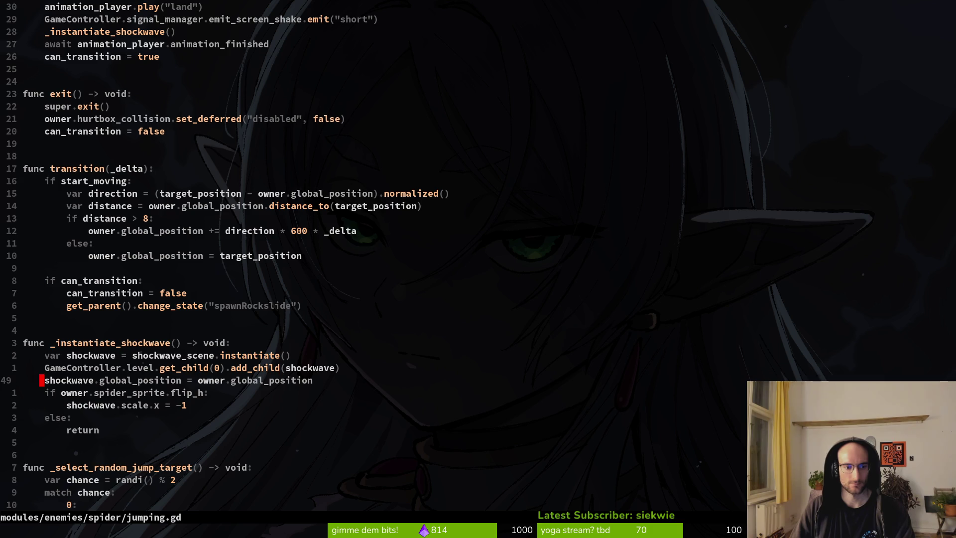
key(j)
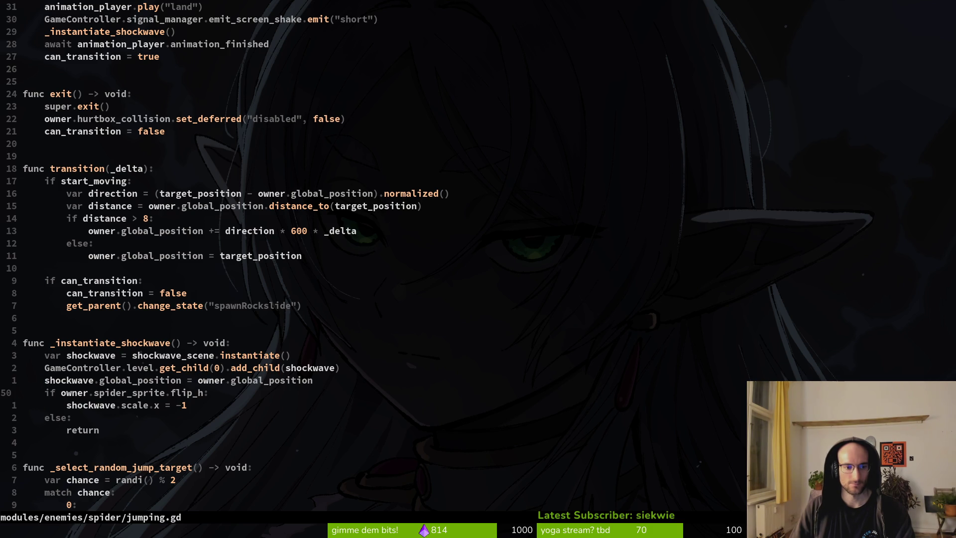
key(v)
key(e)
key(e)
key(E)
Grep the project for spider_sprite.flip_h and yank the flip_h = false line at line 61
key(space)
key(f)
key(w)
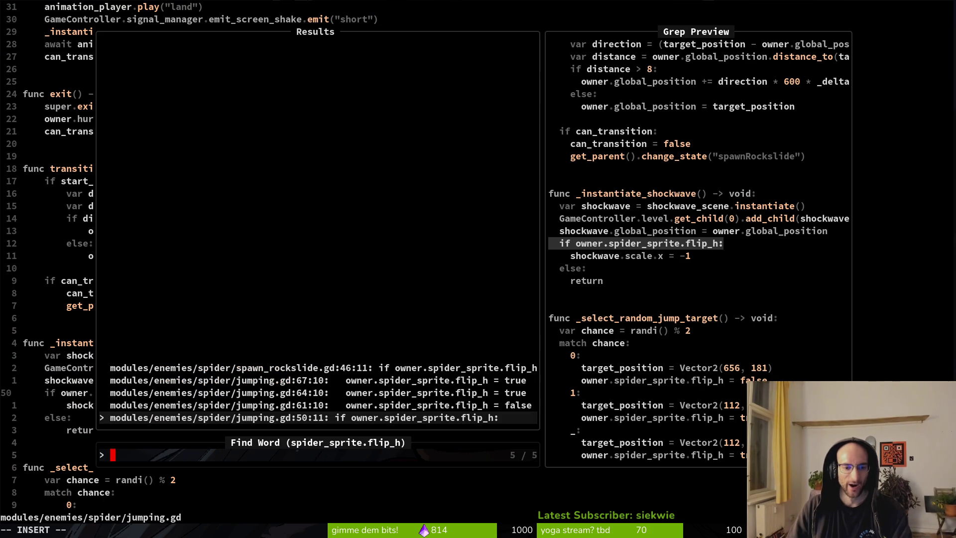
key(ctrl+p)
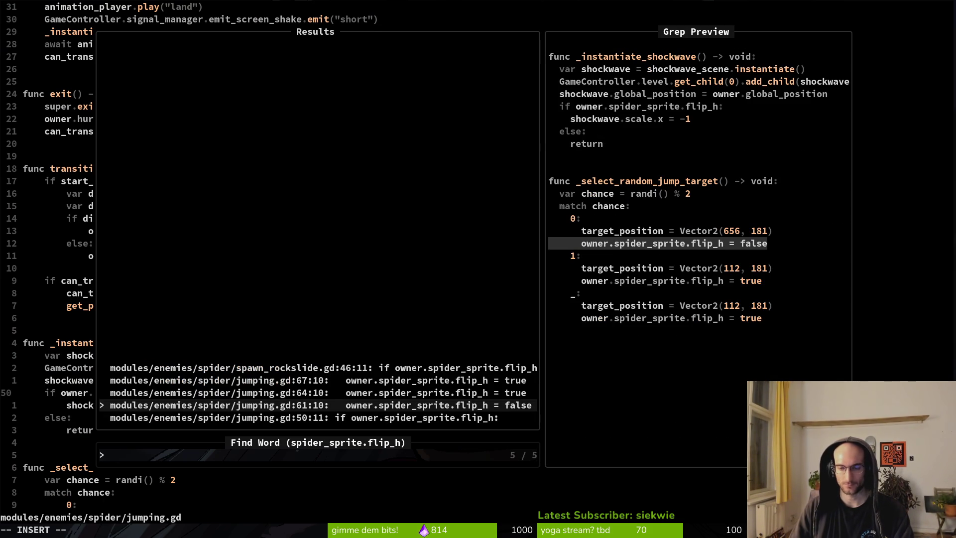
key(ctrl+p)
key(ctrl+n)
key(Return)
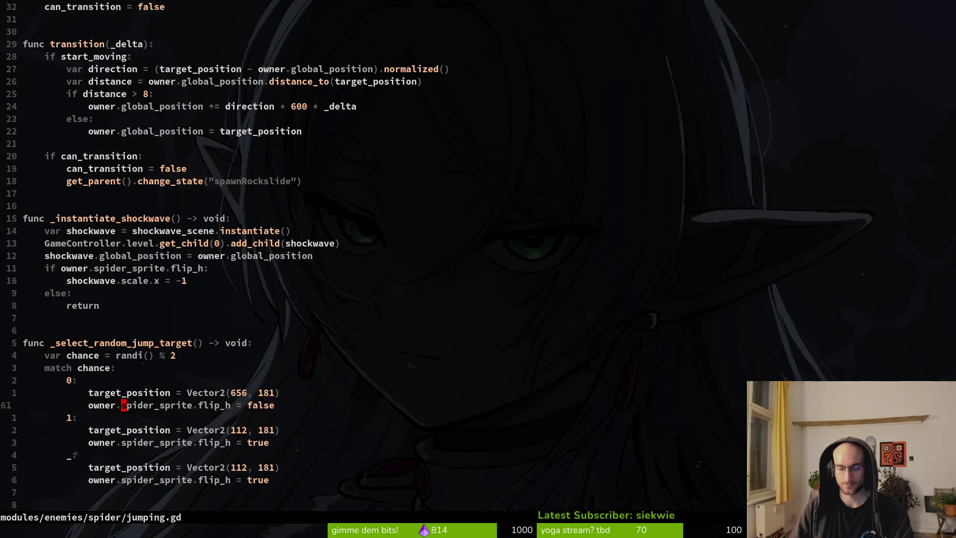
key(shift+v)
key(y)
key(space)
Open jumping_back.gd and paste the flip_h = false line after the last await in enter()
key(f)
key(f)
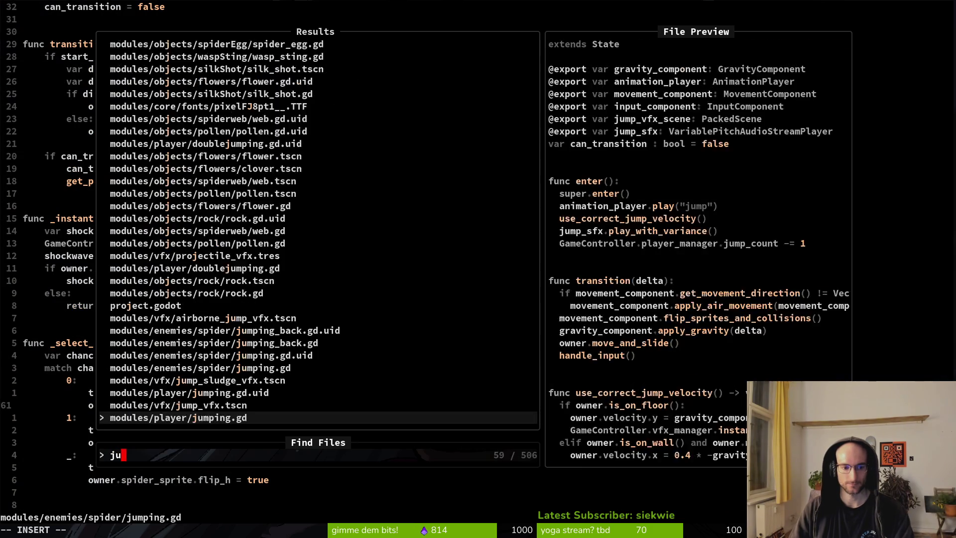
text(jumpba)
key(Return)
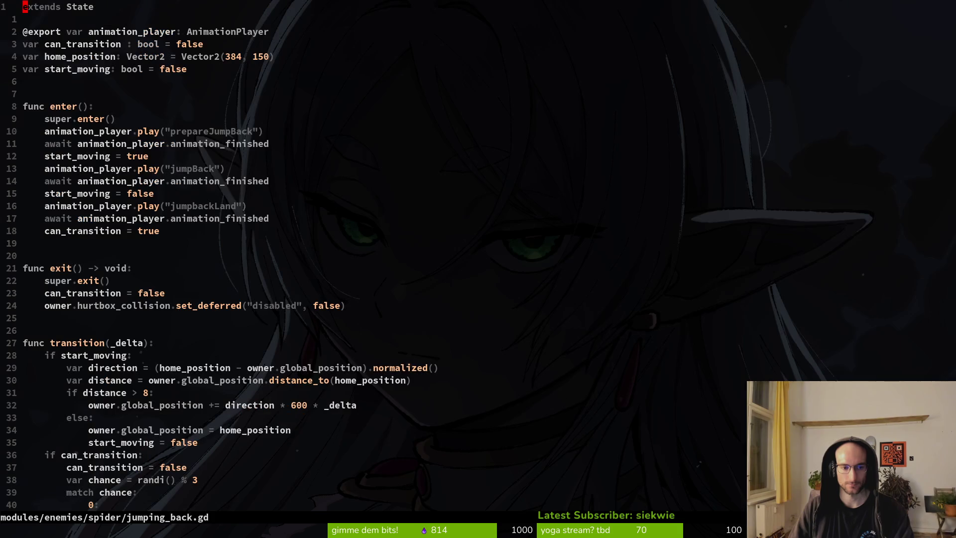
key(1)
key(0)
key(j)
key(o)
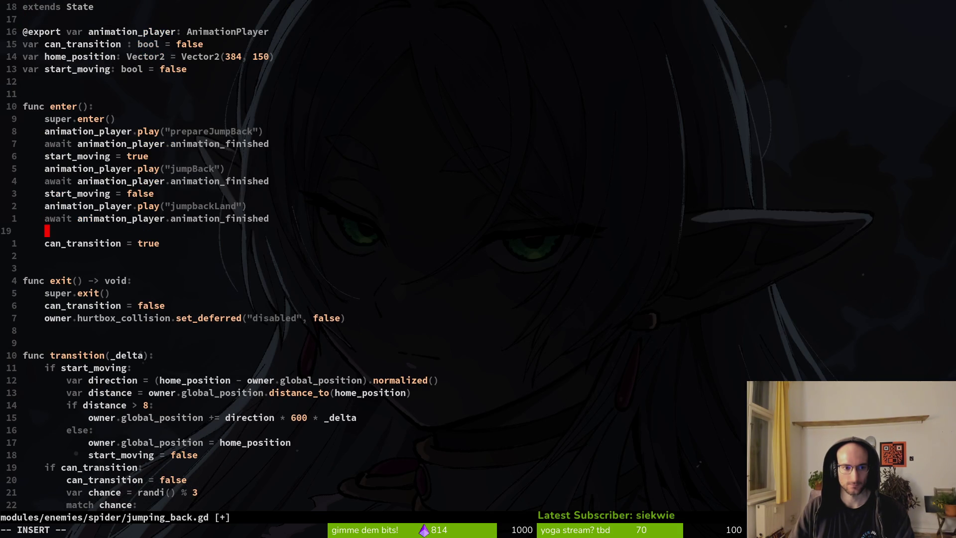
text(p)
key(BackSpace)
key(BackSpace)
key(Tab)
key(Escape)
key(p)
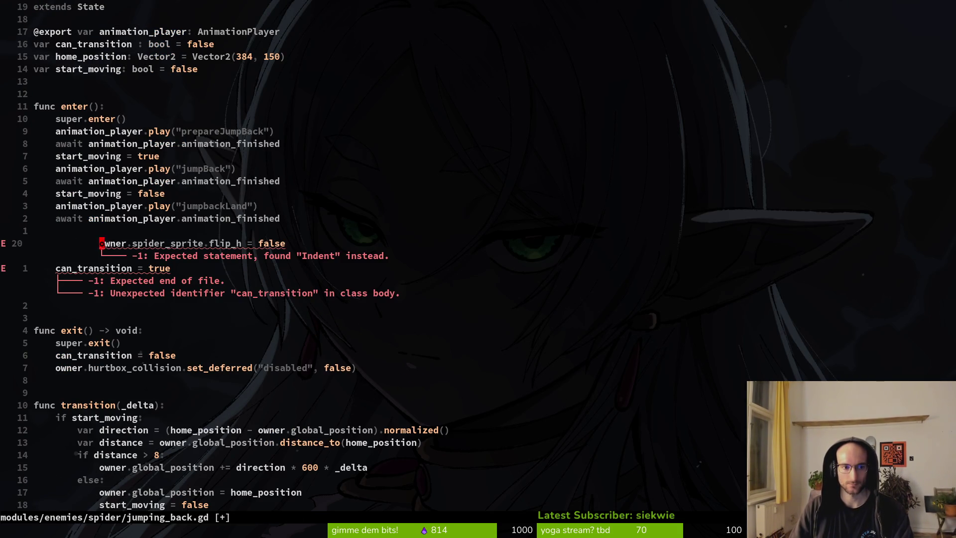
Fix the pasted line's indentation, delete the leftover blank line, and save jumping_back.gd
key(shift+v)
key(=)
key(k)
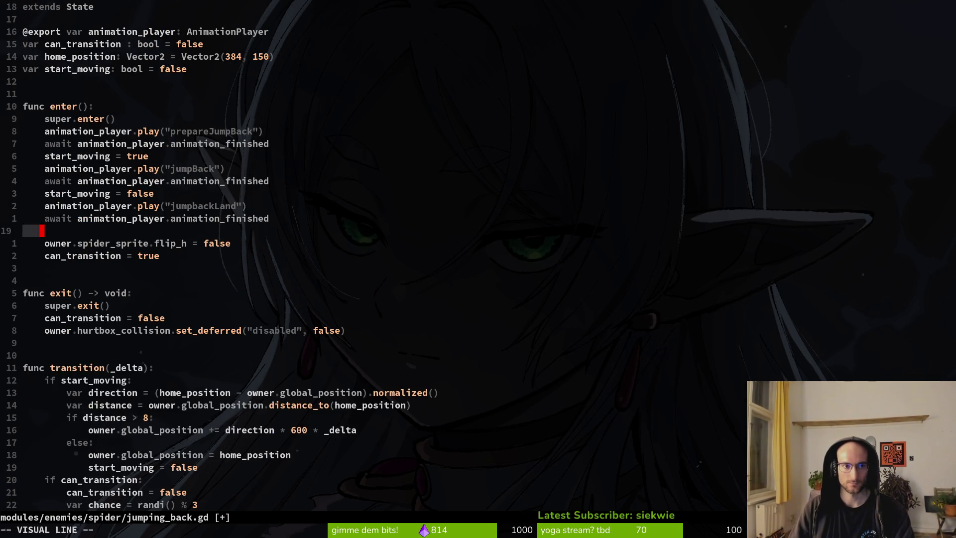
key(d)
key(d)
text(:w)
key(Return)
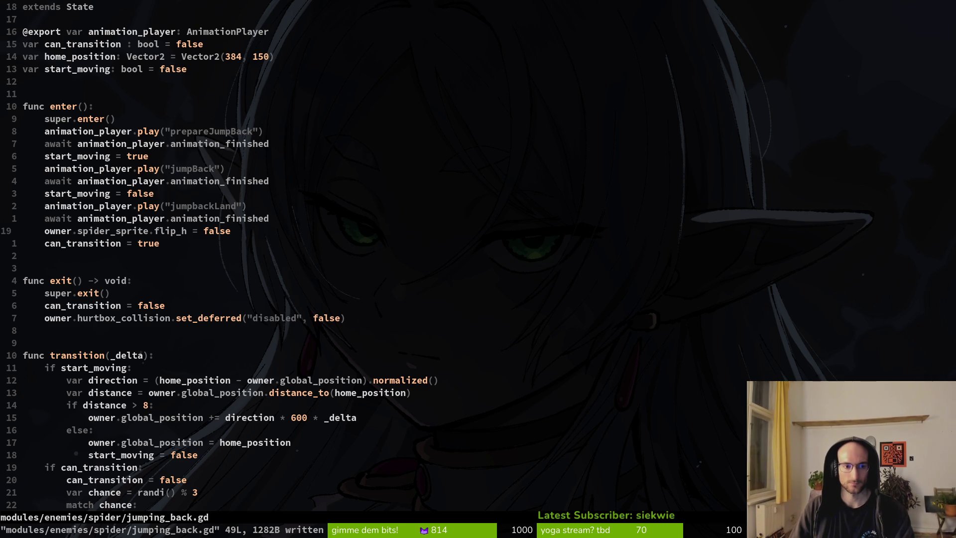
key(alt+Tab)
key(F5)
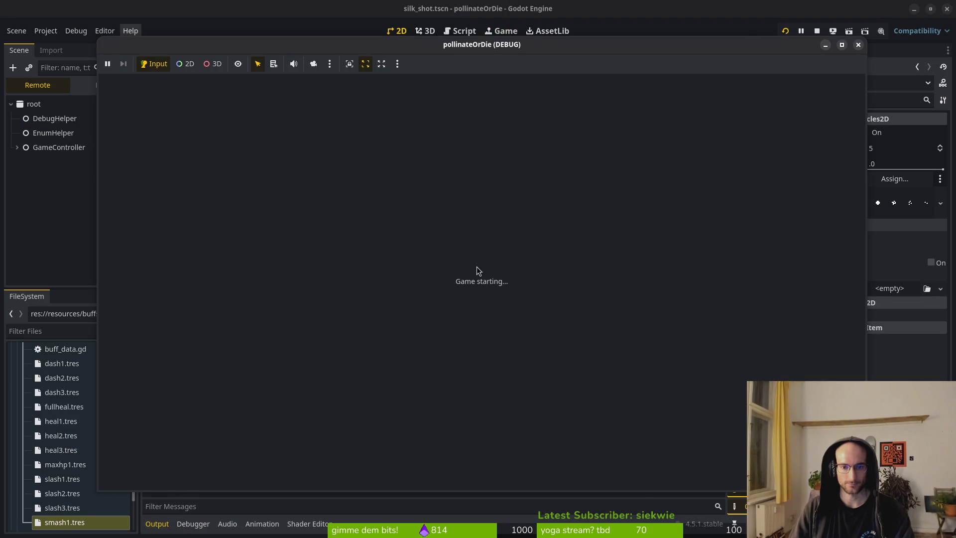
Fly the bee through the level select into the boss level, fight the spider, then stop the run
key(Return)
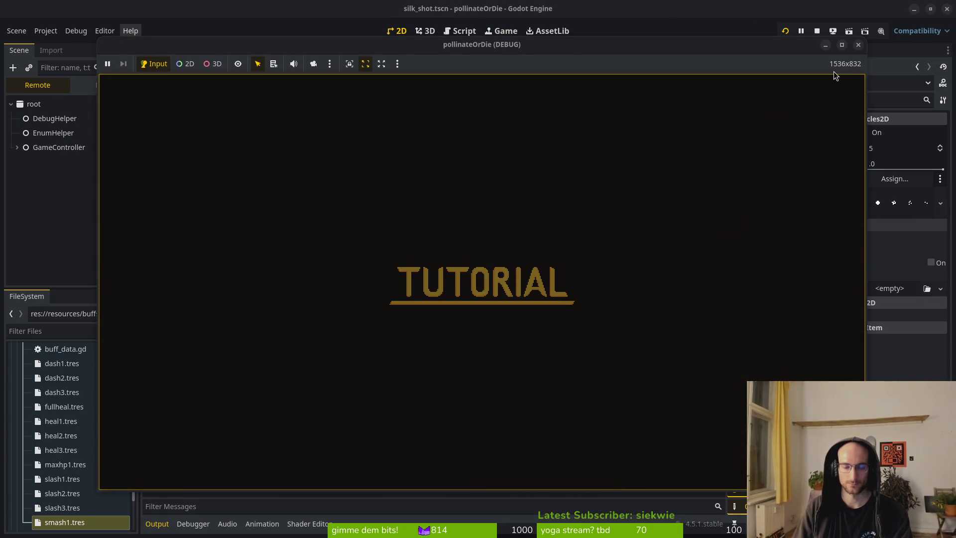
key(space)
key(a)
key(space)
key(d)
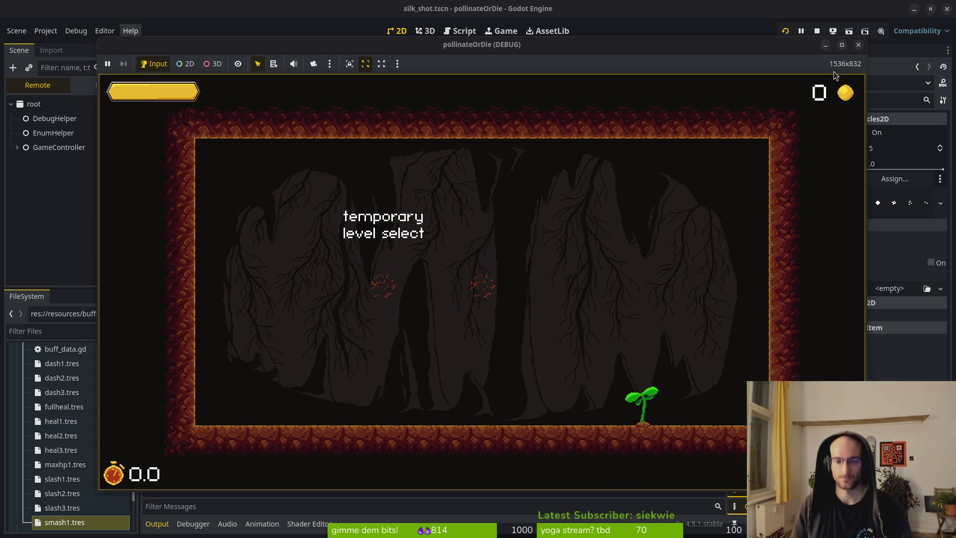
key(space)
key(j)
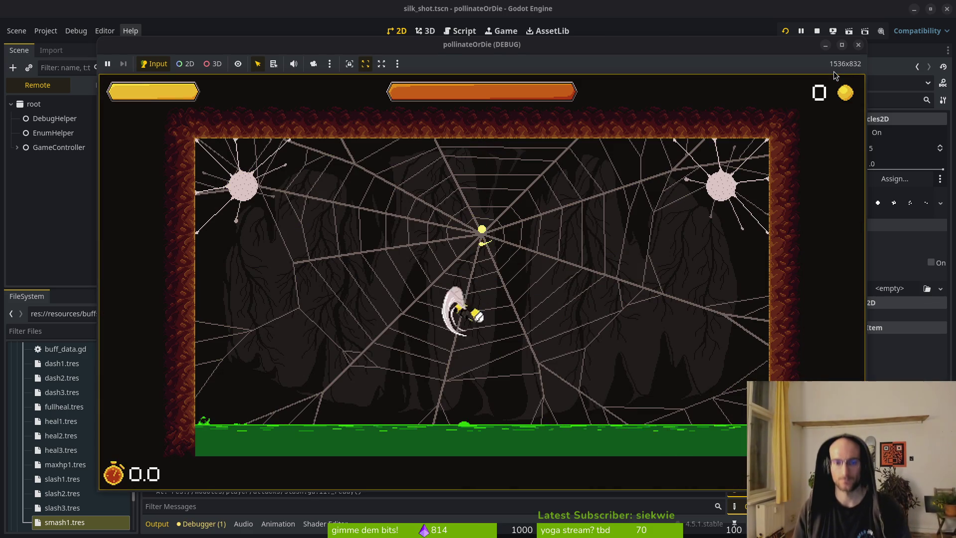
key(a)
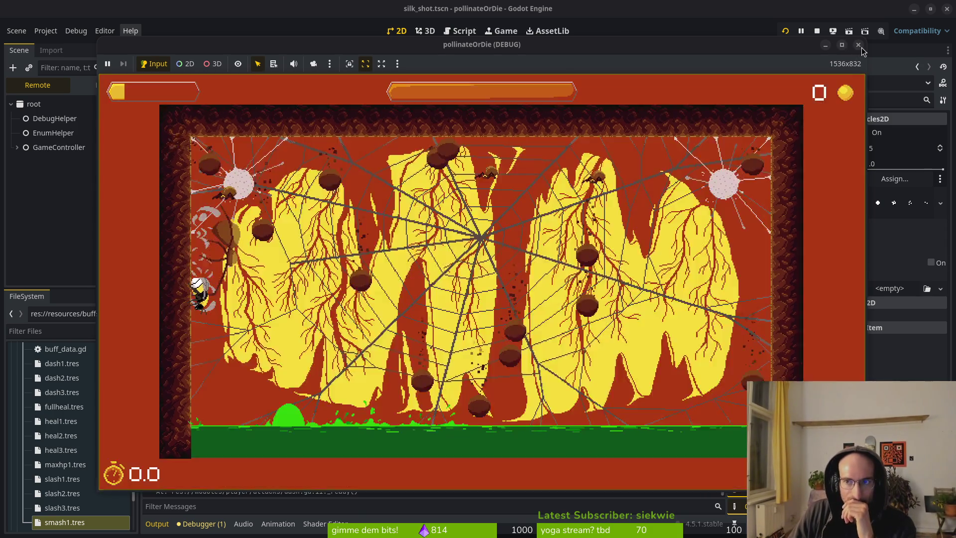
click(857, 44)
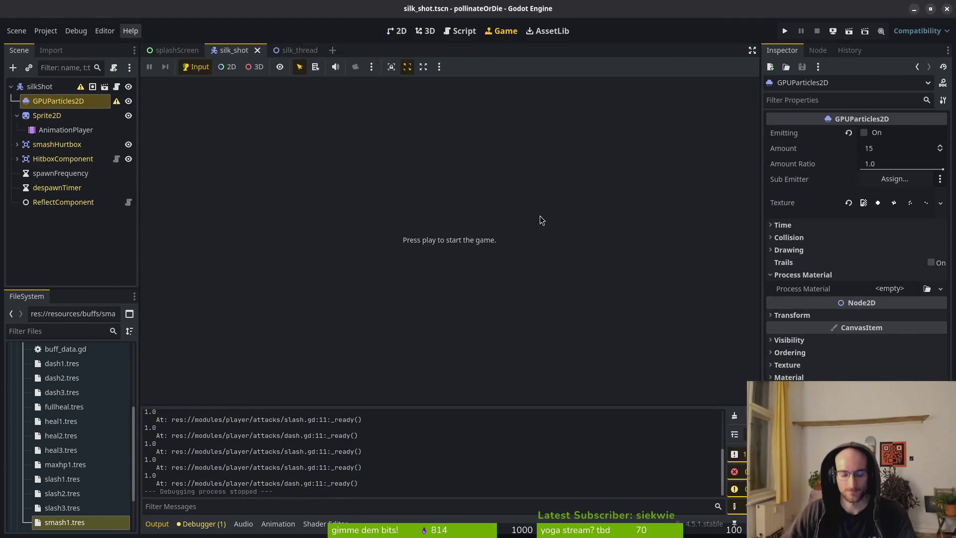
In Neovim, flip between jumping.gd and jumping_back.gd, ending on jumping_back.gd
key(alt+Tab)
scroll(202, 219, down, 5)
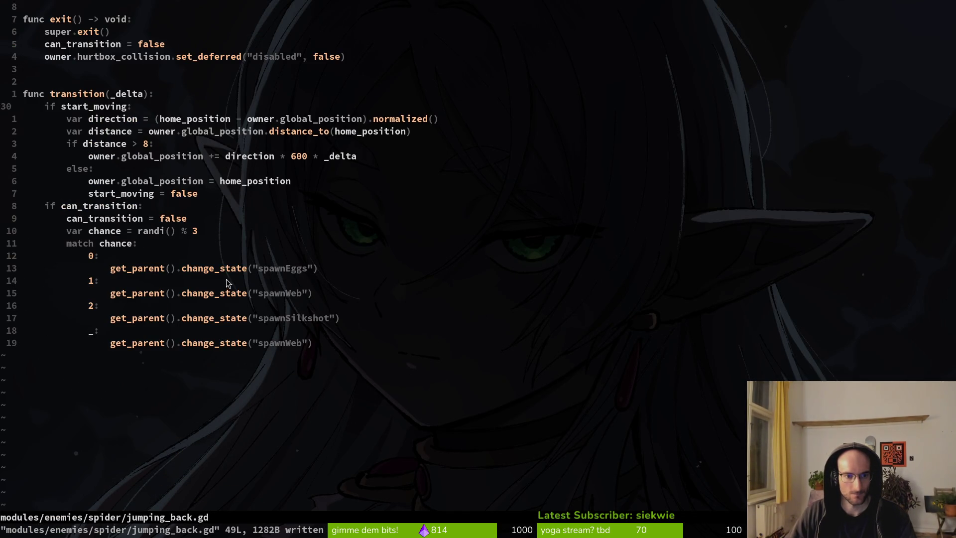
key(ctrl+6)
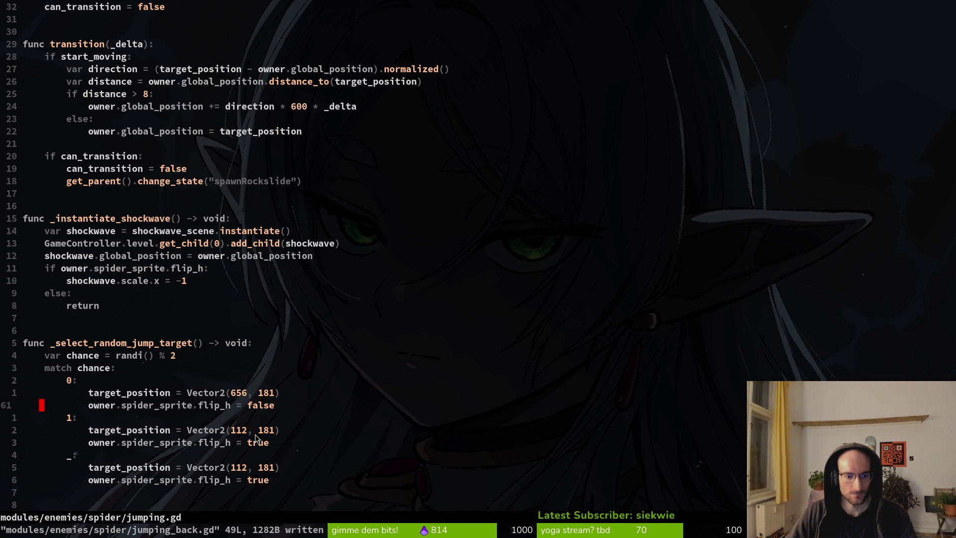
key(ctrl+6)
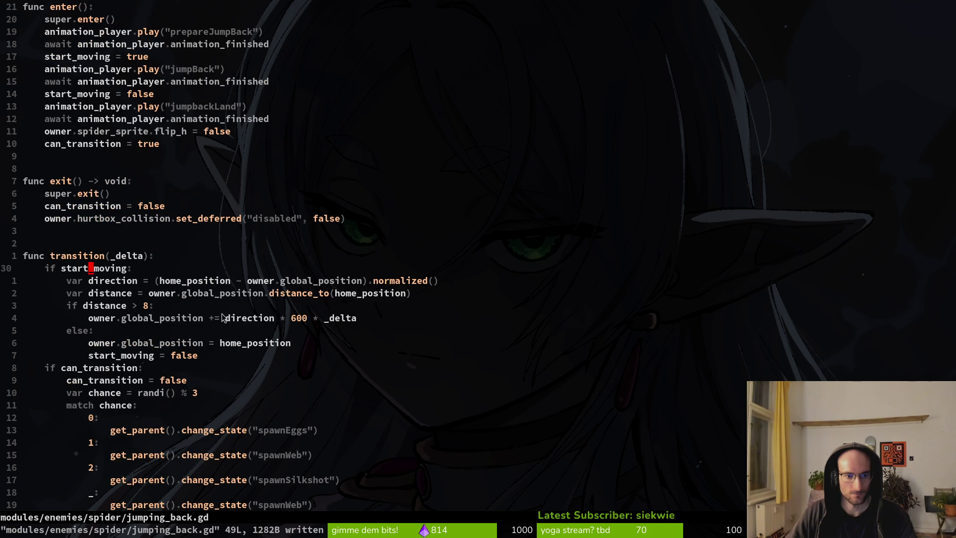
scroll(234, 348, up, 3)
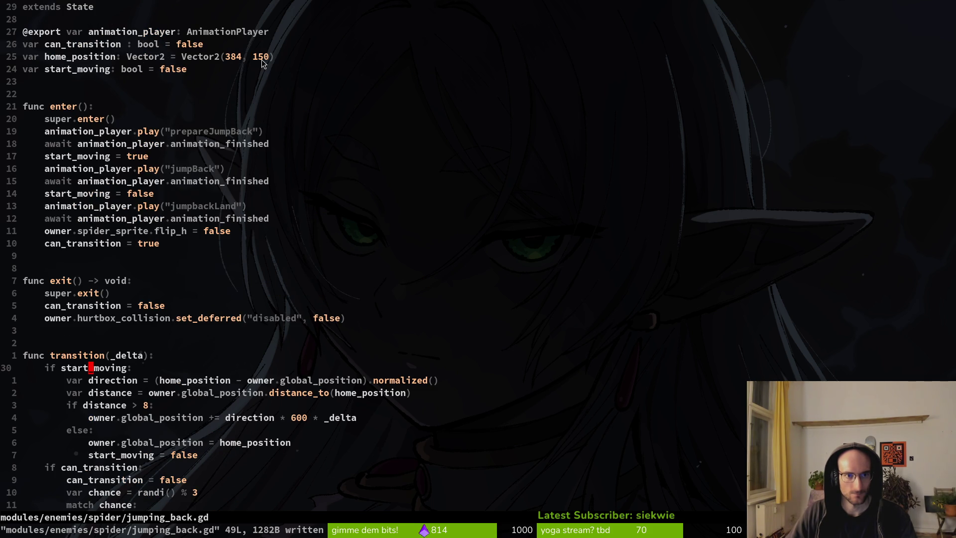
key(space)
key(p)
key(f)
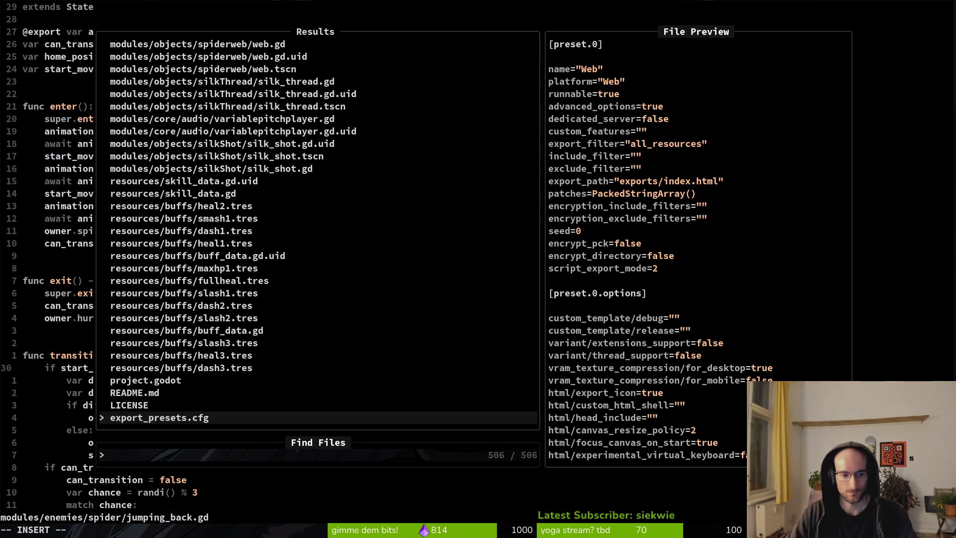
key(Escape)
In Godot, open boss_level.tscn in the 2D view and select the Marker2D above the spider
key(alt+Tab)
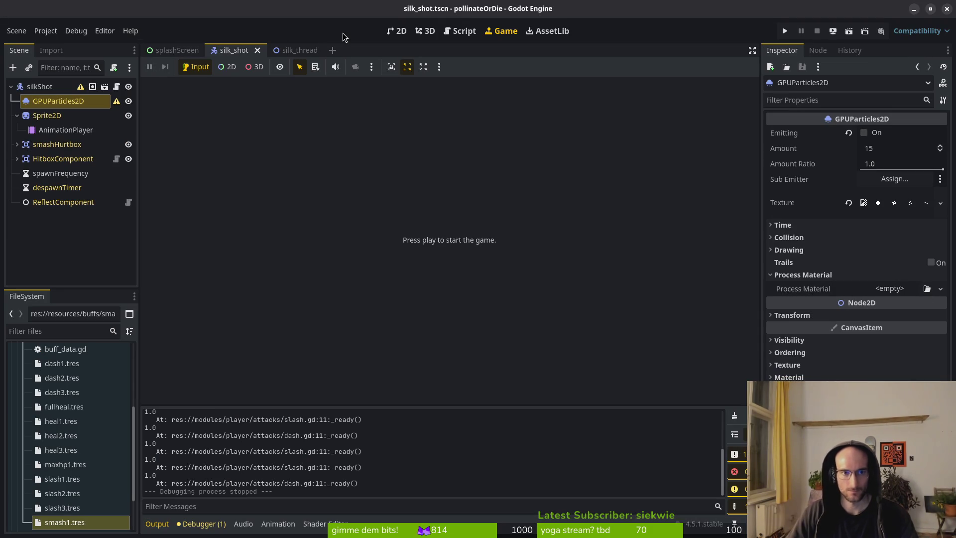
key(ctrl+shift+o)
text(bosslev)
key(Return)
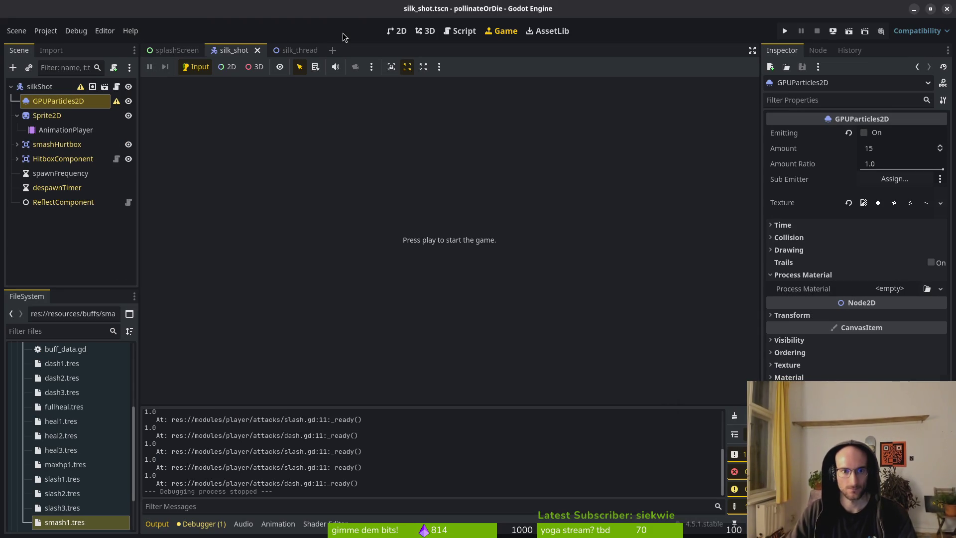
click(42, 230)
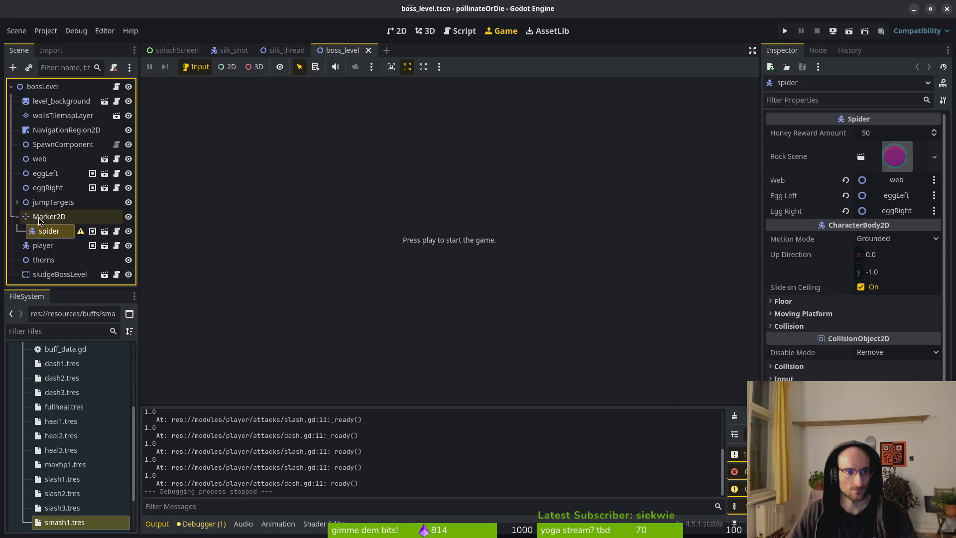
click(396, 31)
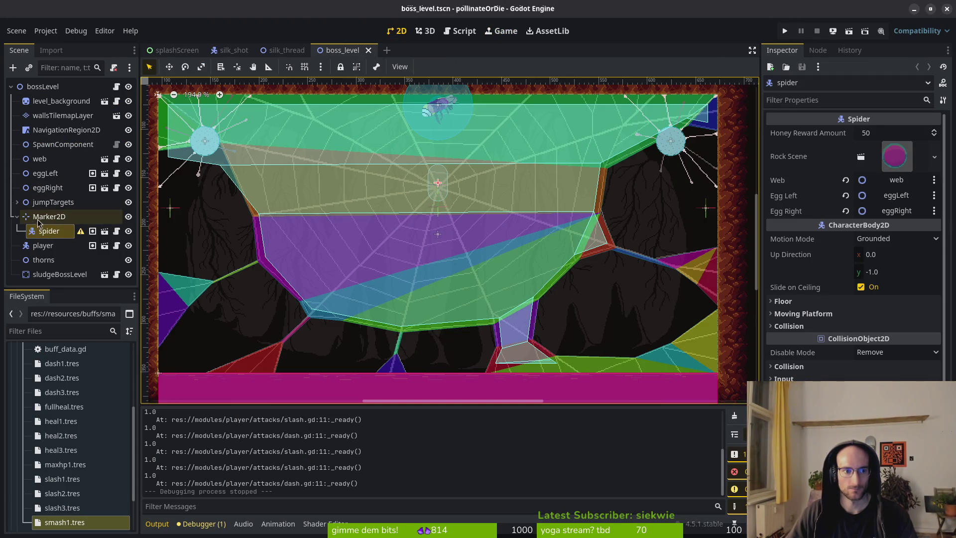
click(49, 216)
key(alt+Tab)
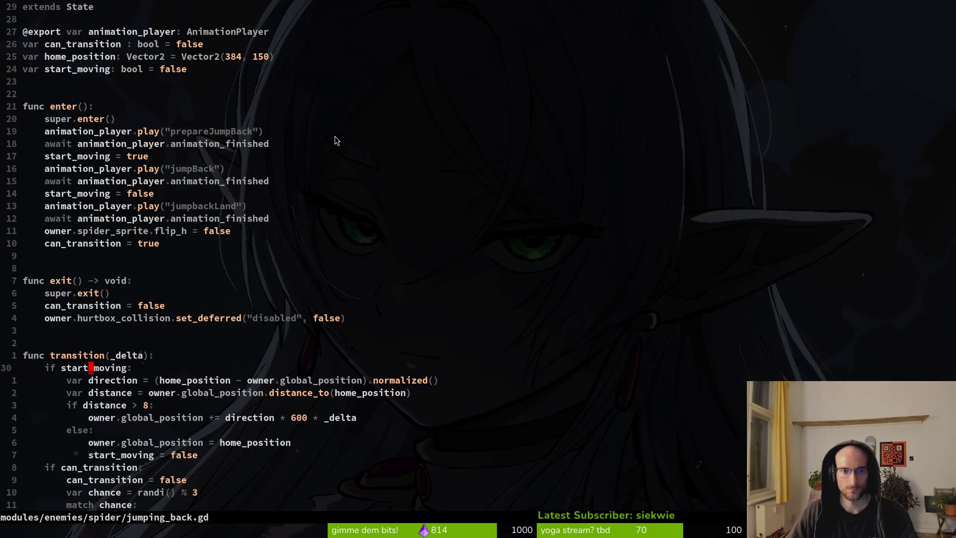
Duplicate the animation_player export line in jumping_back.gd
key(2)
key(7)
key(k)
key(V)
key(y)
key(p)
Rename the copy to home_position_marker of type Marker2D and save the file
key(w)
key(w)
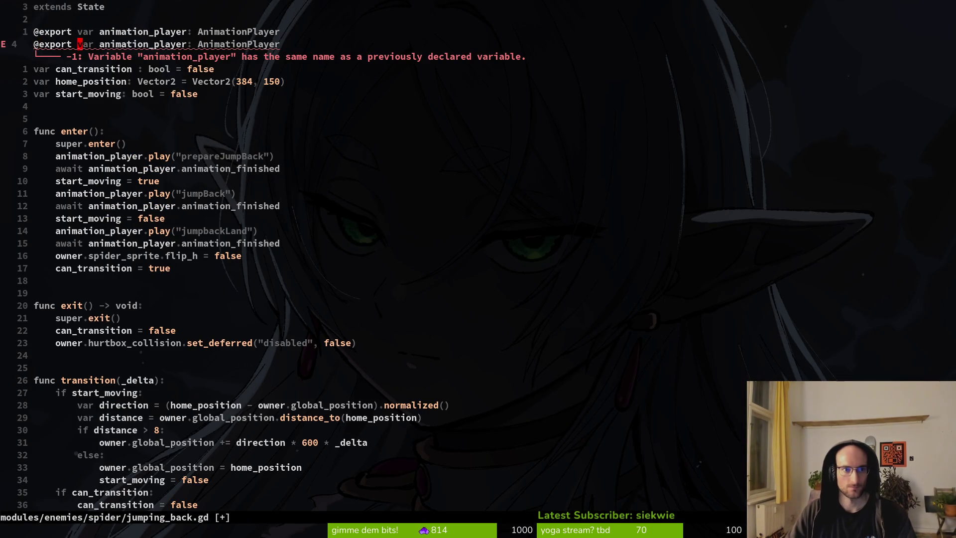
text(cwhomeP)
key(BackSpace)
text(_)
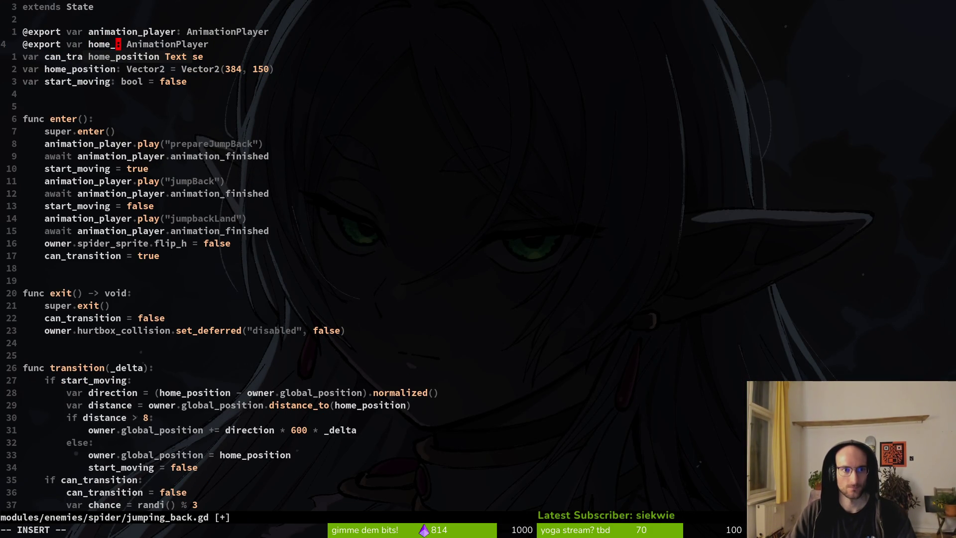
text(position_mar)
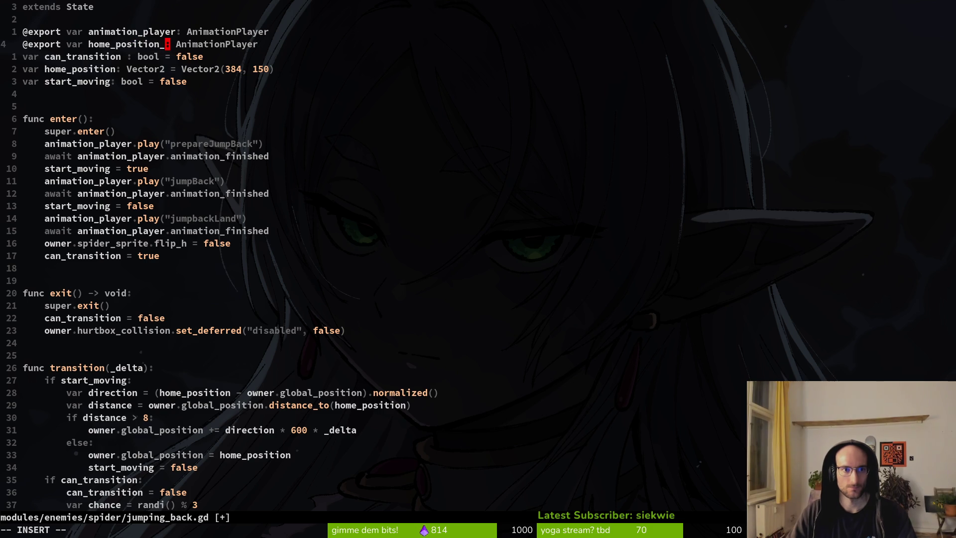
text(ker)
key(Escape)
text(wcwMarker)
key(Tab)
key(Escape)
text(:w)
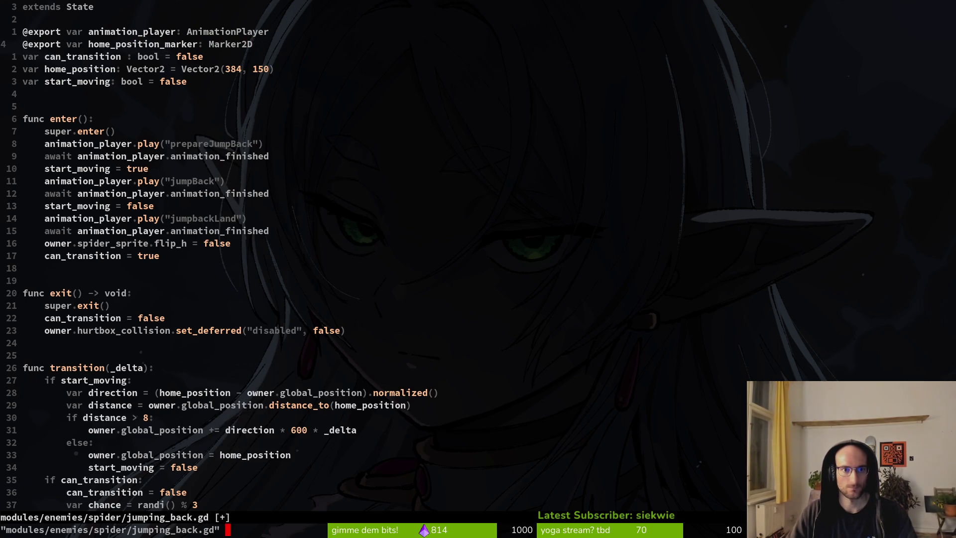
key(Return)
Delete the home_position_marker export line again and save jumping_back.gd
key(3)
key(j)
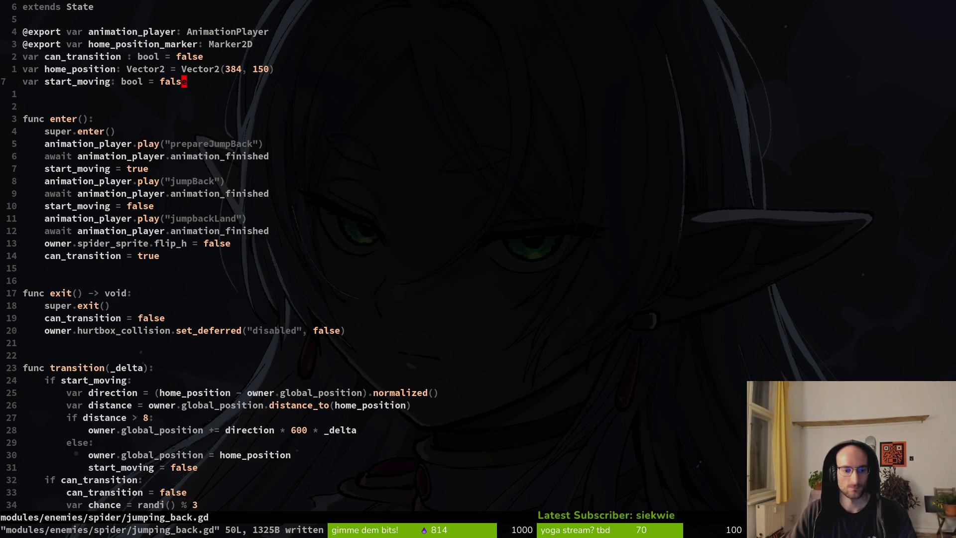
key(k)
key(k)
key(k)
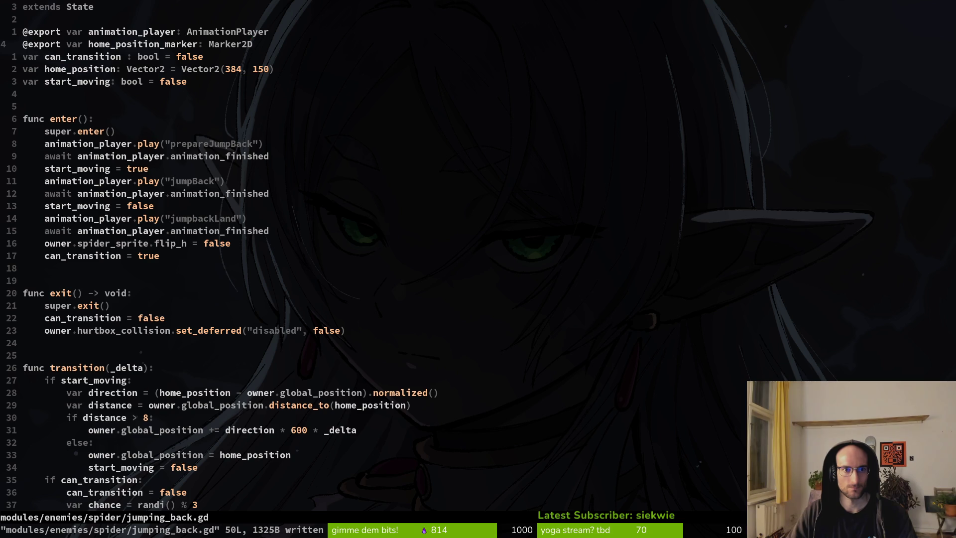
key(d)
key(d)
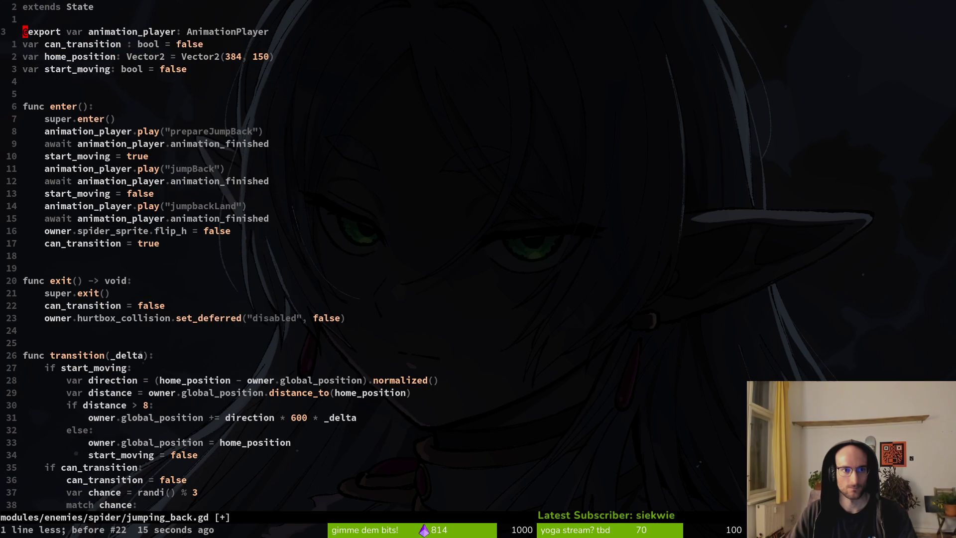
text(:w)
key(Return)
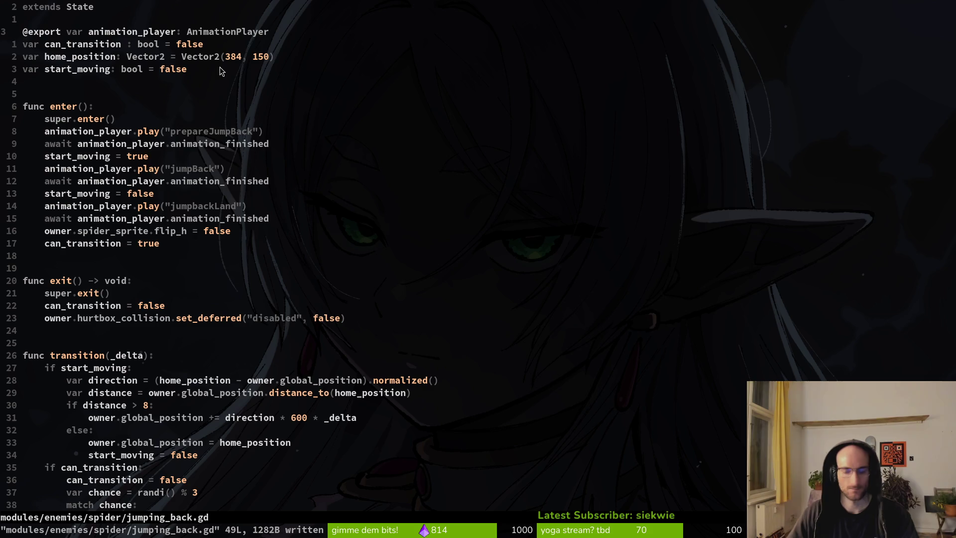
key(space)
Open spider.gd through the Telescope file finder by searching 'spider'
key(p)
key(f)
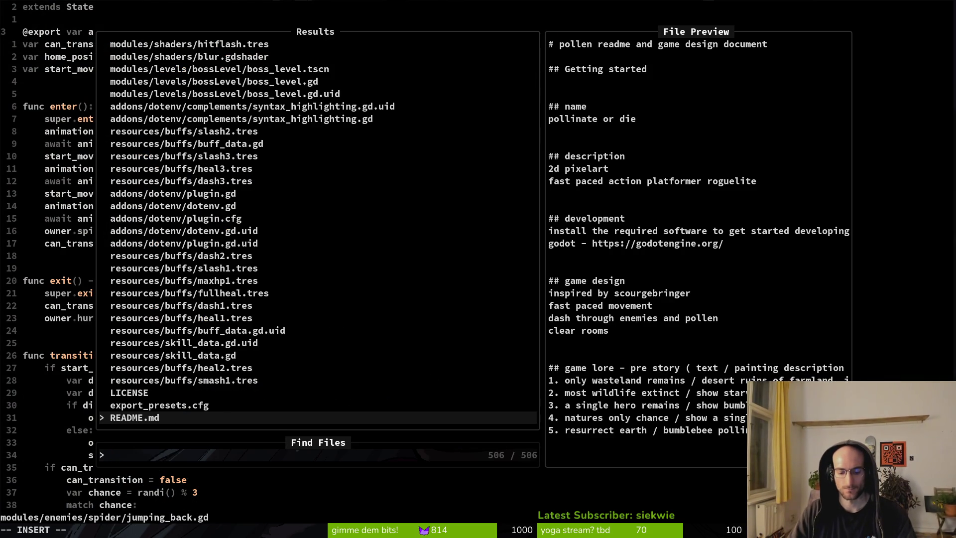
text(spider)
key(Return)
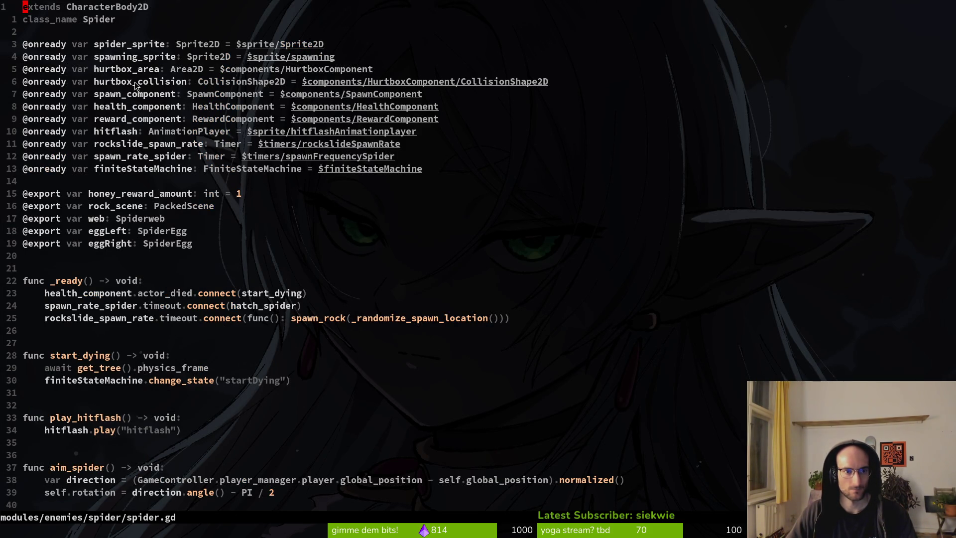
key(alt+Tab)
key(alt+Tab)
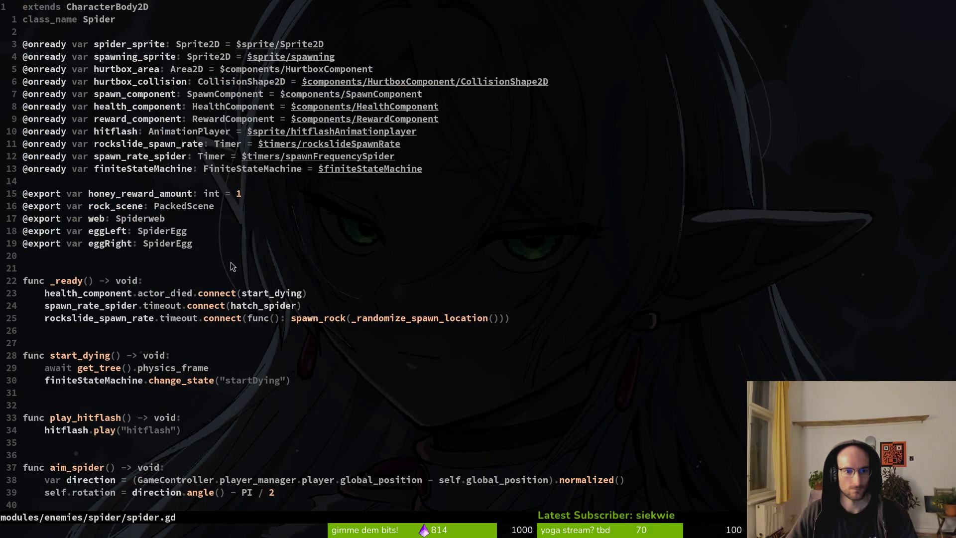
Scroll down through spider.gd to review its code
key(space)
key(f)
key(w)
key(Escape)
scroll(279, 258, down, 3)
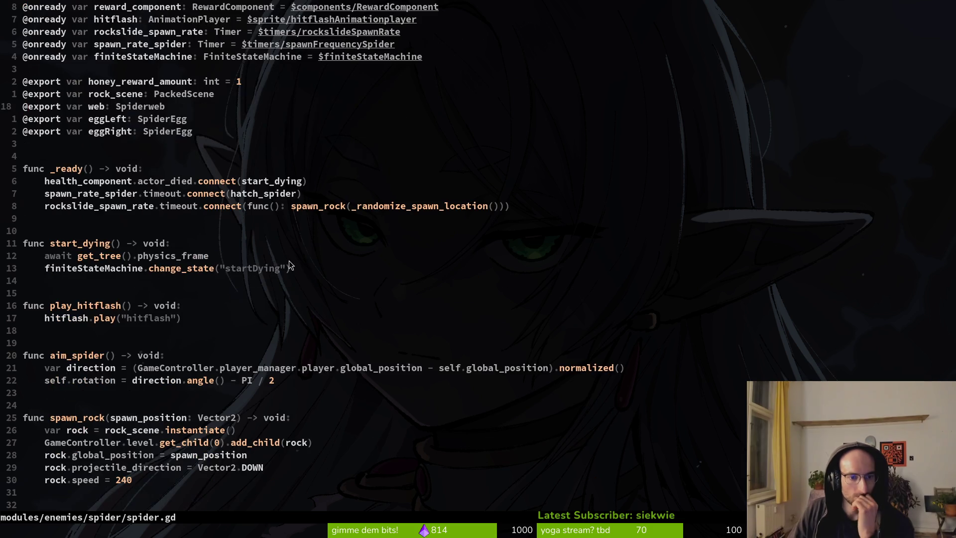
scroll(311, 285, down, 3)
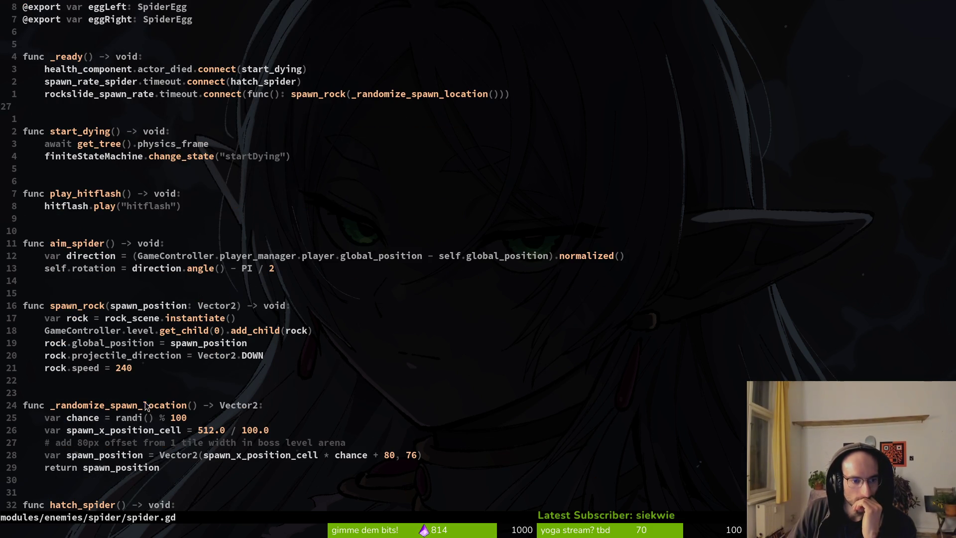
scroll(258, 458, down, 5)
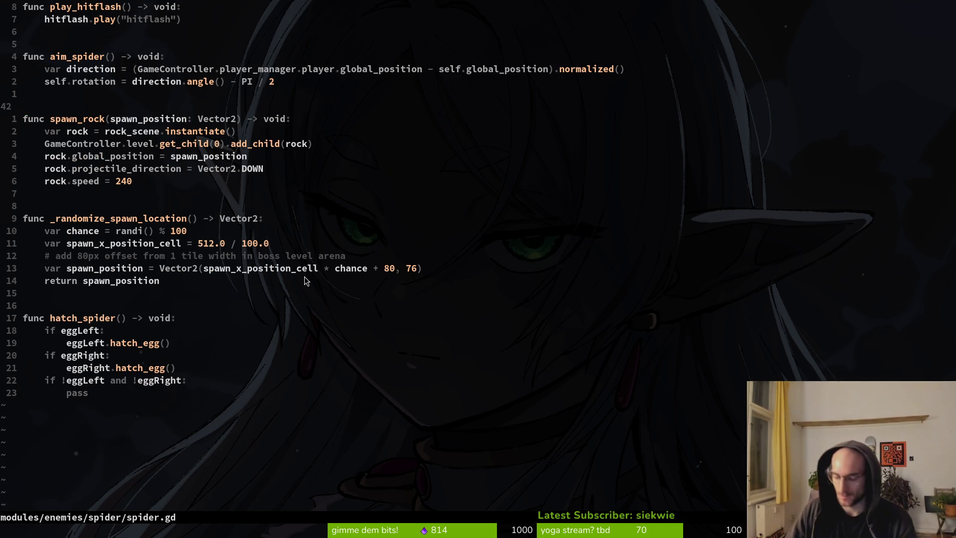
Open spawn_web.gd via the file finder, look through it, and return to Godot
key(space)
key(f)
key(f)
text(spwaweb)
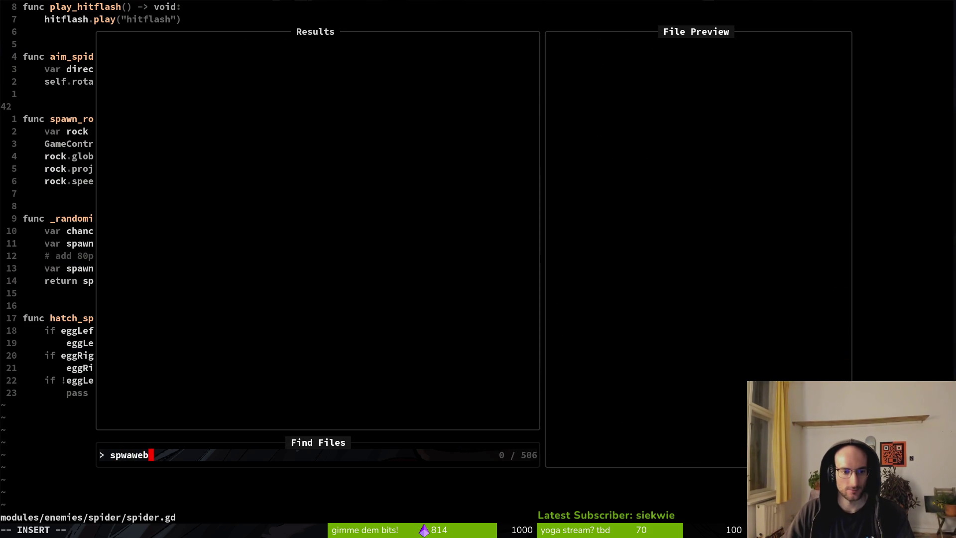
key(BackSpace)
key(BackSpace)
text(awnweb)
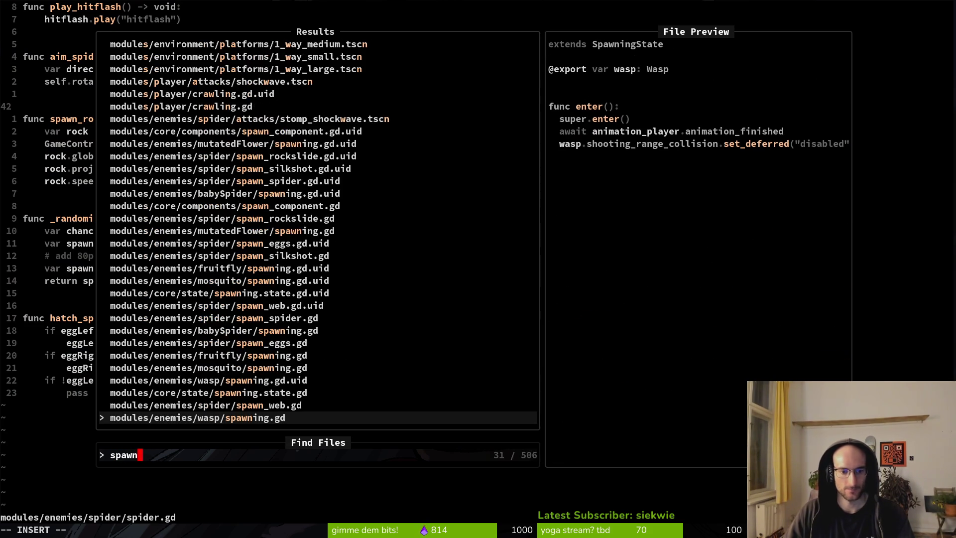
key(Return)
scroll(191, 267, down, 4)
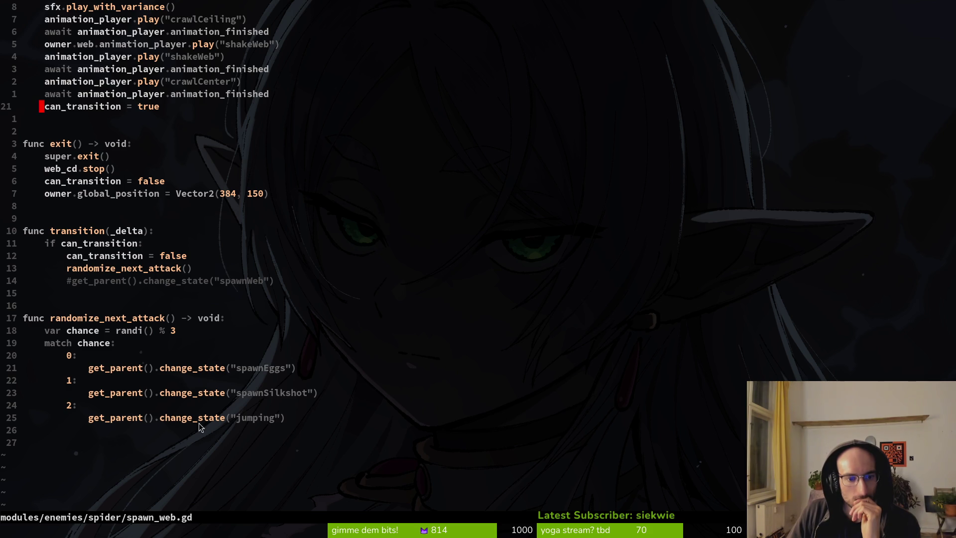
scroll(166, 268, up, 5)
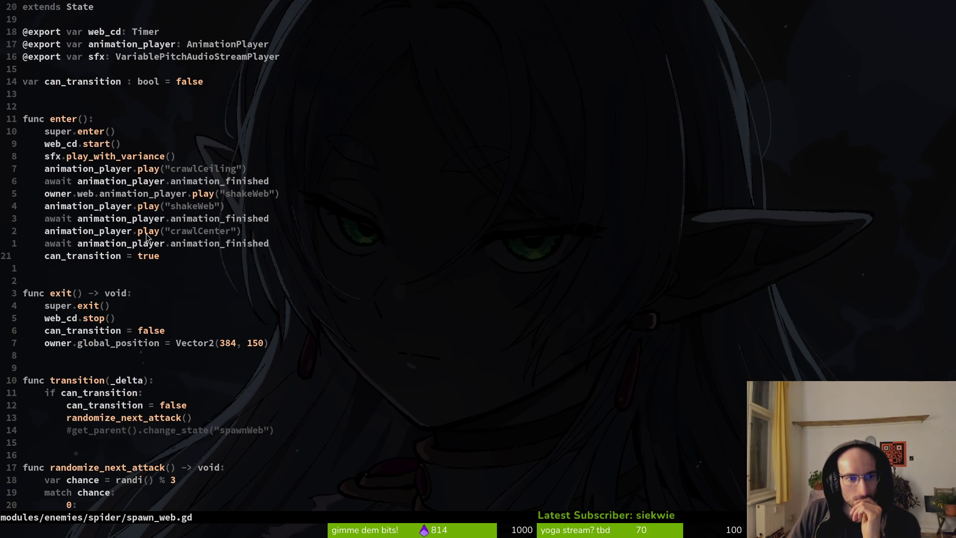
key(alt+Tab)
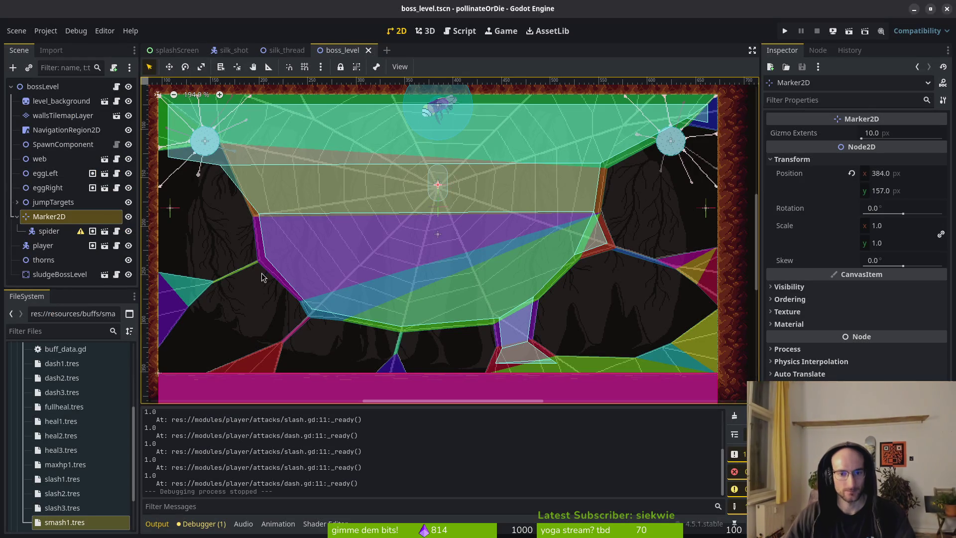
Play the game into the spider boss level, then close it and return to spawn_web.gd
click(784, 31)
key(super)
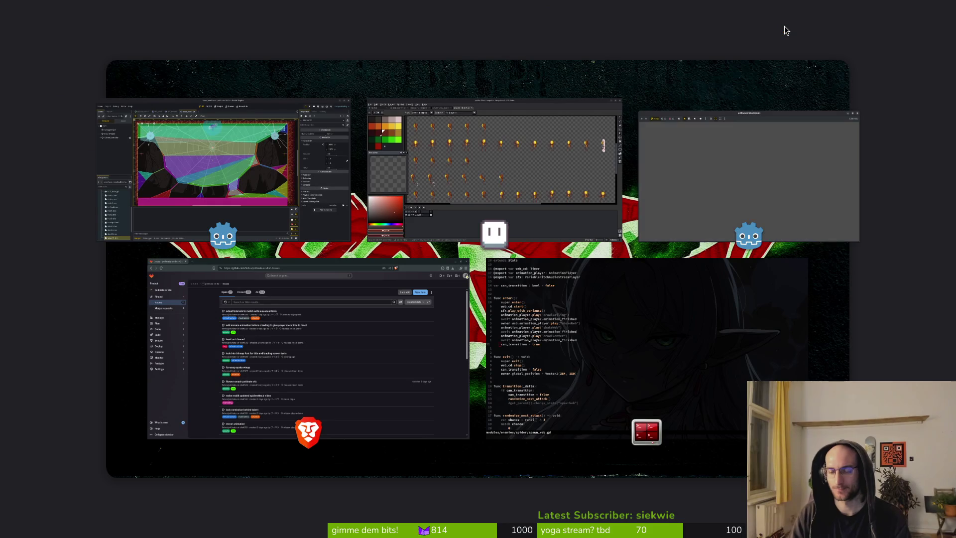
key(super)
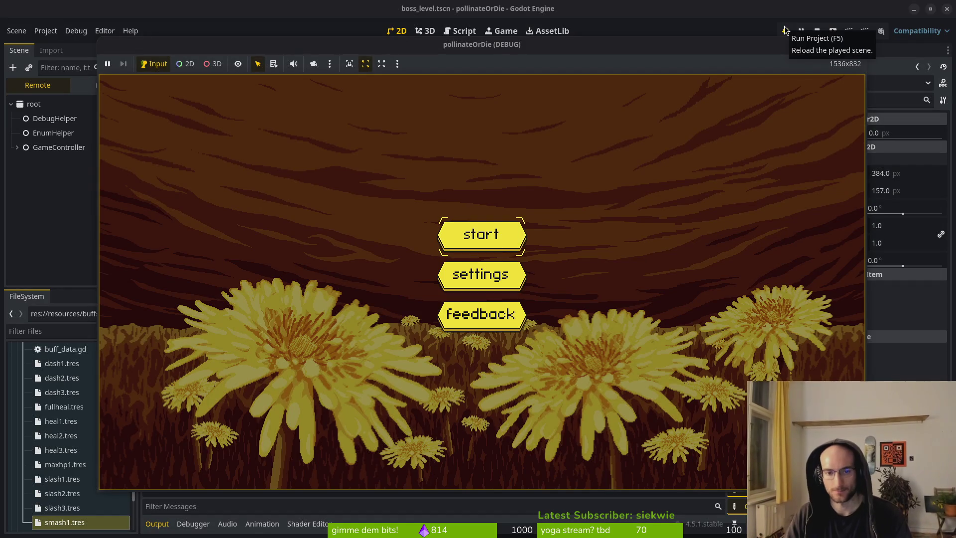
key(Return)
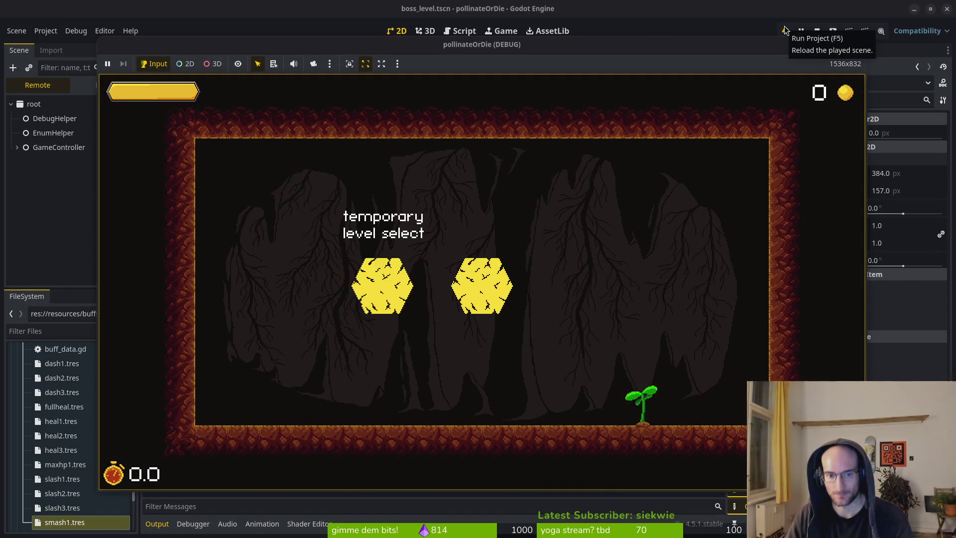
key(Return)
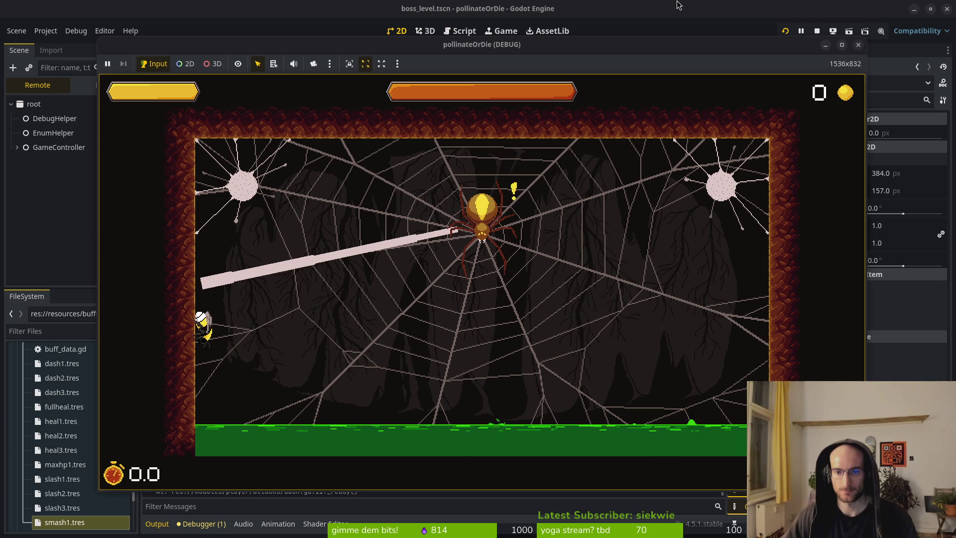
click(858, 48)
key(alt+Tab)
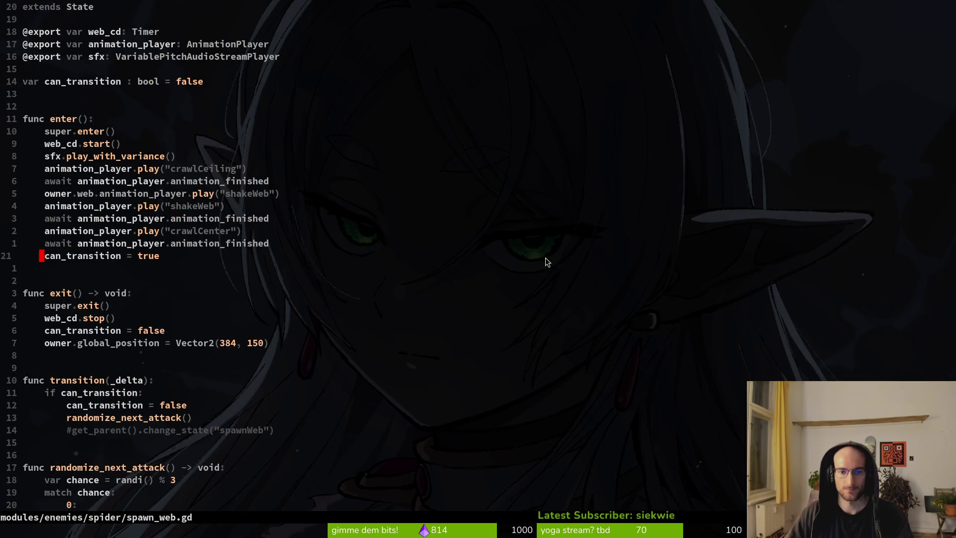
Copy the crawlCenter play line below the last await, change it to "idle", and save
key(k)
key(k)
key(y)
key(y)
key(j)
key(p)
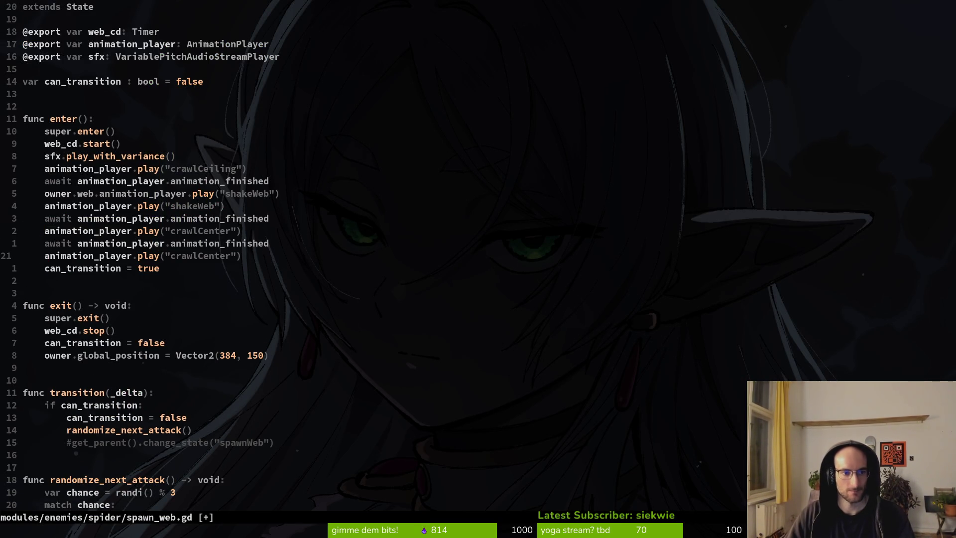
key($)
key(h)
key(h)
key(c)
key(i)
key(quotedbl)
text(idle)
key(Escape)
text(:w)
key(Return)
Run the game with F5, enter the spider boss level via level select, then stop it
key(alt+Tab)
key(F5)
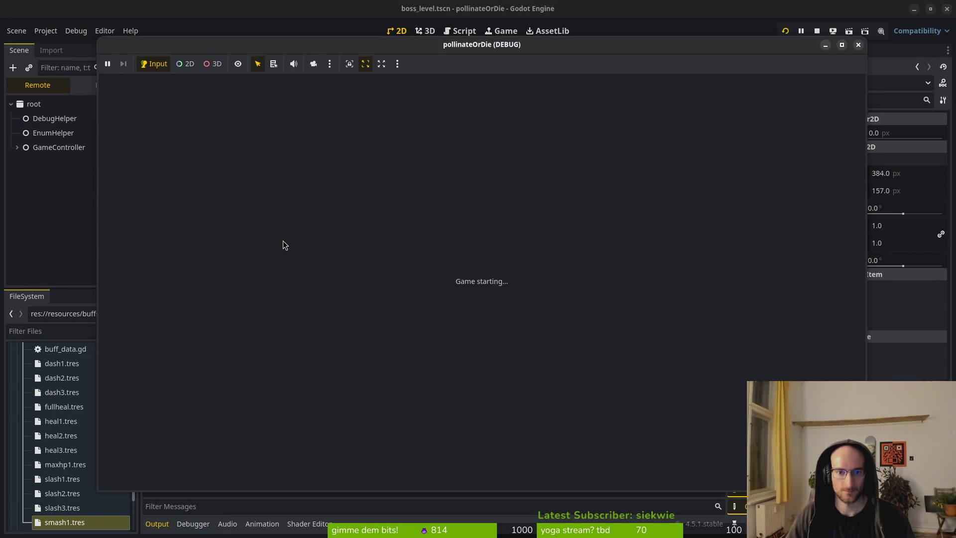
key(Return)
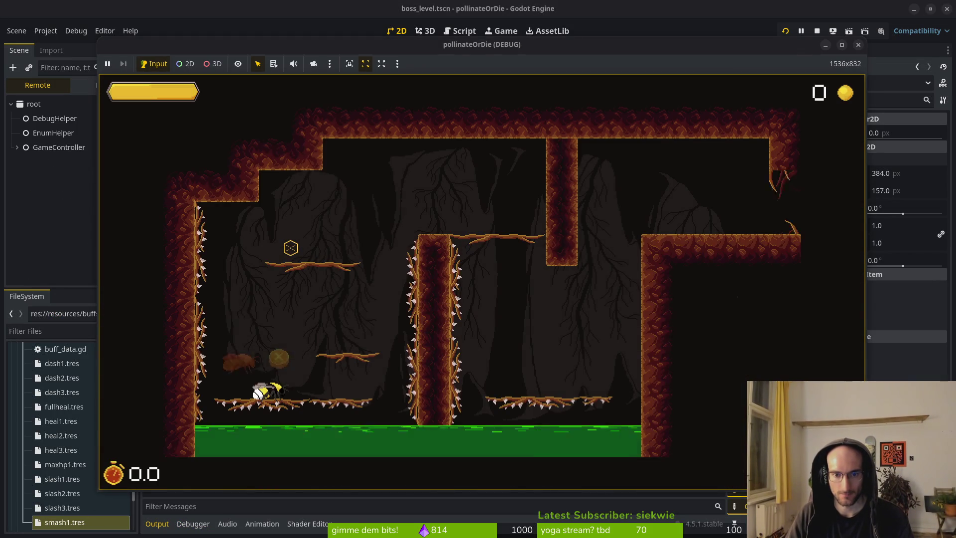
key(w)
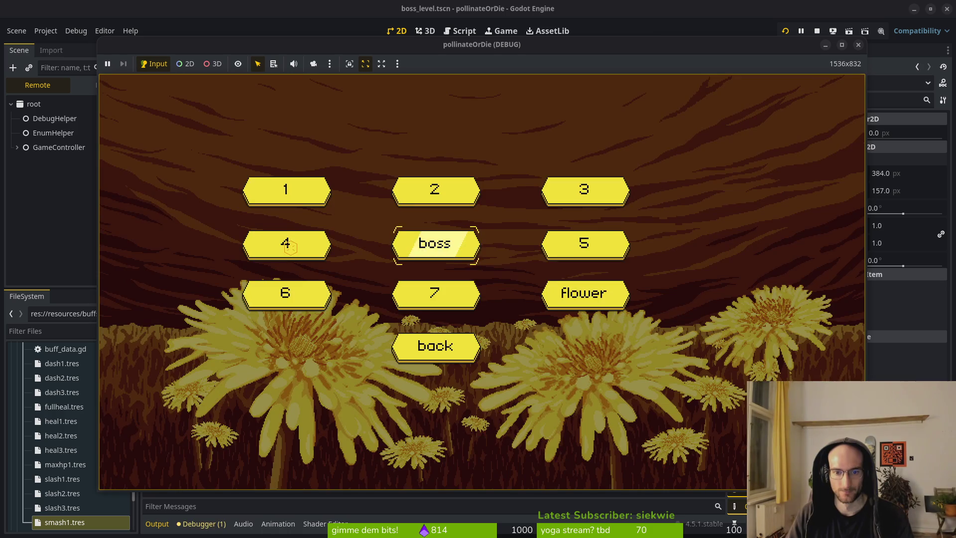
key(Return)
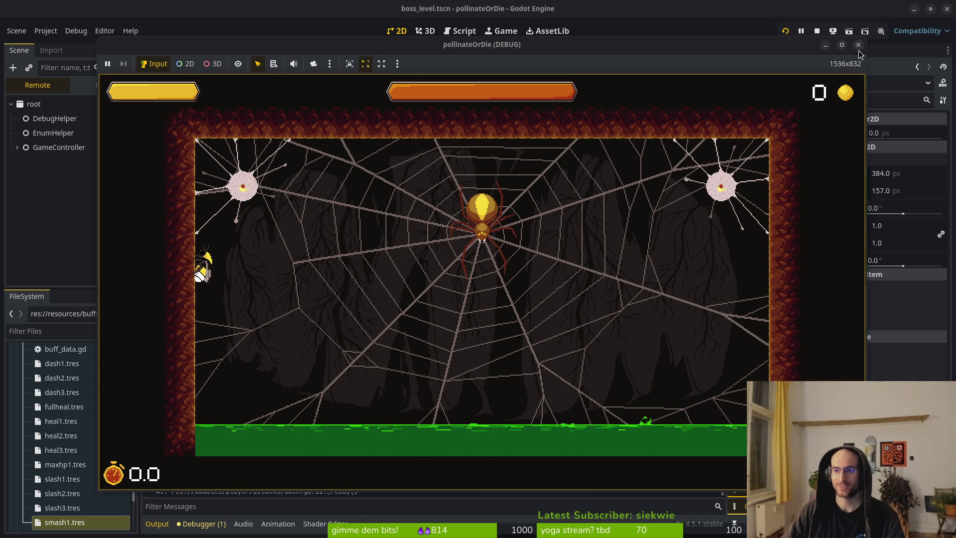
key(F8)
key(alt+Tab)
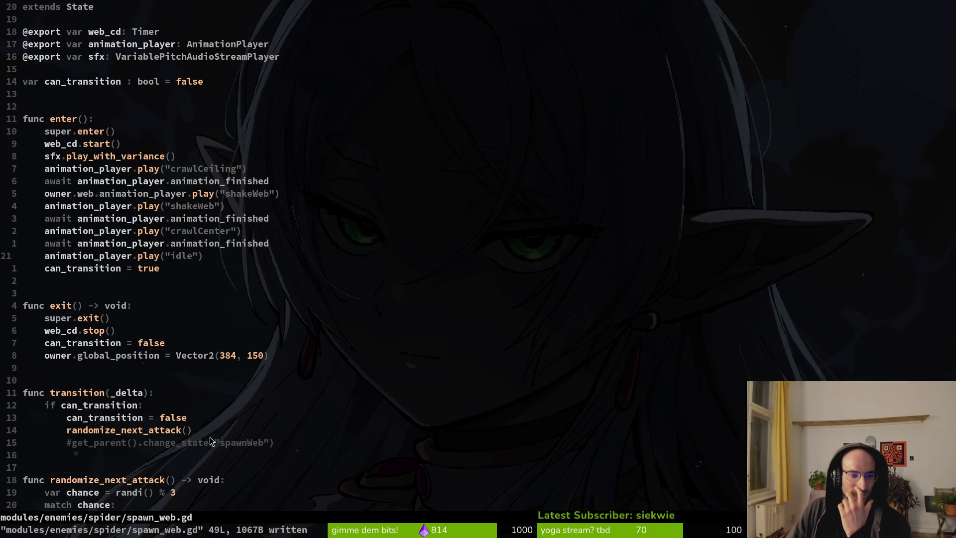
drag(232, 282, 329, 282)
click(255, 282)
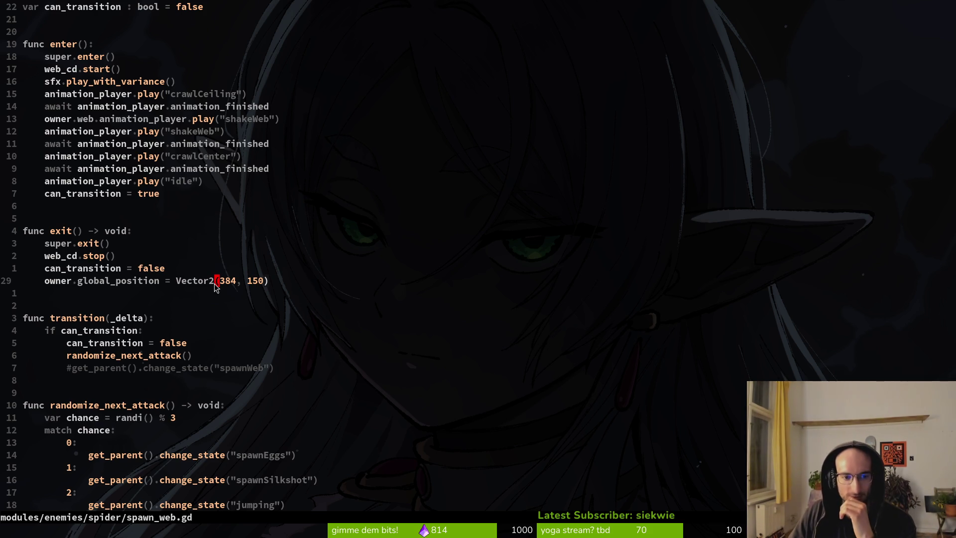
click(266, 280)
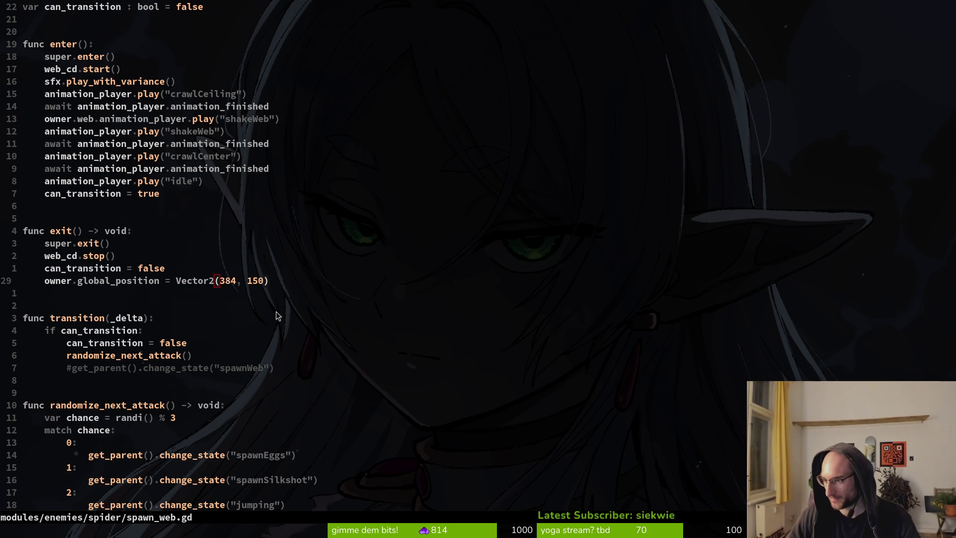
key(alt+Tab)
key(alt+Tab)
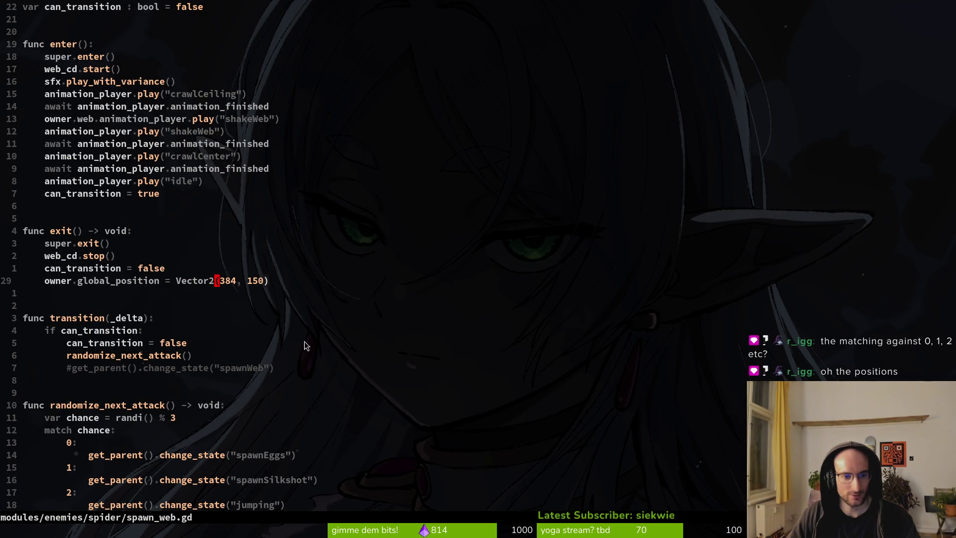
drag(260, 284, 118, 293)
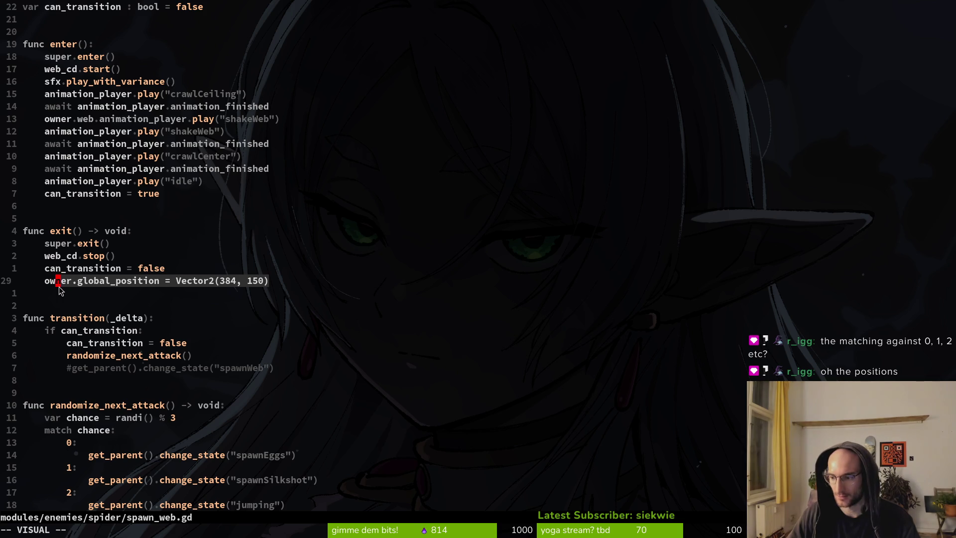
key(y)
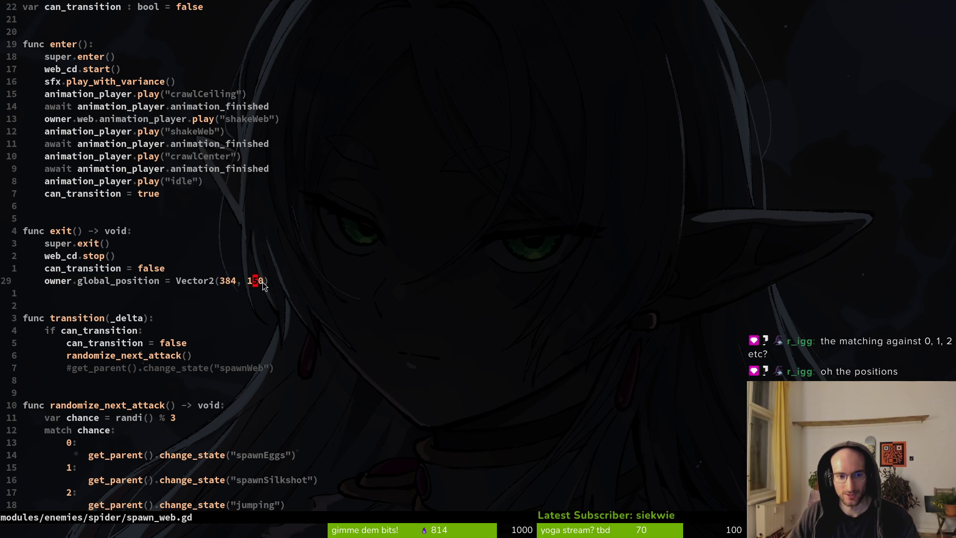
key(alt+Tab)
click(83, 219)
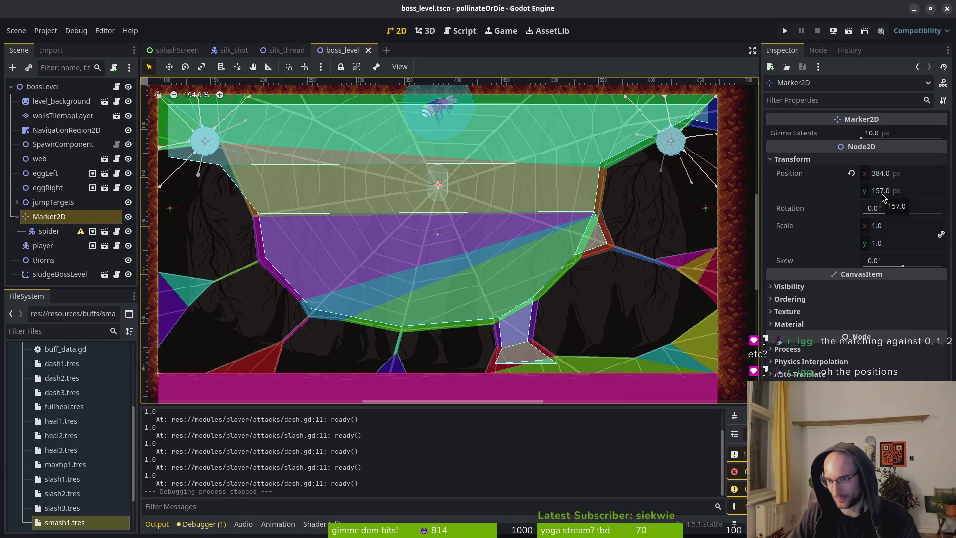
key(alt+Tab)
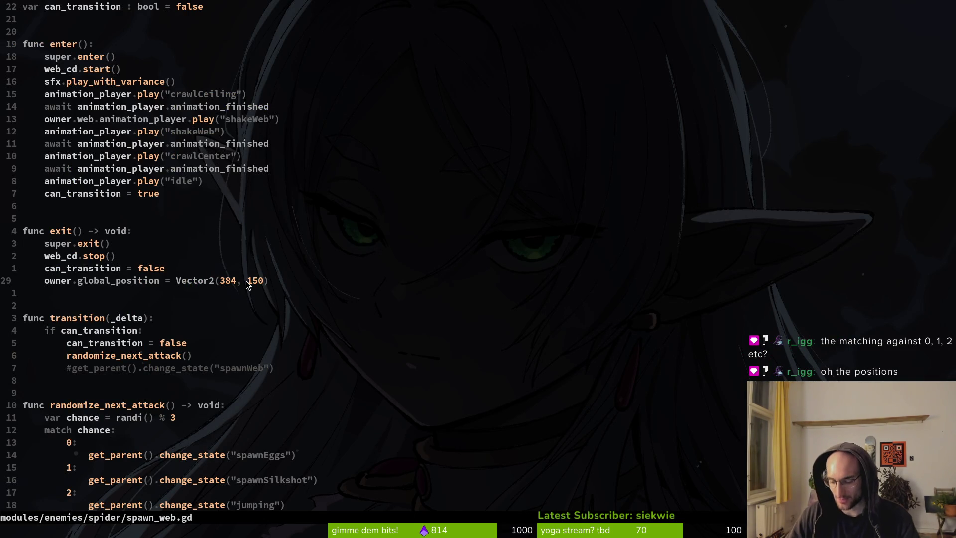
key(shift+v)
key(Escape)
key(v)
key(dollar)
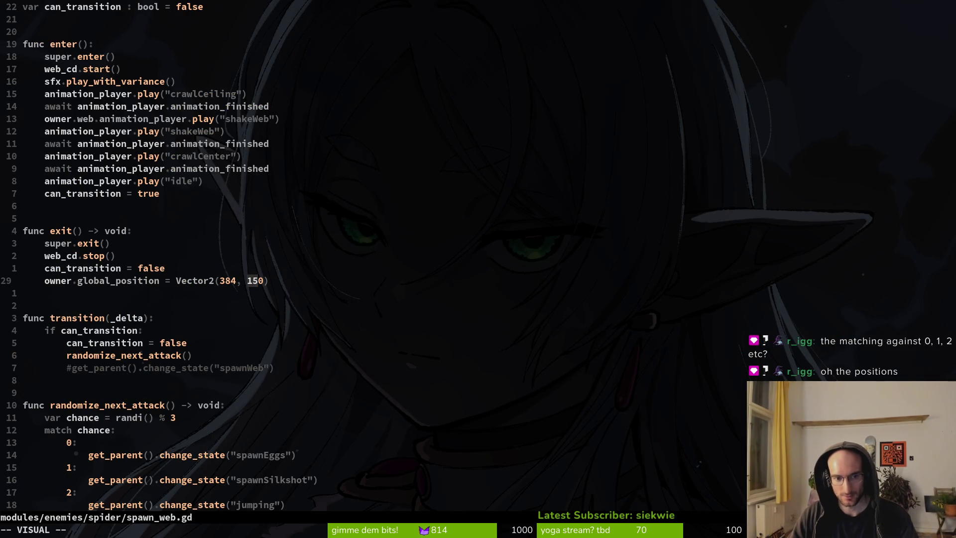
key(y)
key(space)
key(f)
key(w)
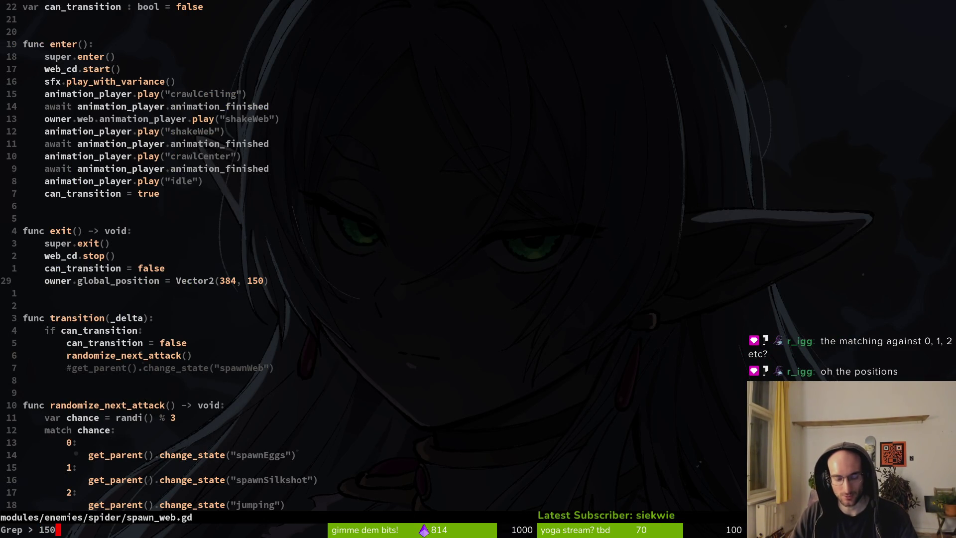
key(Up)
key(Up)
key(Up)
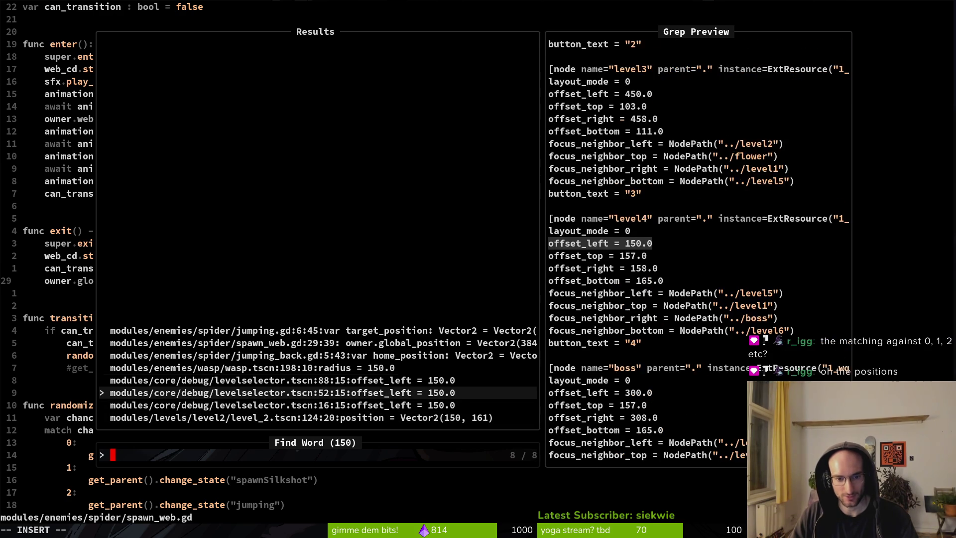
key(Up)
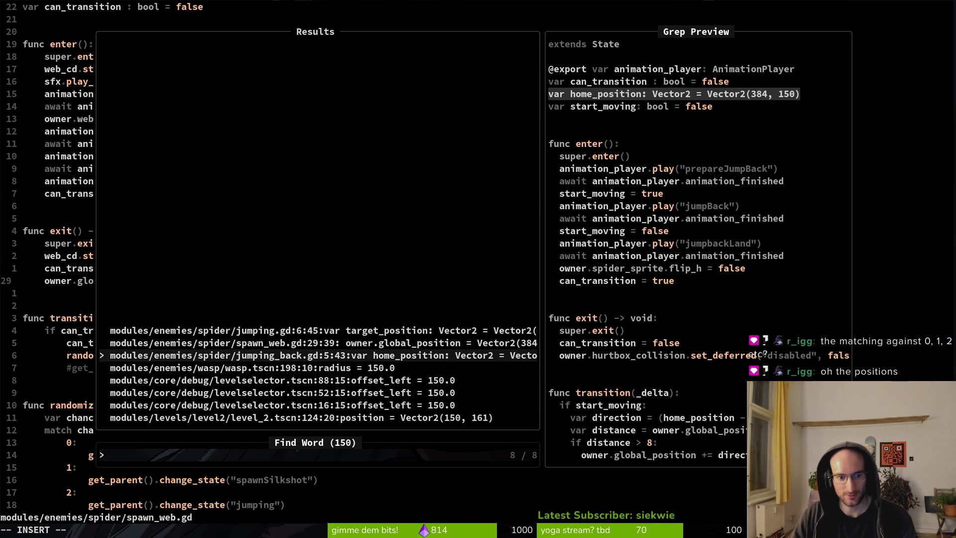
key(Up)
text(jjj)
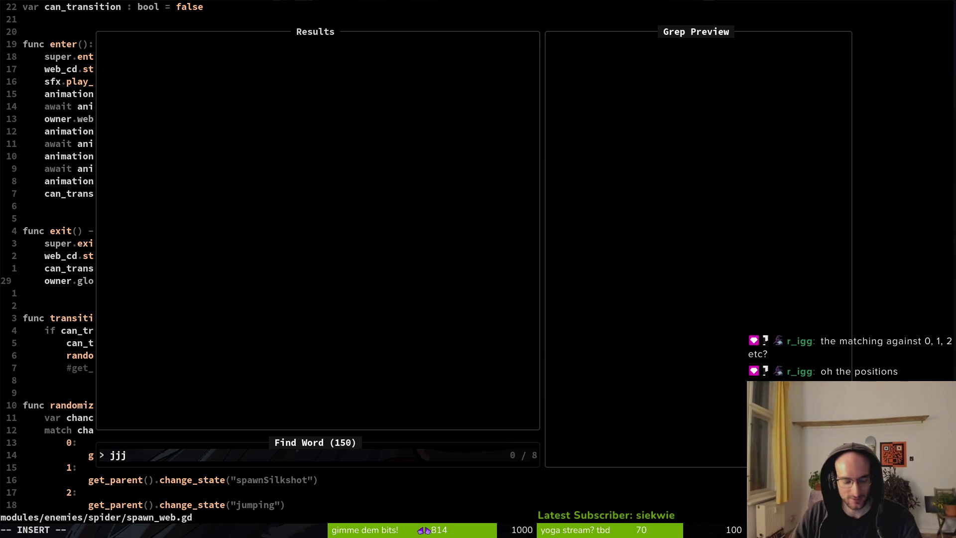
key(BackSpace)
key(BackSpace)
key(BackSpace)
key(Escape)
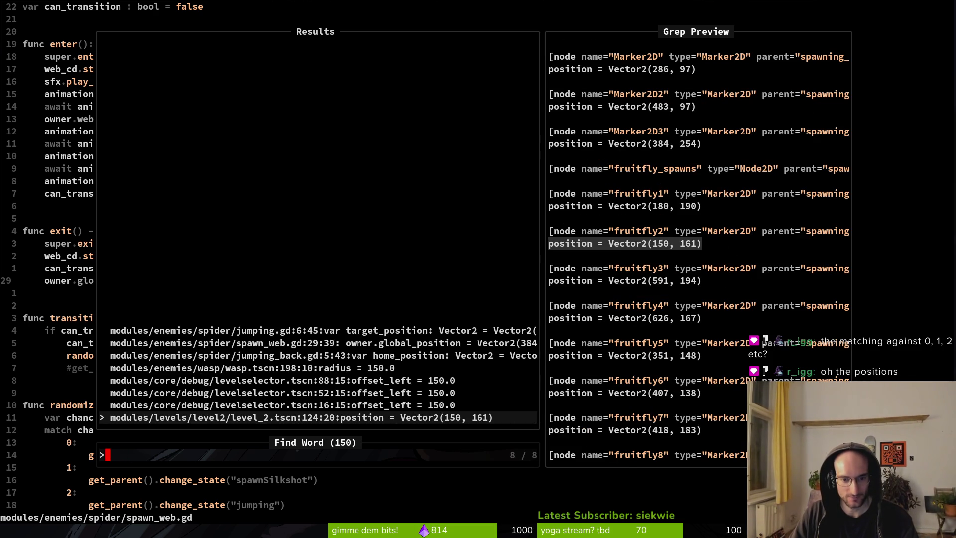
key(Escape)
key(ctrl+s)
key(alt+Tab)
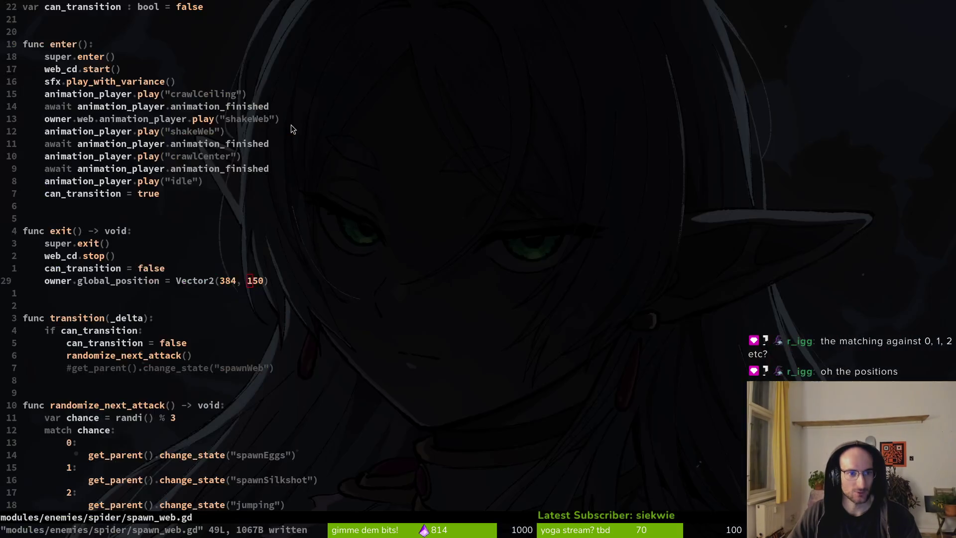
key(alt+Tab)
key(space)
key(f)
key(f)
text(spider)
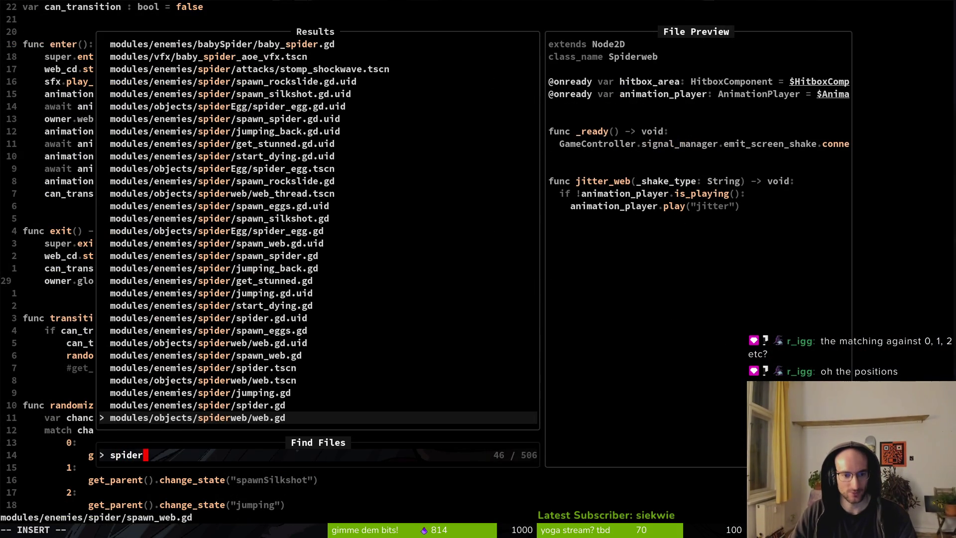
Open spider.gd and duplicate the eggRight export line
key(Up)
key(Return)
scroll(94, 5, up, 7)
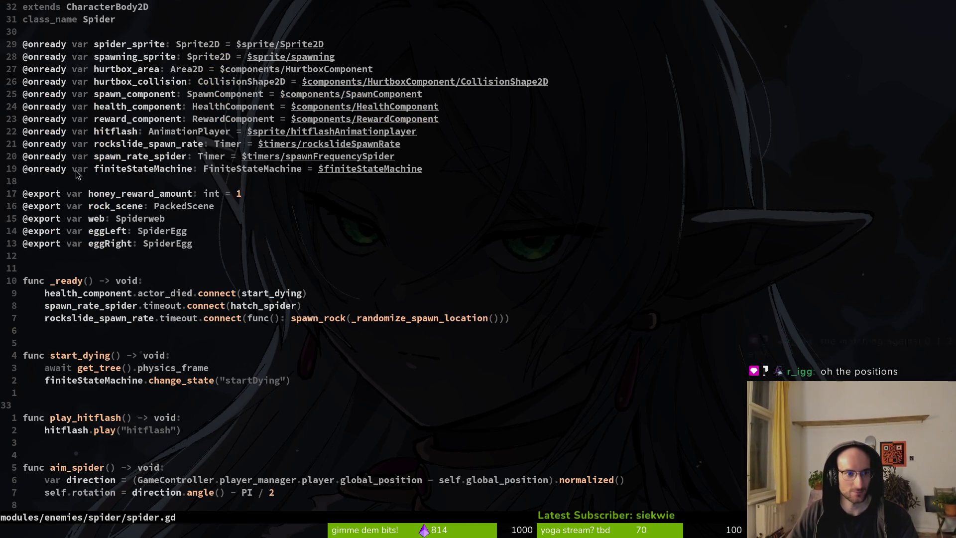
text(op)
key(Escape)
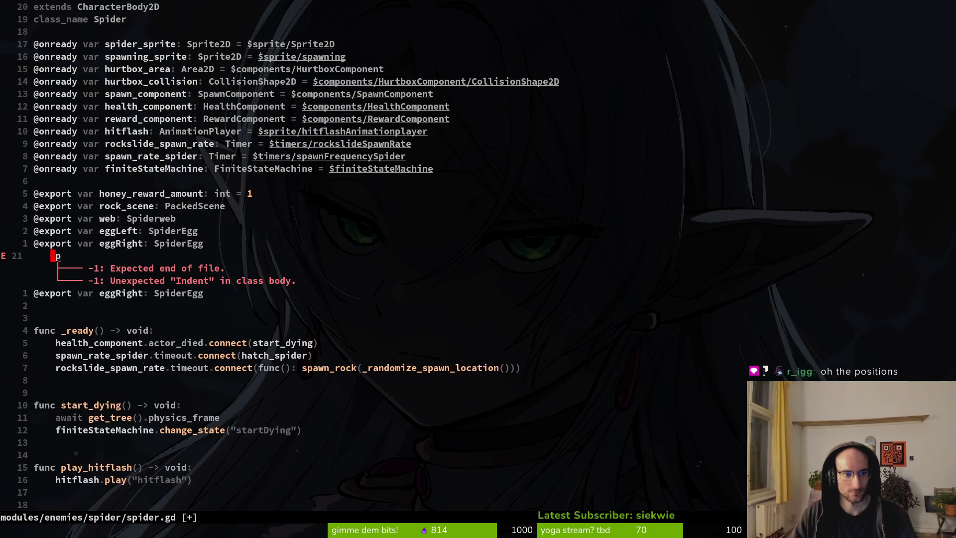
key(u)
key(y)
key(y)
key(p)
key(q)
key(q)
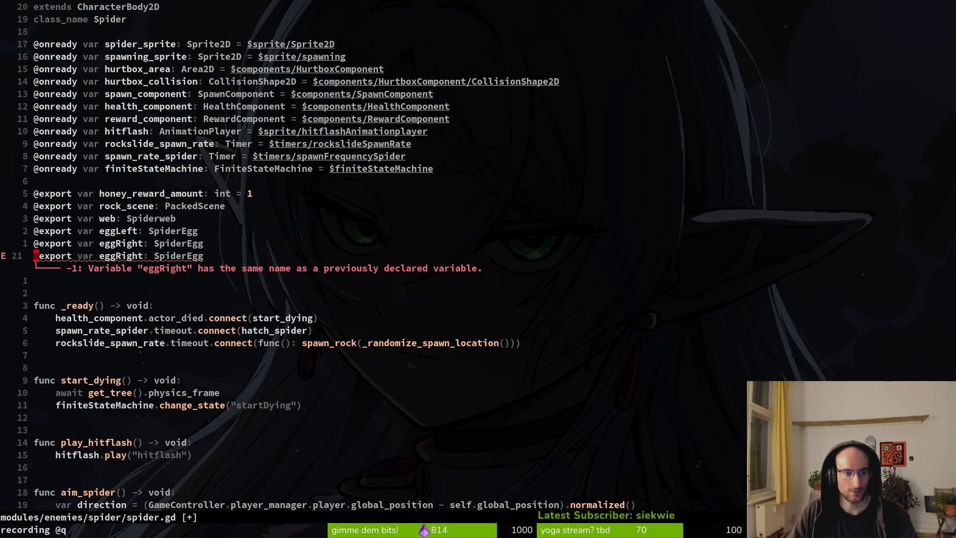
key(w)
key(w)
key(w)
key(i)
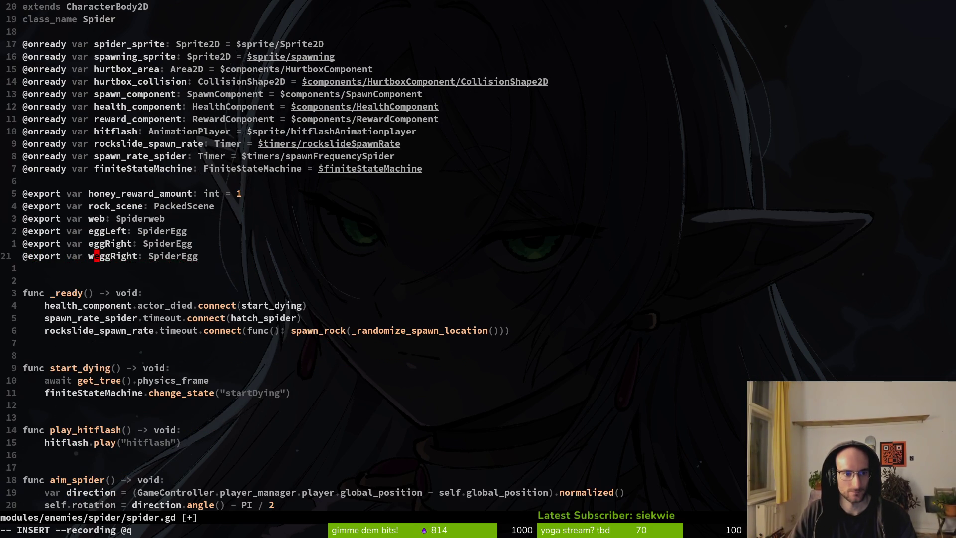
key(Escape)
text(sci)
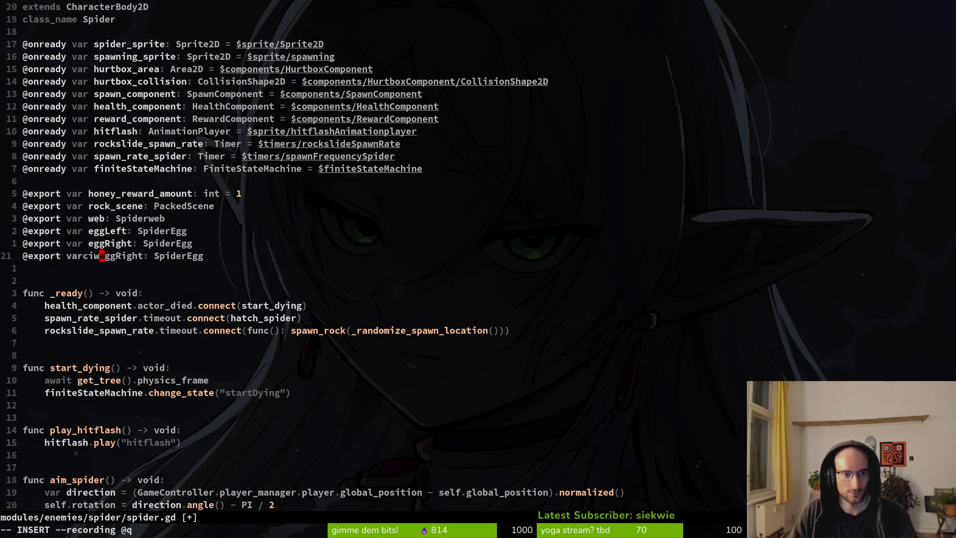
key(Escape)
key(u)
text(e)
text(ciwhome))
key(BackSpace)
text(_position_)
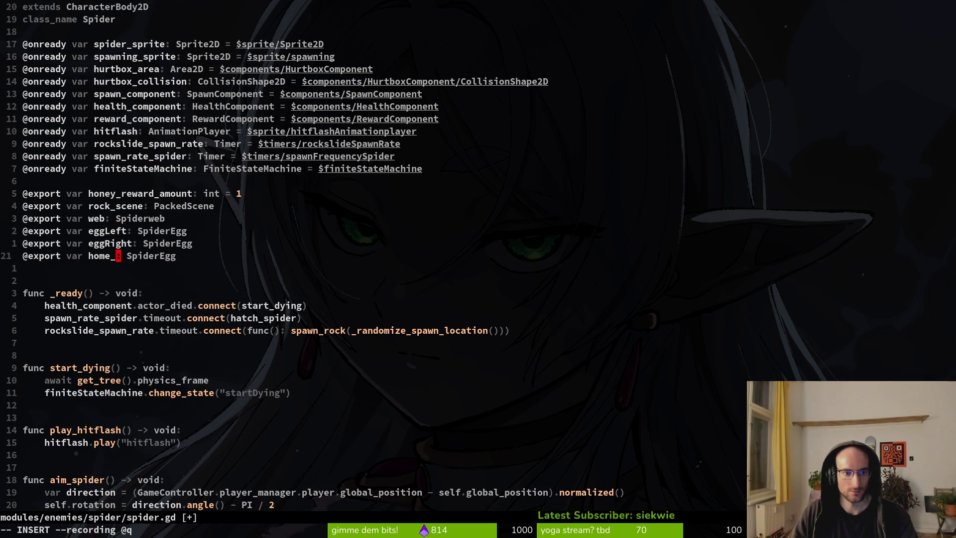
text(marker)
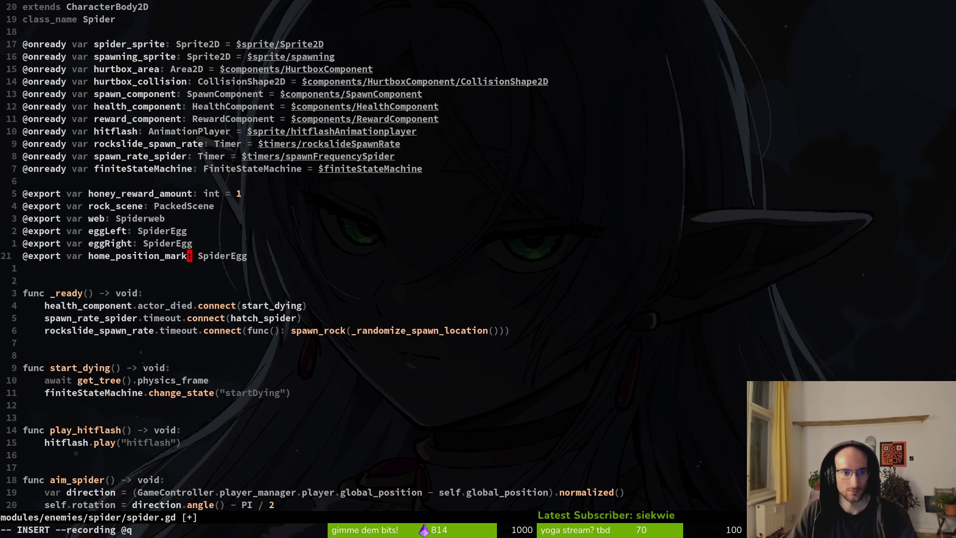
key(Escape)
text(WciwMarker)
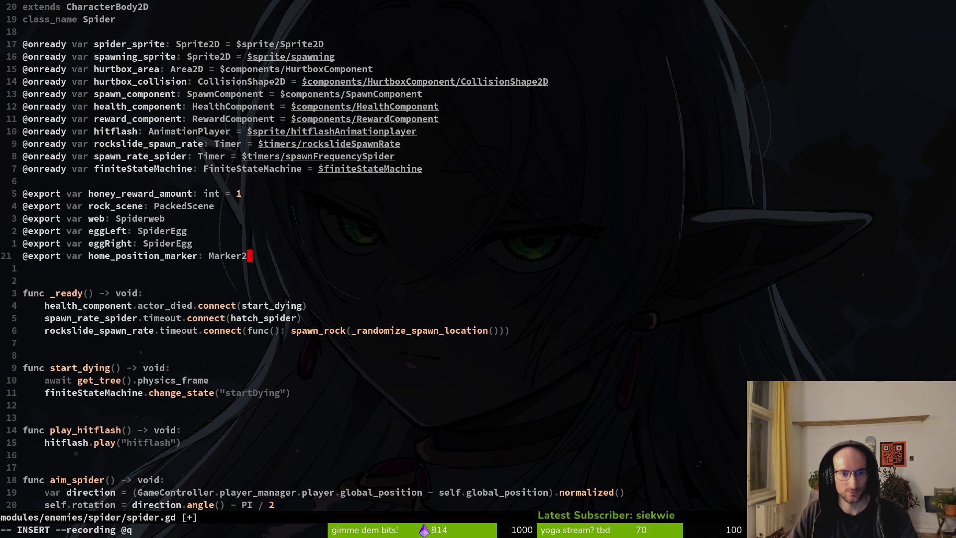
text(D)
key(Escape)
Save and quit with :wq, then relaunch vim in the project folder
text(:wq)
key(Return)
text(vim)
key(Return)
key(space)
Open spawn_web.gd and start an owner.global_po line below can_transition = false
key(f)
key(f)
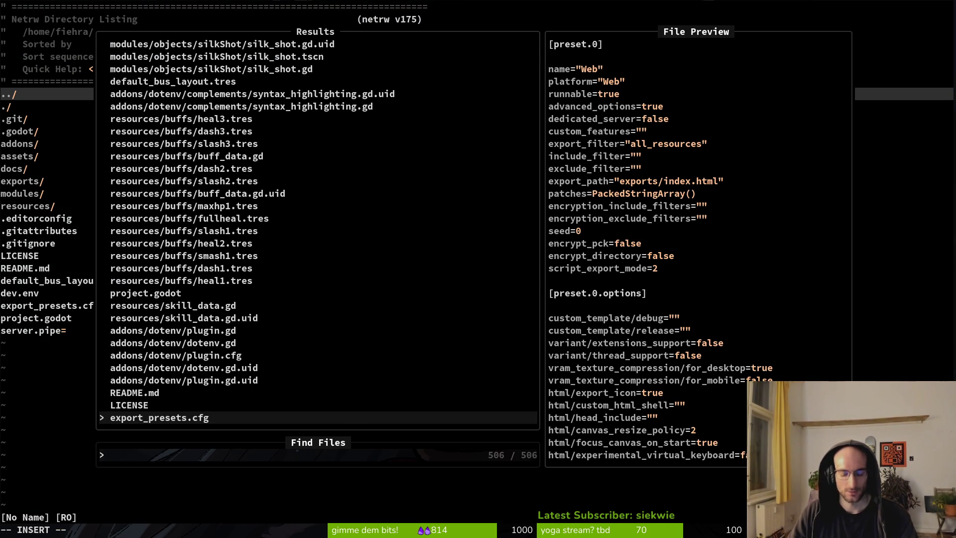
text(spawnweb)
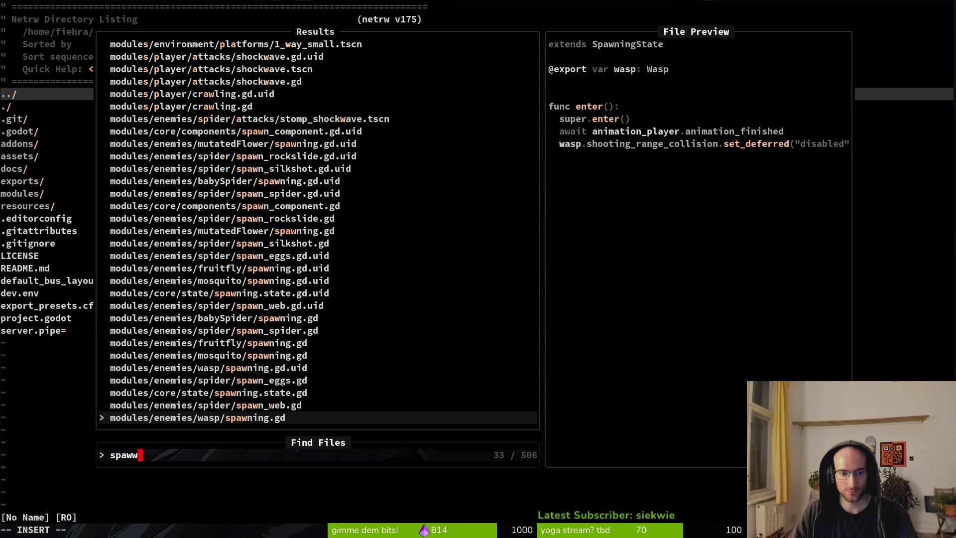
key(Return)
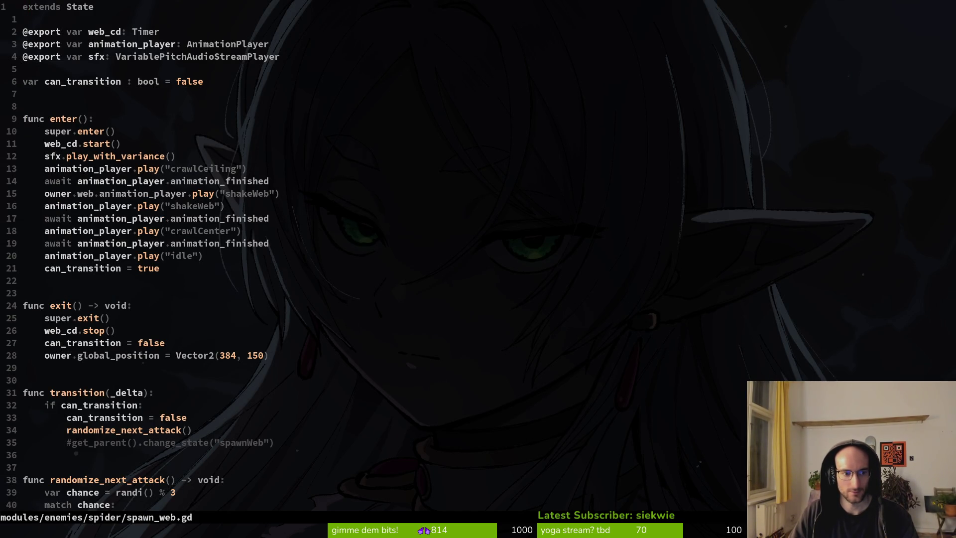
key(2)
key(8)
key(G)
text(ow)
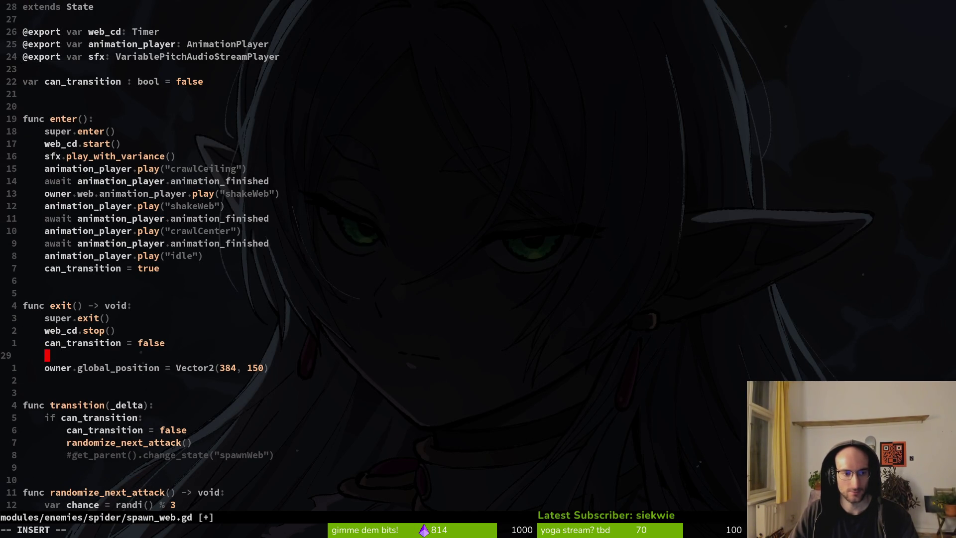
text(ner)
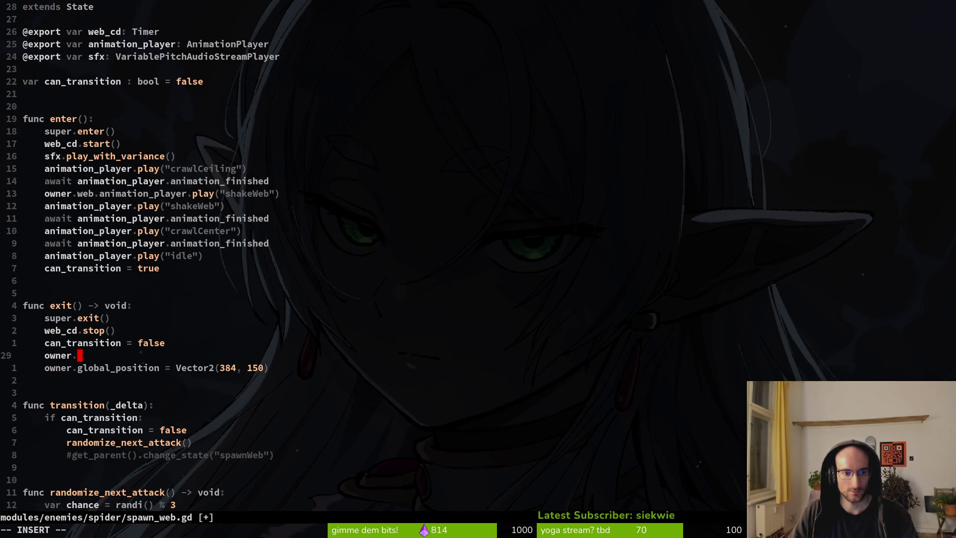
text(.global)
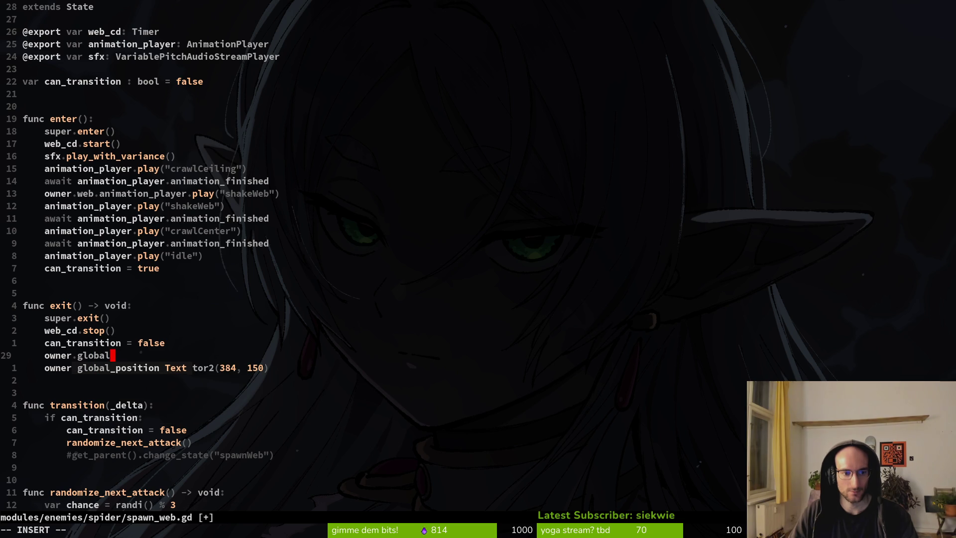
text(_po)
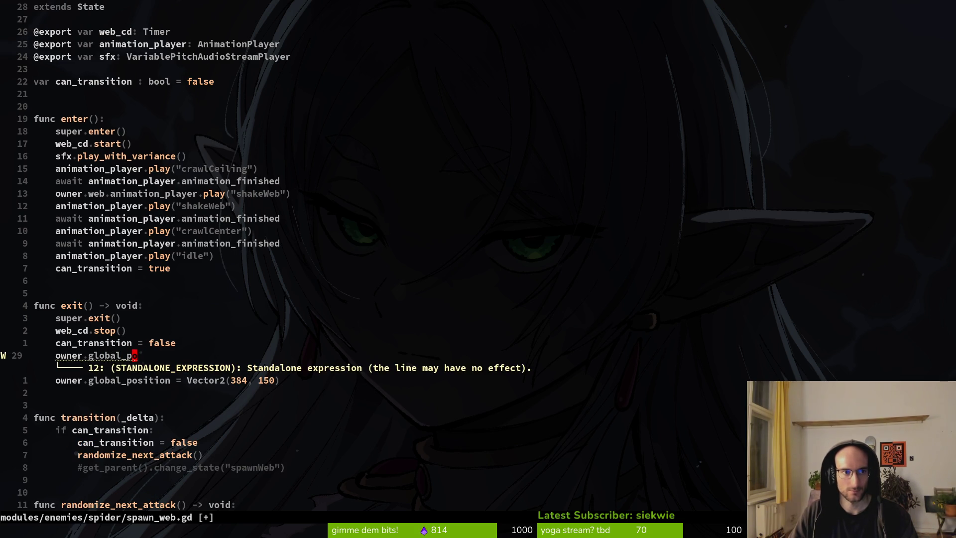
key(Escape)
Duplicate the web_cd export line, undoing an accidental edit along the way
key(2)
key(6)
key(k)
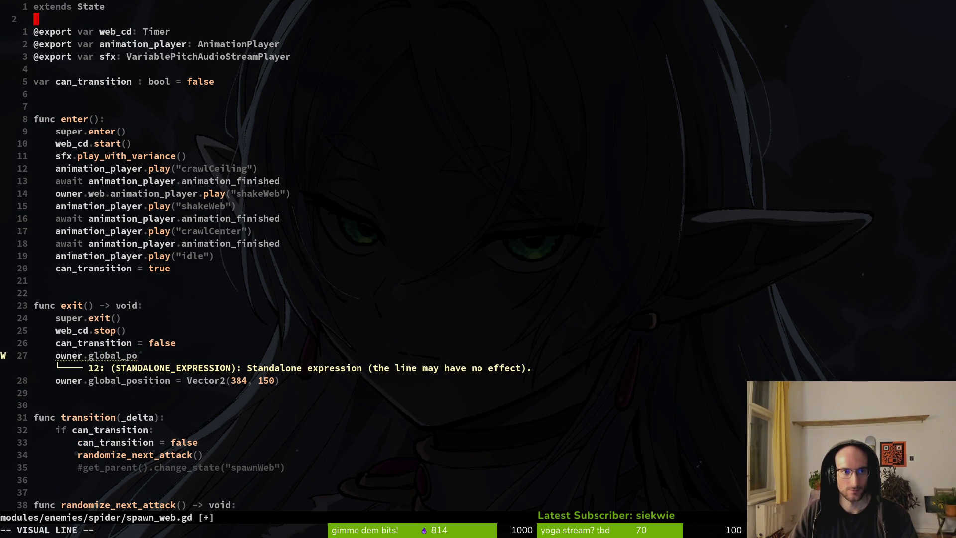
key(y)
key(y)
key(p)
key(w)
key(w)
key(k)
key(w)
key(c)
key(i)
key(p)
key(Escape)
key(u)
key(k)
key(w)
key(w)
text(ciwspider)
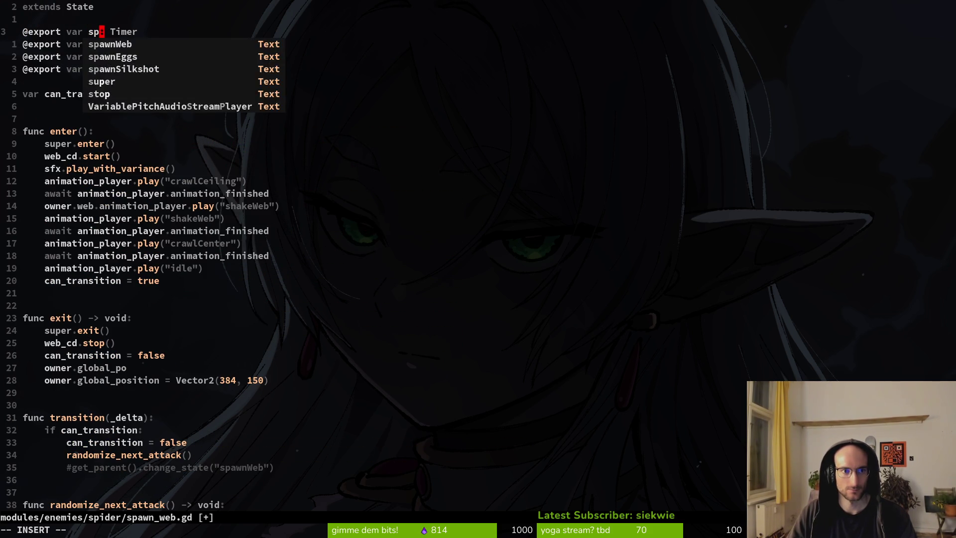
key(Escape)
key(w)
key(w)
text(ciwSpider)
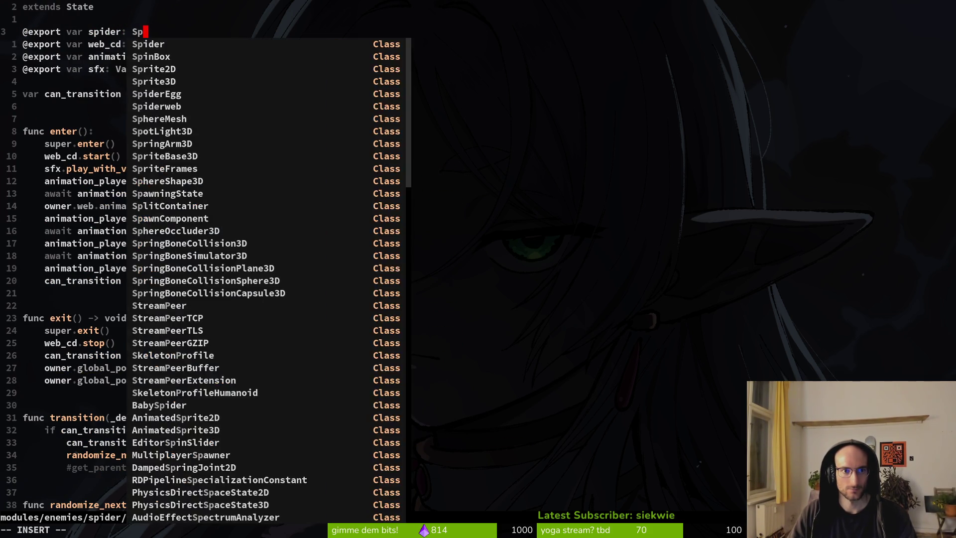
key(Escape)
text(:w)
key(Return)
key(j)
key(j)
key(j)
key(j)
key(j)
key(j)
key(j)
Replace every occurrence of owner with spider across the file and save
key(k)
key(k)
text(kF.)
key(b)
key(b)
key(b)
key(v)
key(e)
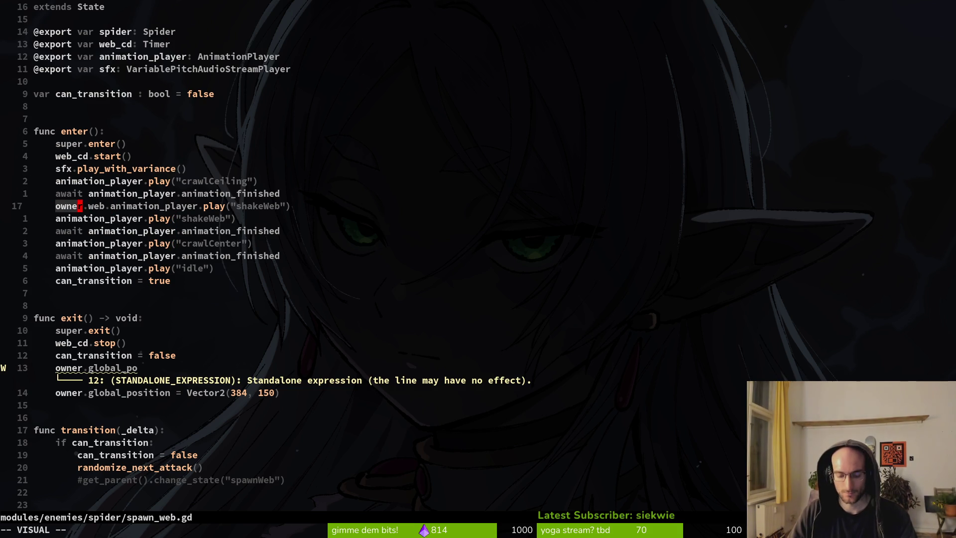
key(y)
text(:%s)
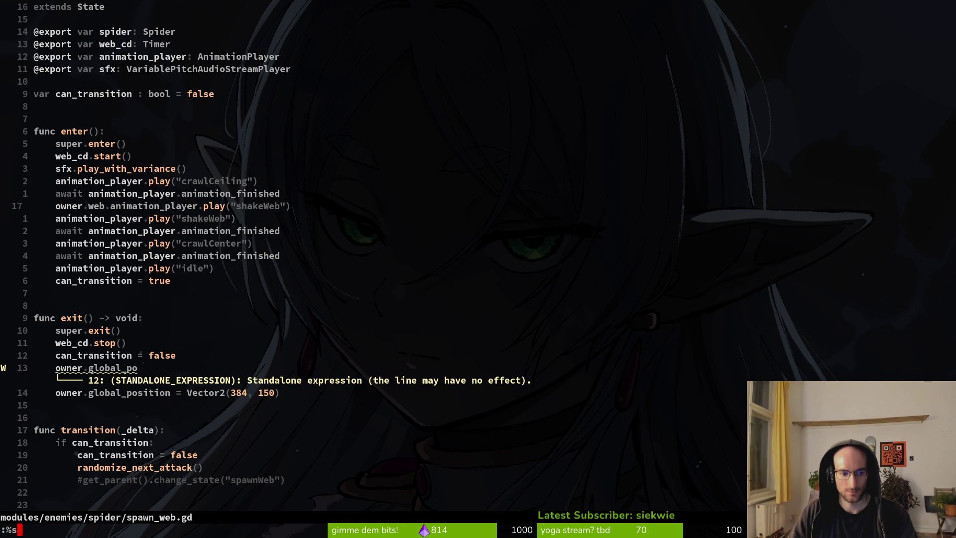
text(/)
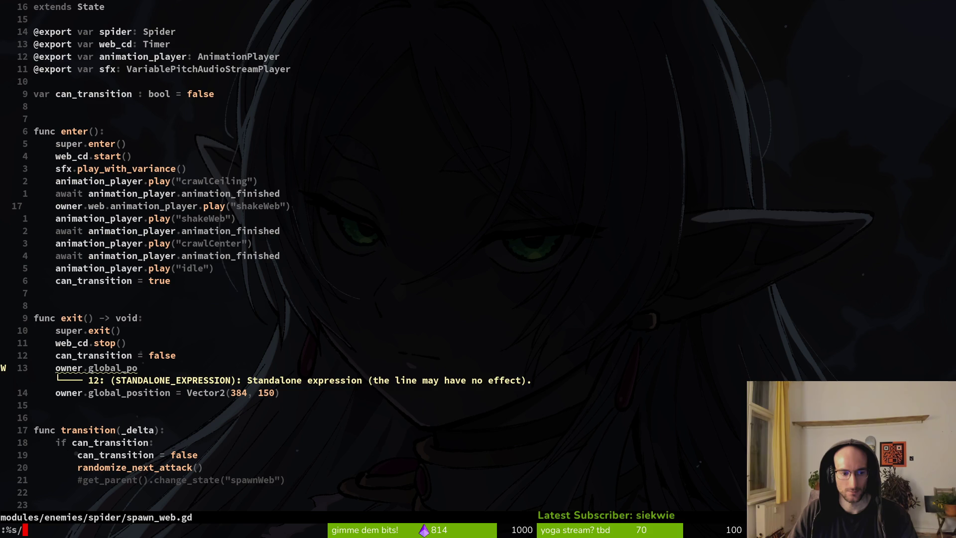
key(ctrl+r)
text(0/spider)
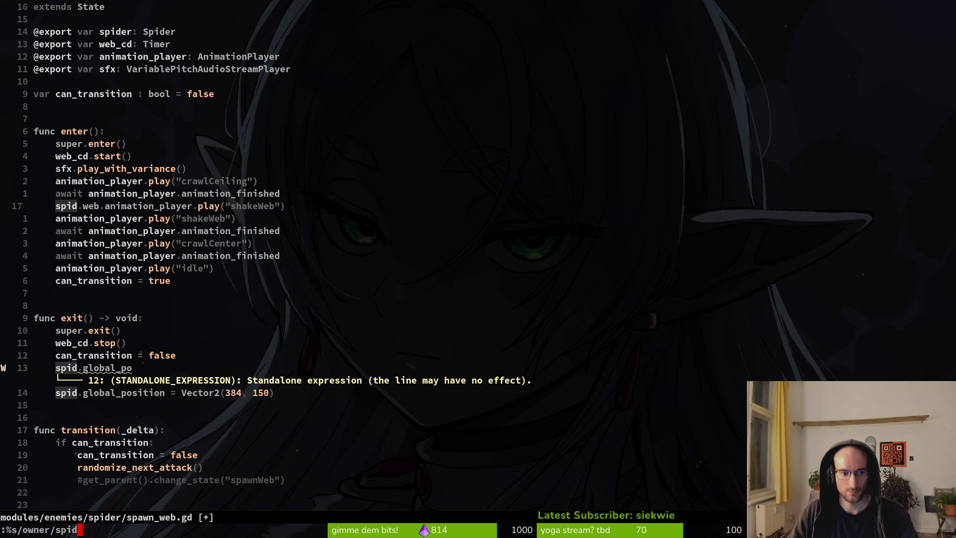
key(Return)
text(:w)
key(Return)
key(k)
Delete the unfinished spider.global_po line and save
key(w)
key(w)
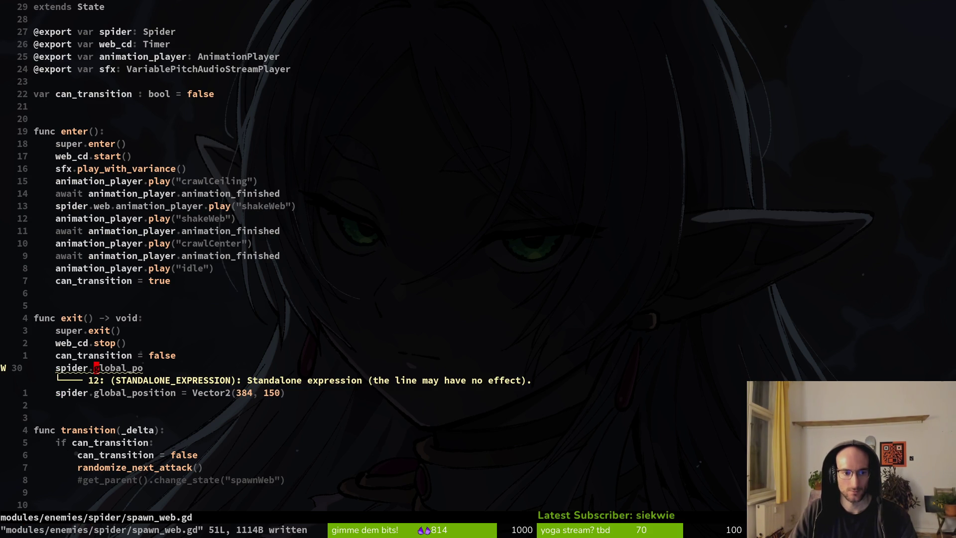
key(e)
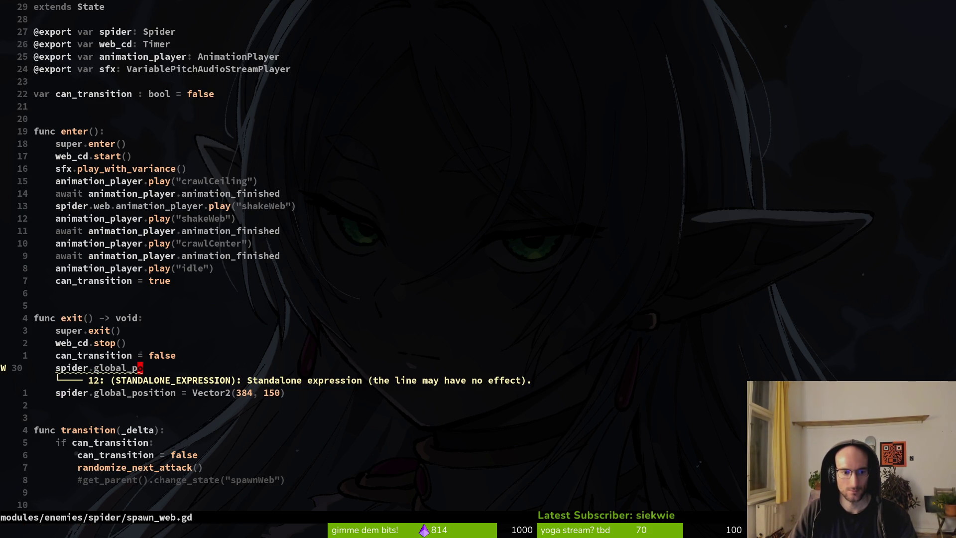
key(d)
key(d)
text(:w)
key(Return)
Replace Vector2(384, 150) with spider.home_position_marker in the position reset and save
key(w)
key(w)
key(v)
key(w)
key(w)
key(w)
key(w)
key(l)
key(d)
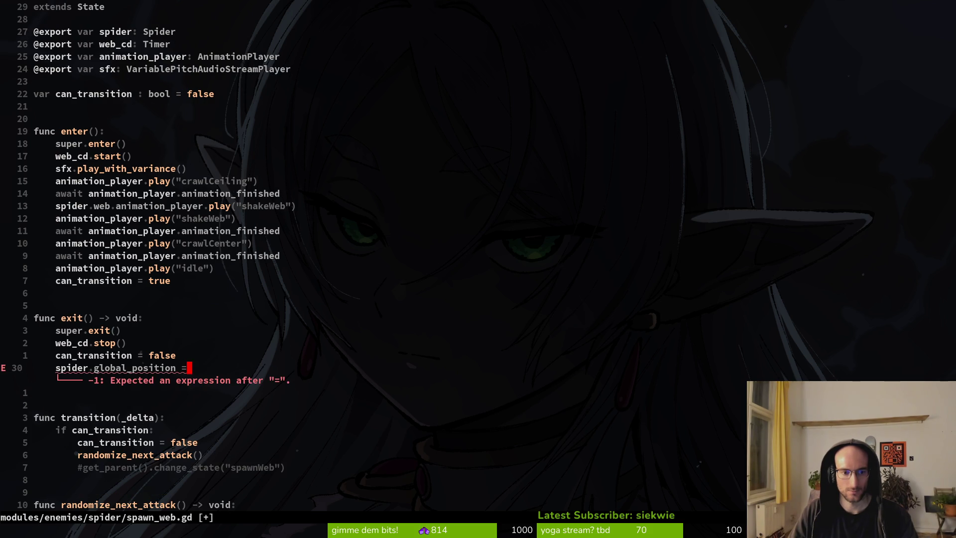
text(Aspider.)
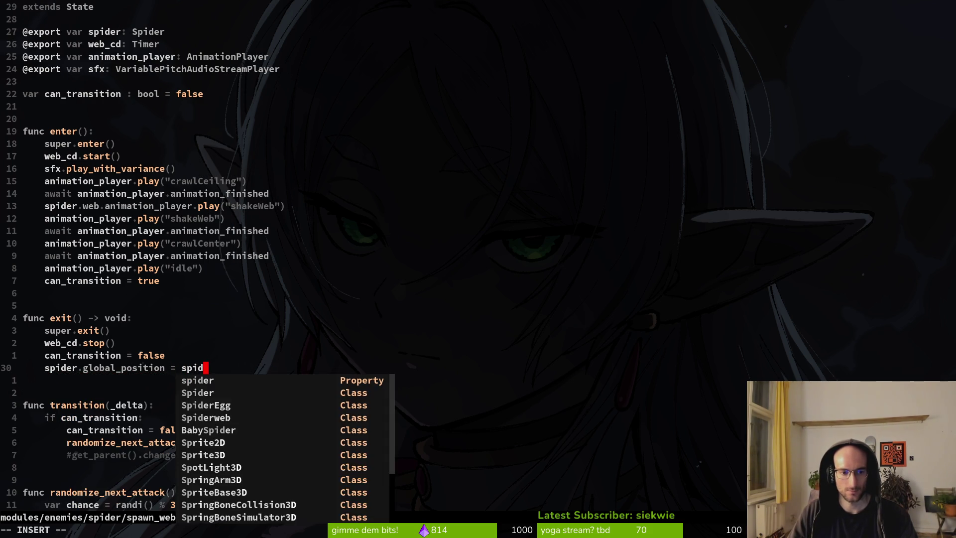
text(hom)
key(Return)
key(Escape)
text(:w)
key(Return)
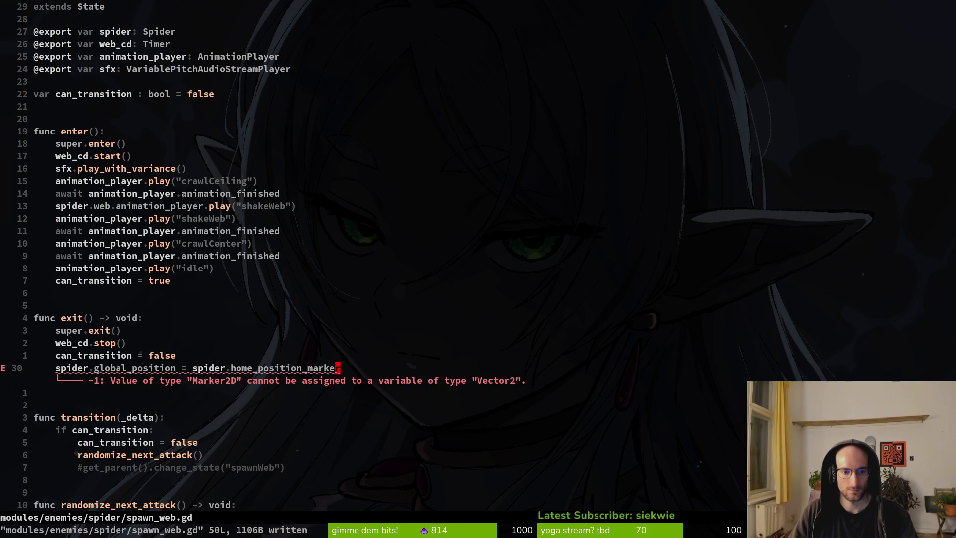
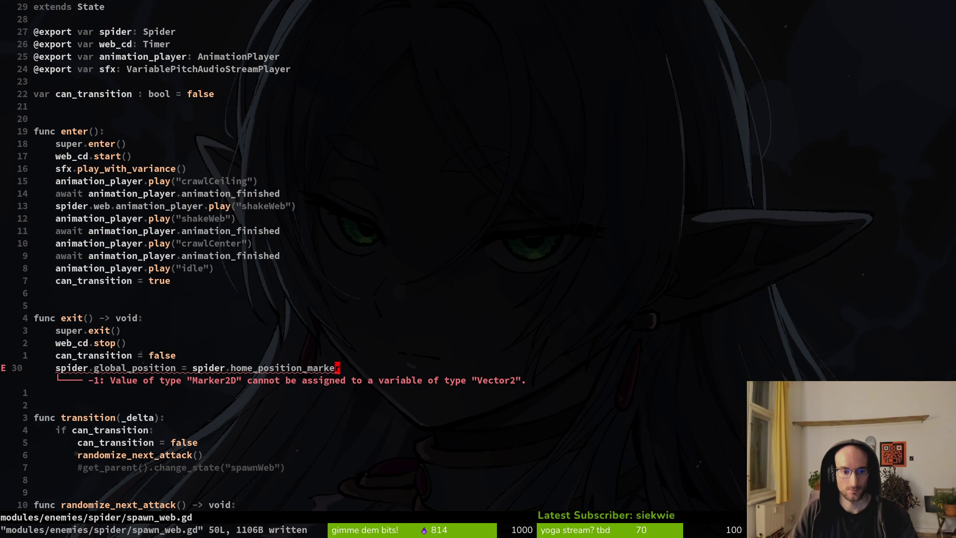
Complete exit()'s line to home_position_marker.global_position and save spawn_web.gd
text(arker.g=)
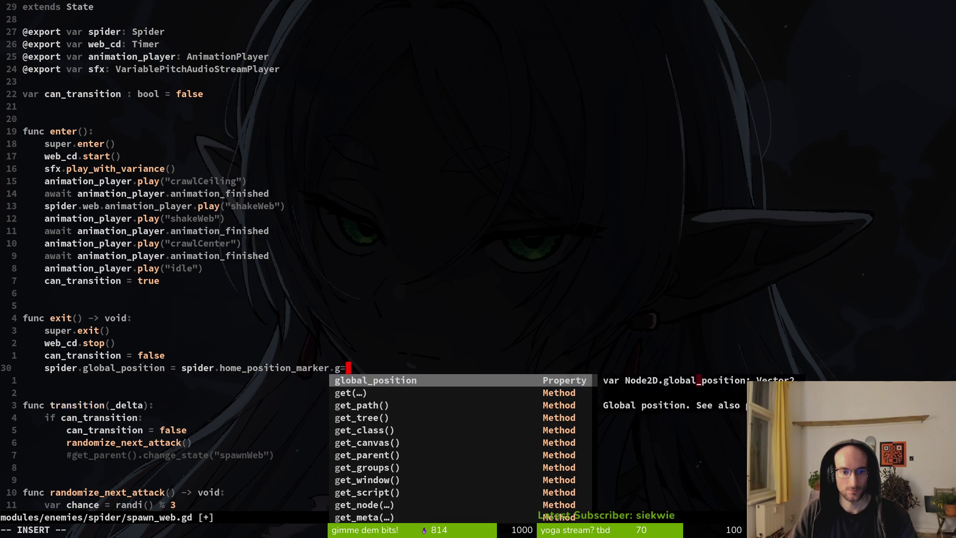
key(BackSpace)
text(lo)
key(Return)
key(Escape)
text(:w)
key(Return)
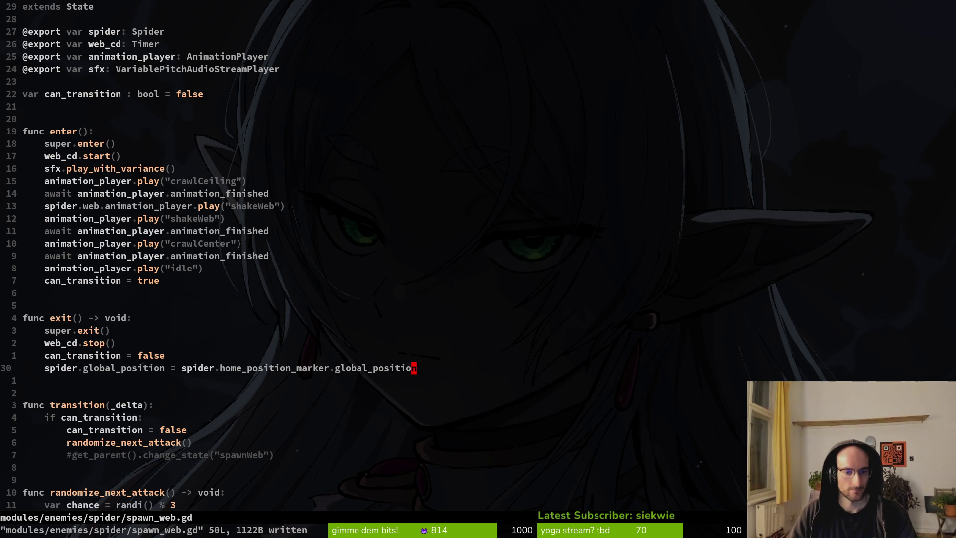
Delete the play("idle") line from the exit function and save the script
key(k)
key(k)
key(k)
key(k)
key(k)
key(k)
key(k)
key(d)
key(d)
text(:w)
key(Return)
key(j)
key(j)
Start a project file search for the jumping_back script, typing 'jumpab' and correcting it
key(})
key(})
key(G)
key(space)
key(f)
key(f)
text(jumpab)
key(BackSpace)
key(BackSpace)
key(BackSpace)
Open jumping_back.gd and look over its enter and transition functions
text(ba)
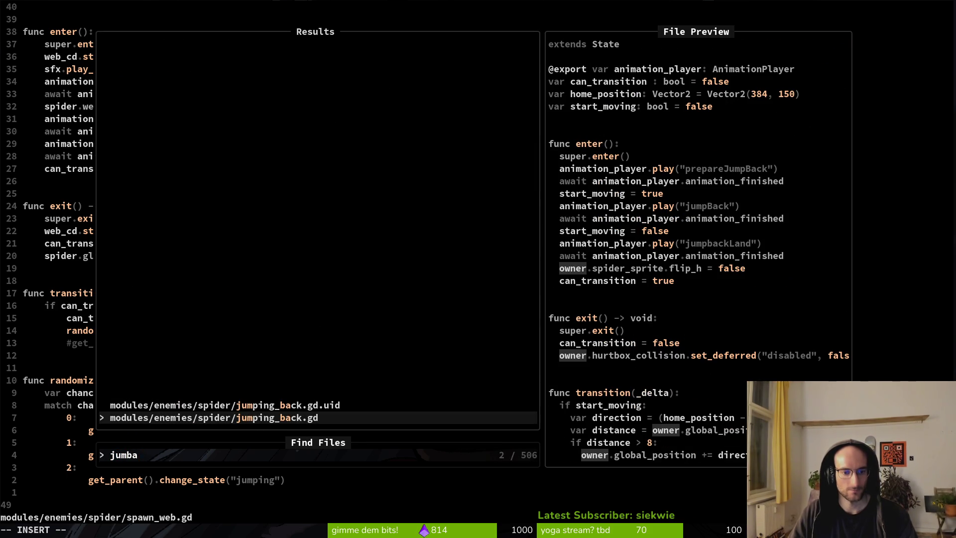
key(Return)
key(j)
key(j)
key(j)
key(j)
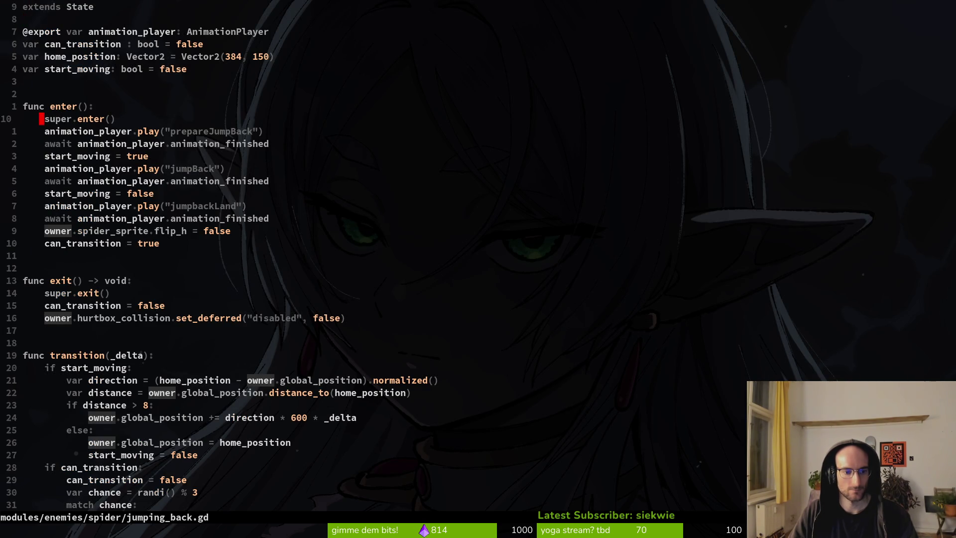
key(G)
key(2)
key(0)
key(k)
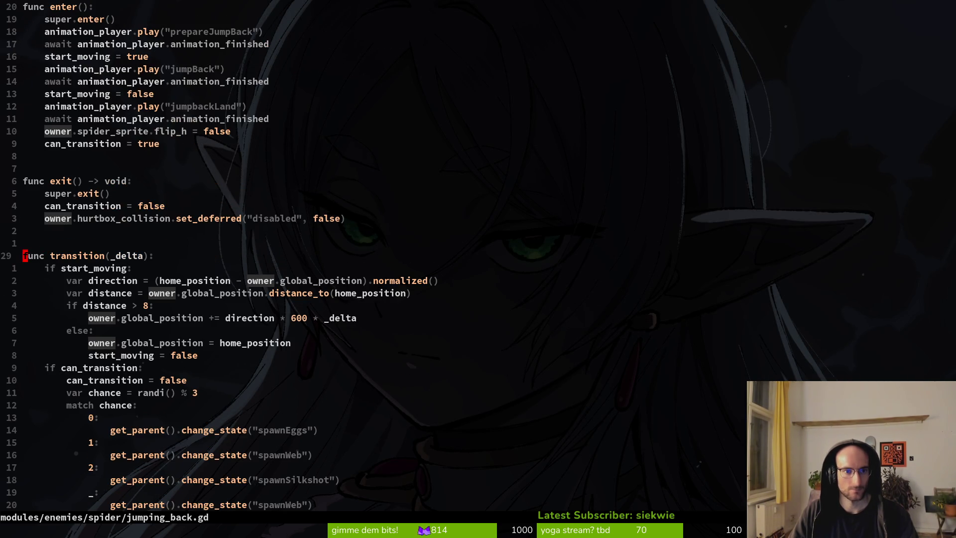
key(2)
key(0)
key(k)
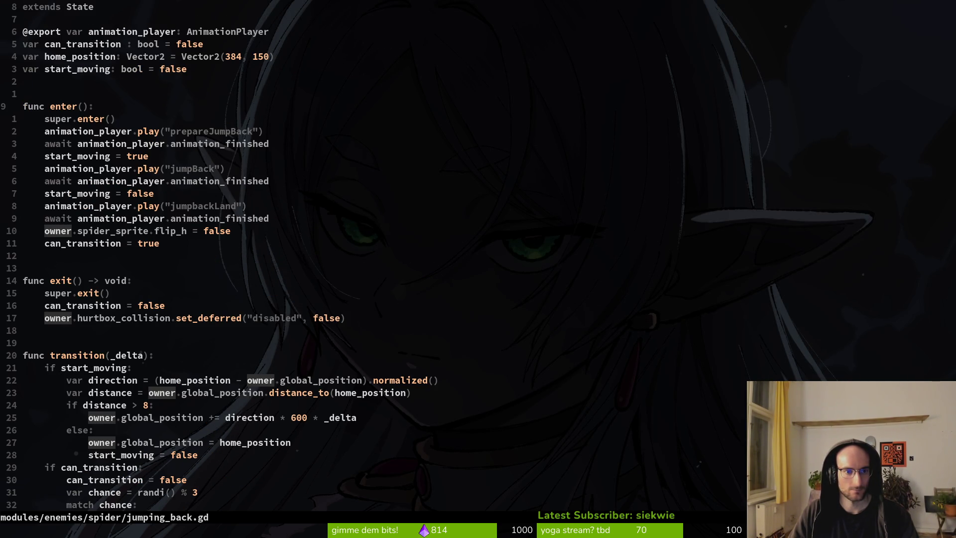
key(2)
key(0)
key(j)
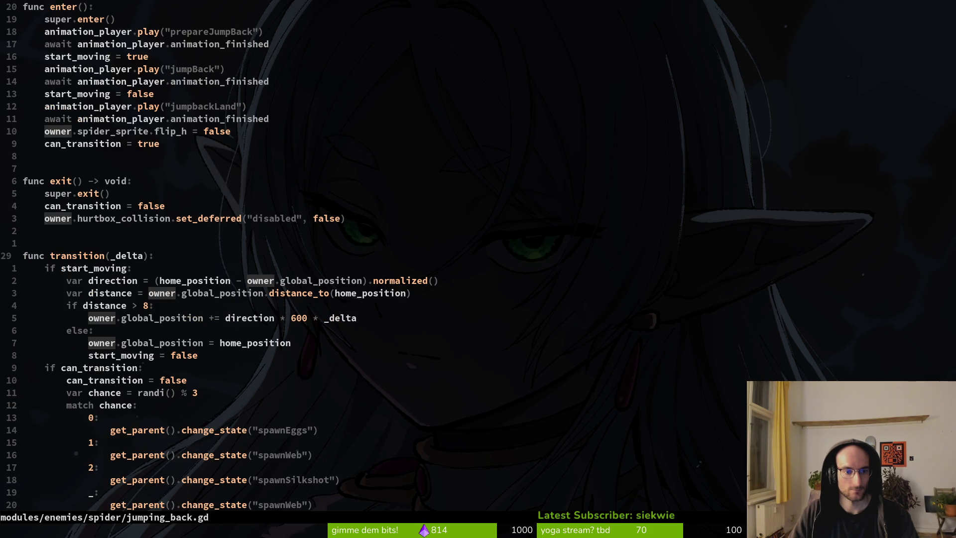
key(2)
key(0)
key(k)
key(k)
key(k)
key(k)
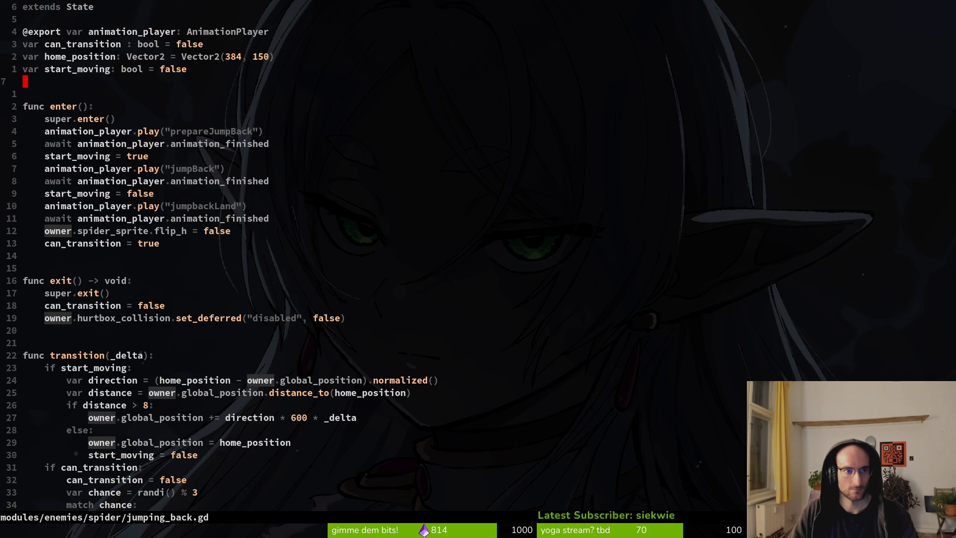
Delete the home_position declaration from jumping_back.gd
key(d)
key(d)
text(:w)
key(Return)
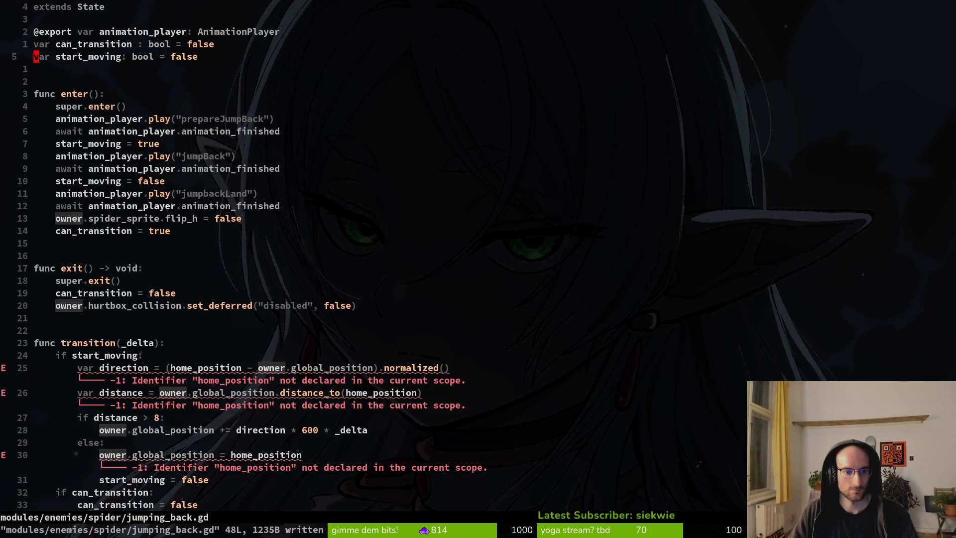
key(k)
key(k)
key(V)
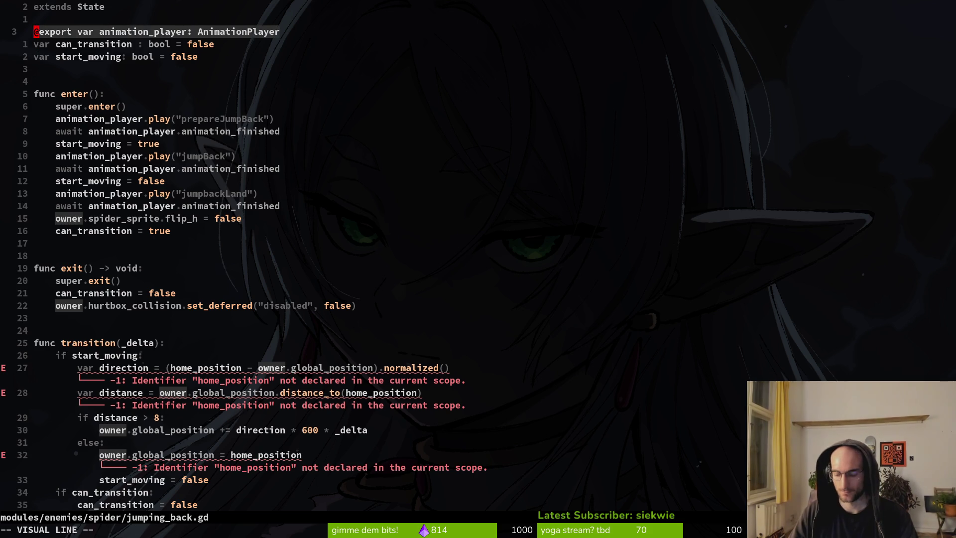
key(Escape)
key(ctrl+6)
key(g)
key(g)
key(j)
key(V)
key(j)
key(y)
key(ctrl+6)
text(P)
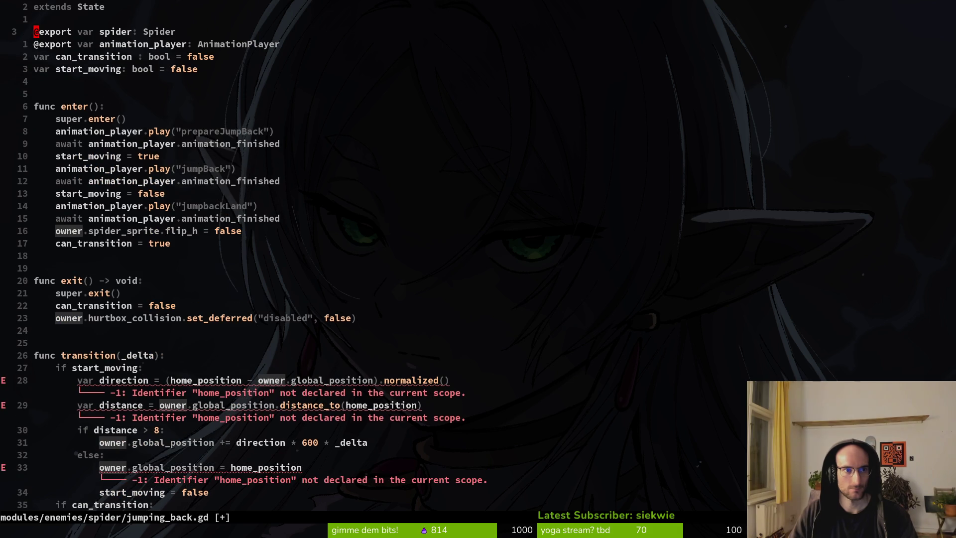
text(:w)
key(Return)
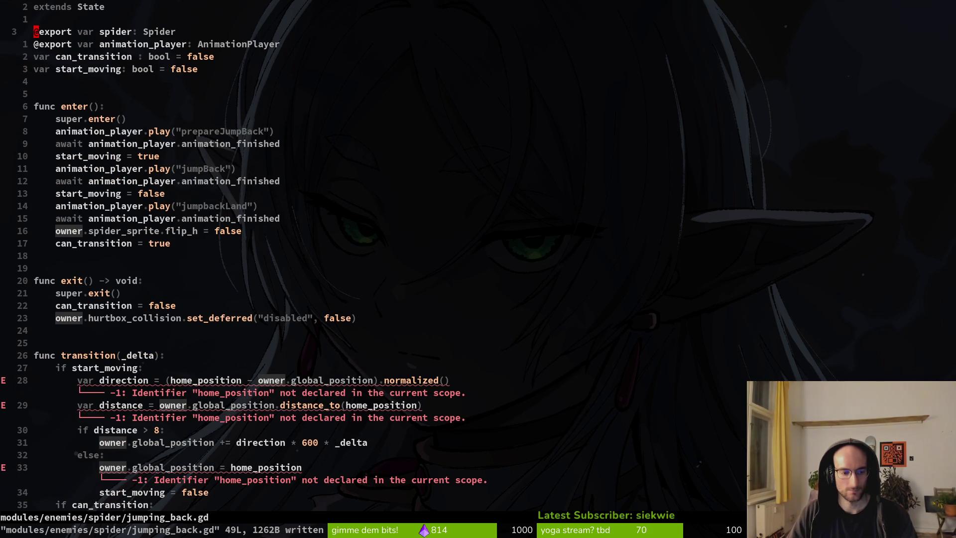
Replace every owner with spider in jumping_back.gd and save
text(:)
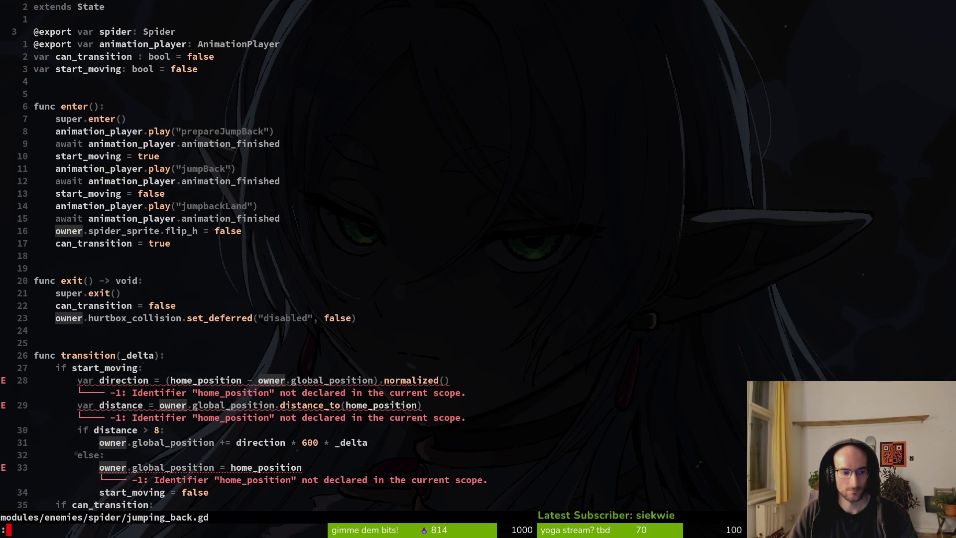
text(s.)
text(owner)
text(/spider)
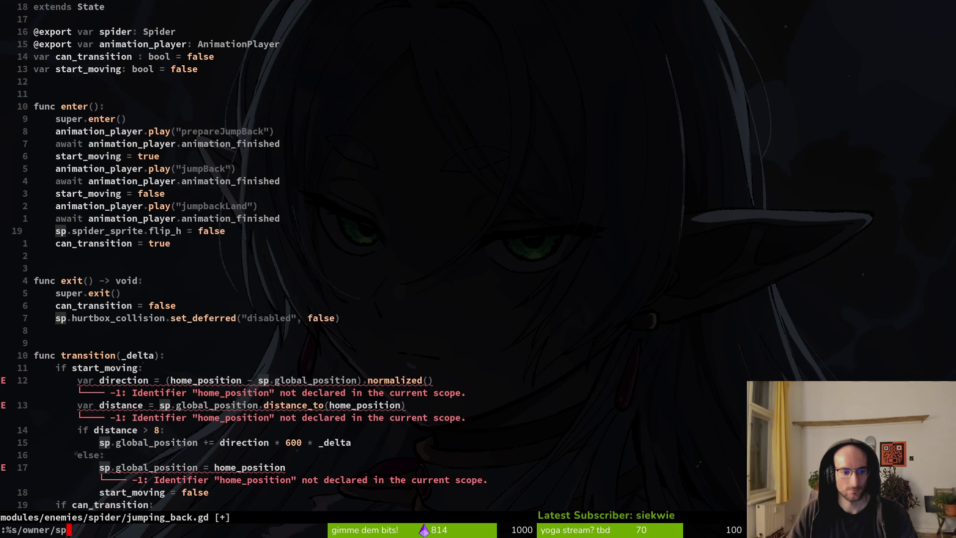
key(Return)
text(:w)
key(Return)
Change the direction line's home_position to spider.home_position_marker.global_position and save
key(k)
key(k)
key(k)
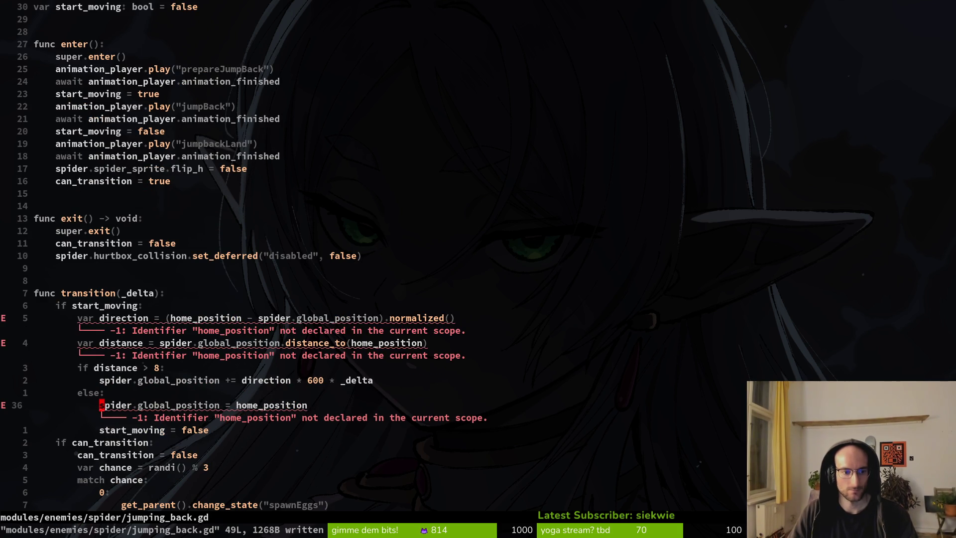
key(j)
key(w)
key(w)
key(w)
text(cwsp)
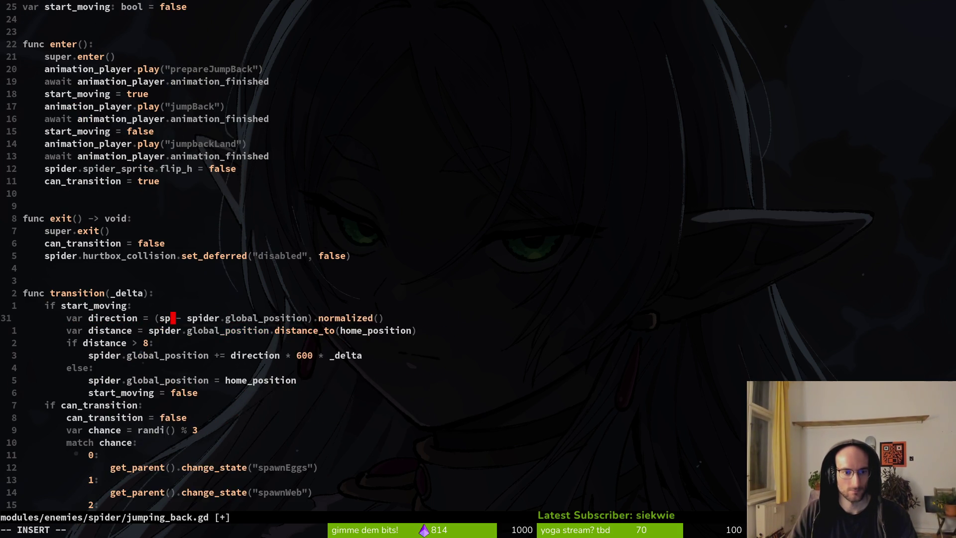
text(ider.)
key(Tab)
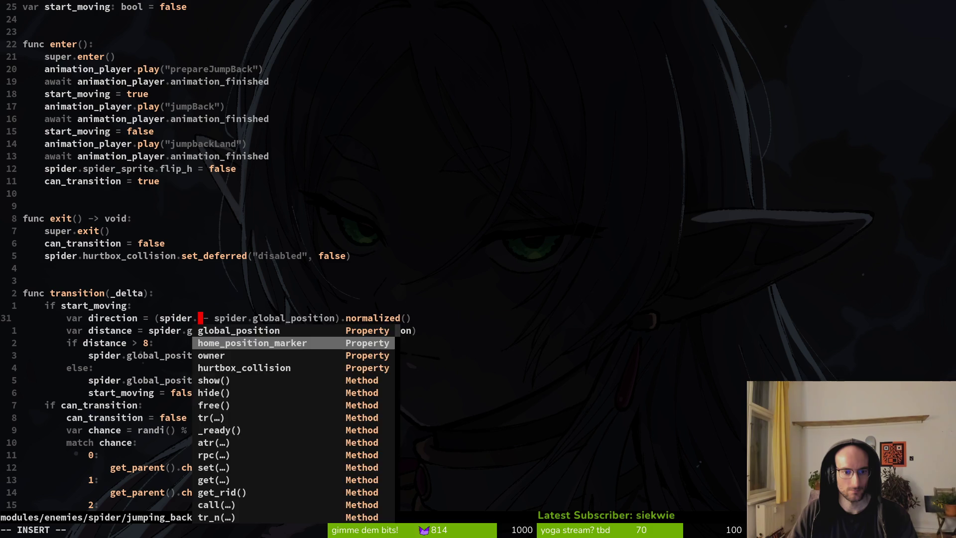
key(Return)
text(.)
key(Tab)
key(Return)
key(Escape)
text(:w)
key(Return)
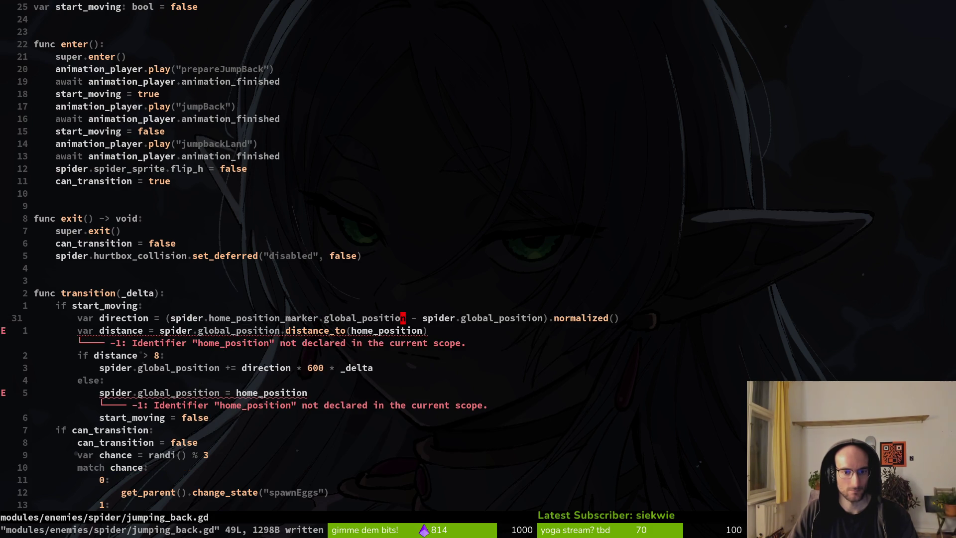
text(jciwspider)
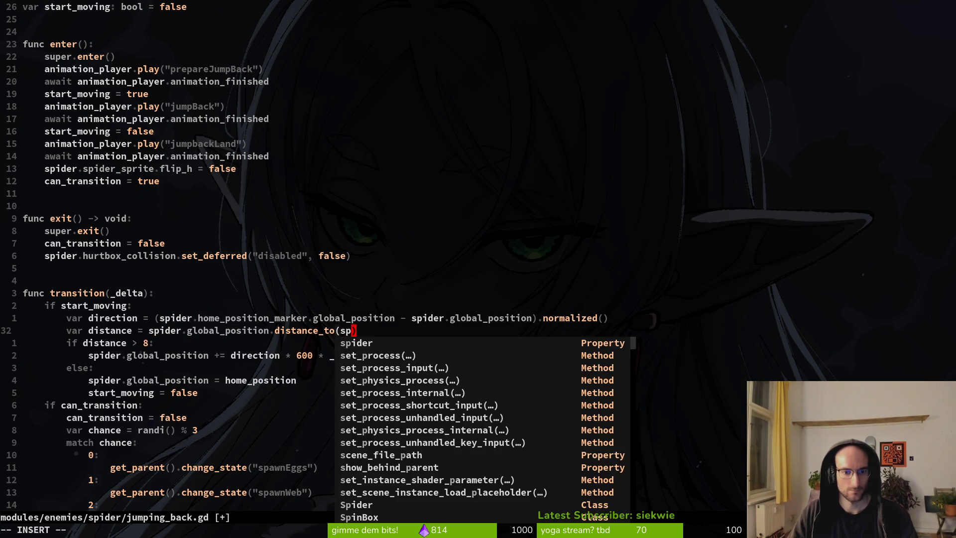
text(.)
Point the distance target at spider.home_position_marker.global_position and save
key(Tab)
key(Tab)
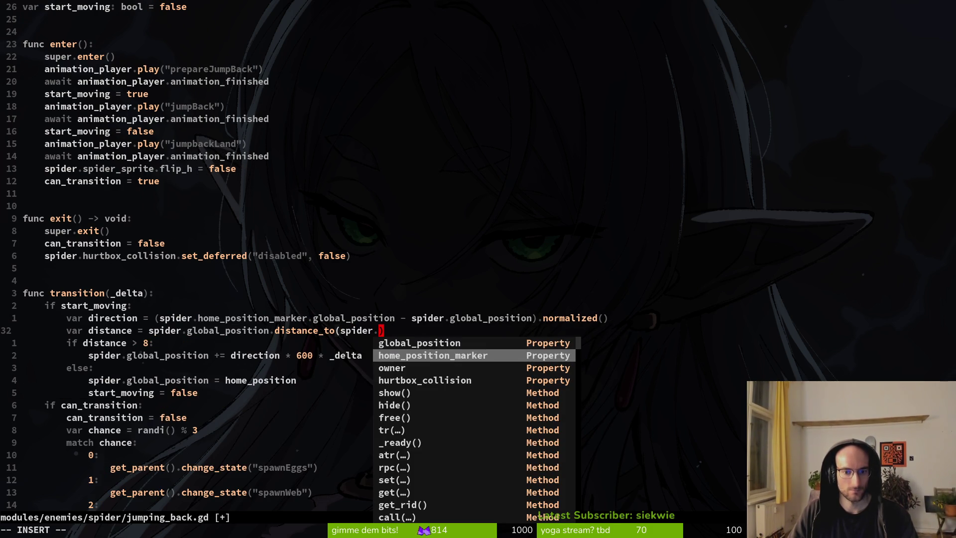
key(Return)
text(.)
key(Tab)
key(Return)
key(Escape)
text(:w)
key(Return)
Make the else branch assign spider.home_position_marker.global_position, save, and return to Godot
key(j)
key(j)
key(j)
text(ciw)
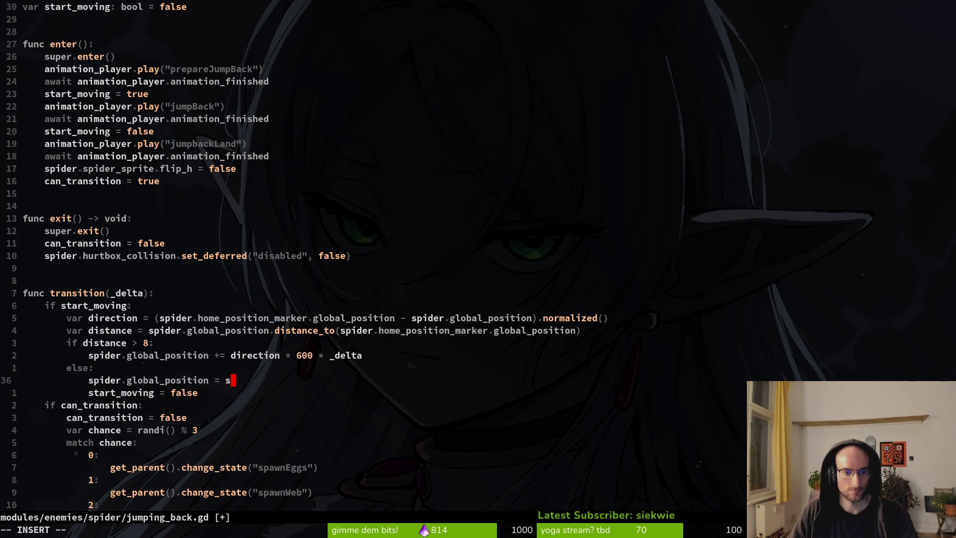
text(spider.)
key(Tab)
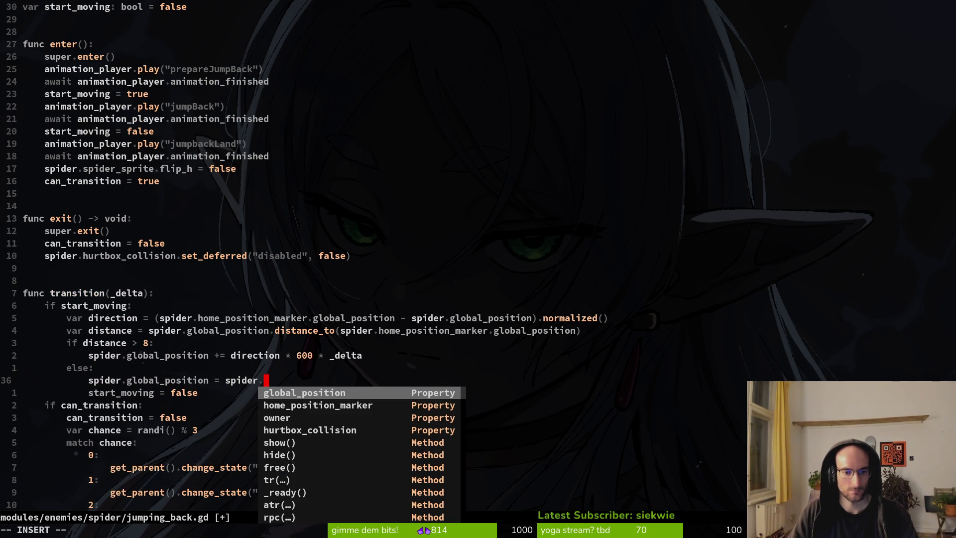
key(Tab)
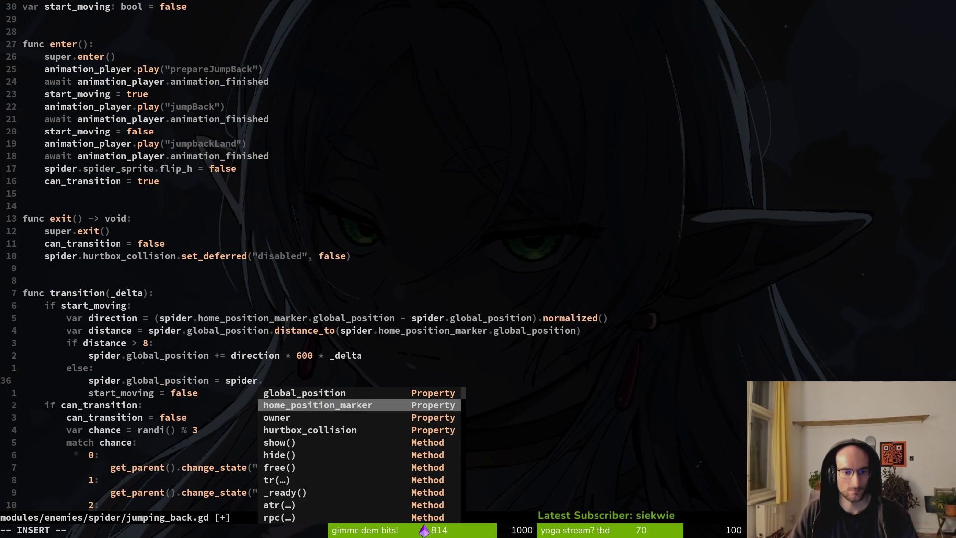
key(Return)
text(.)
key(Tab)
key(Return)
key(Escape)
text(:w)
key(alt+Tab)
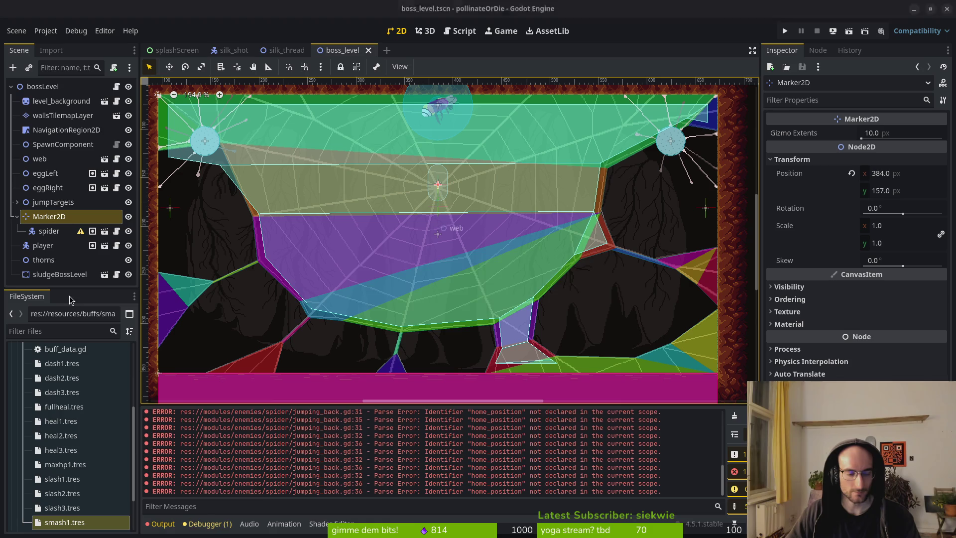
Assign Marker2D as the spider node's Home Position Marker in the boss_level scene
click(49, 231)
click(890, 226)
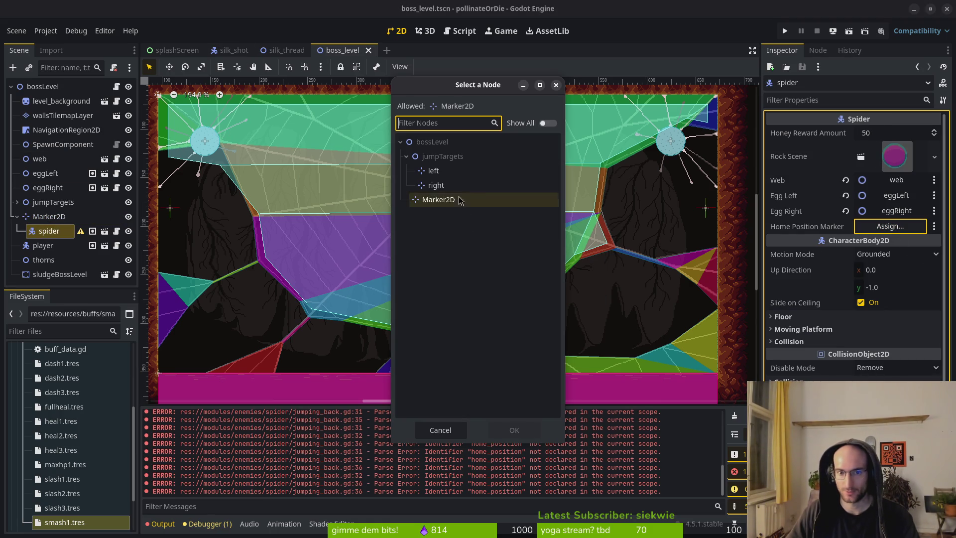
click(438, 199)
click(502, 431)
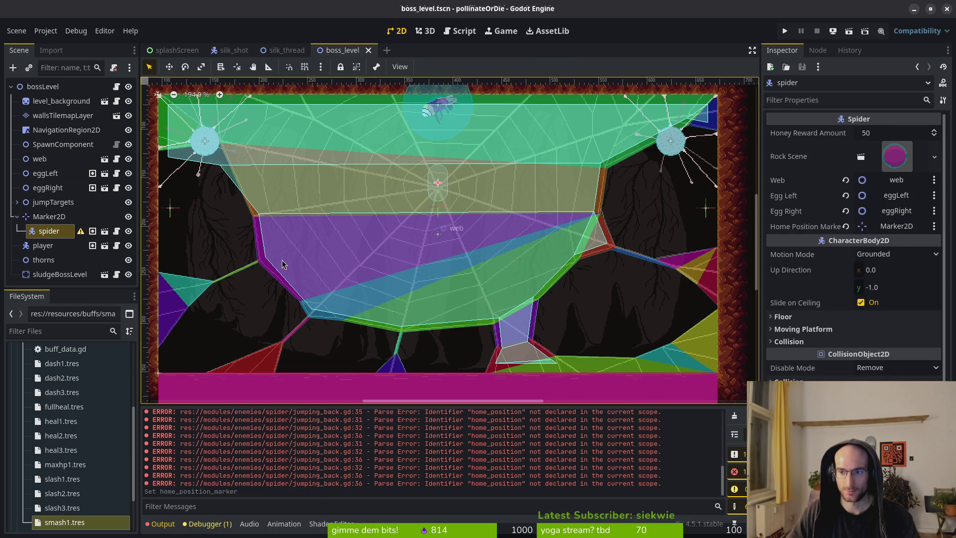
click(48, 216)
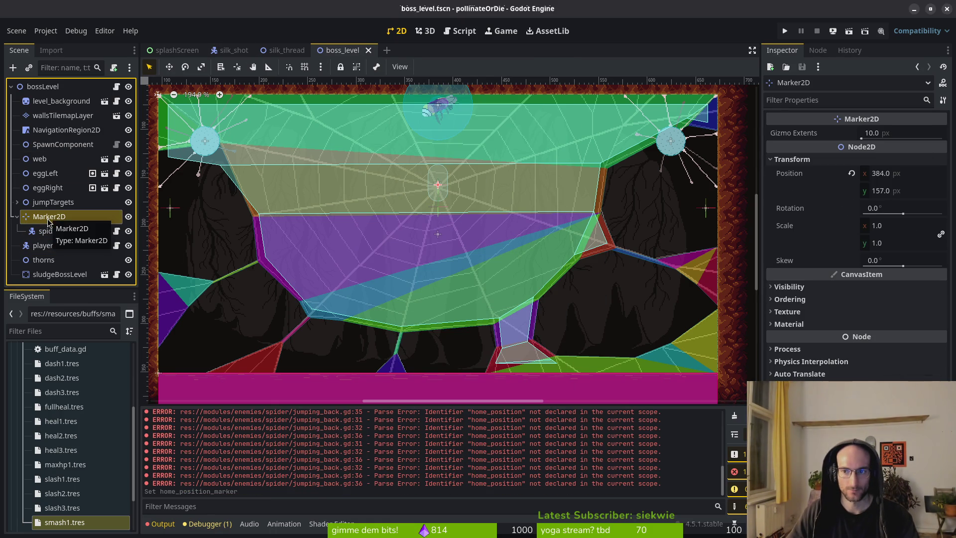
click(17, 217)
key(alt+Tab)
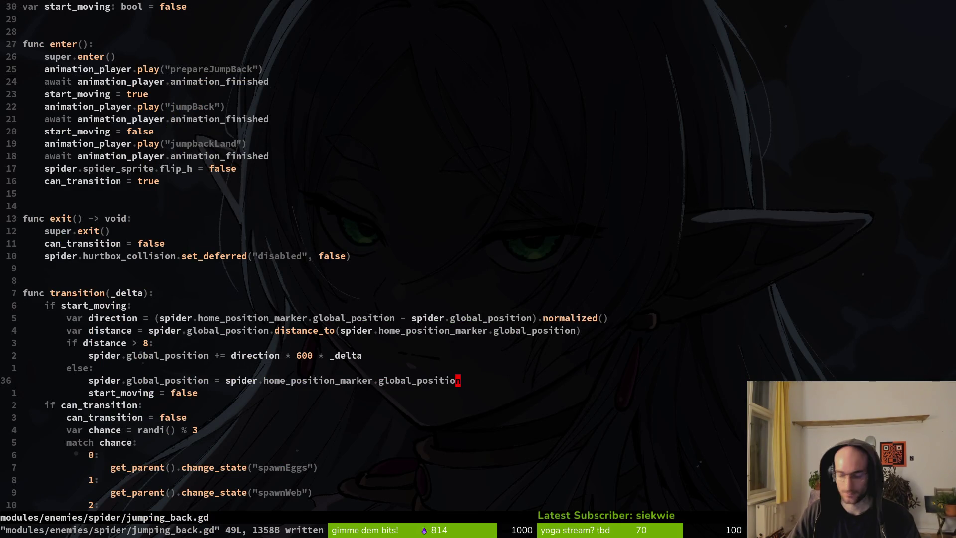
Undo the accidental blank line and save jumping_back.gd
key(O)
key(Escape)
text(u)
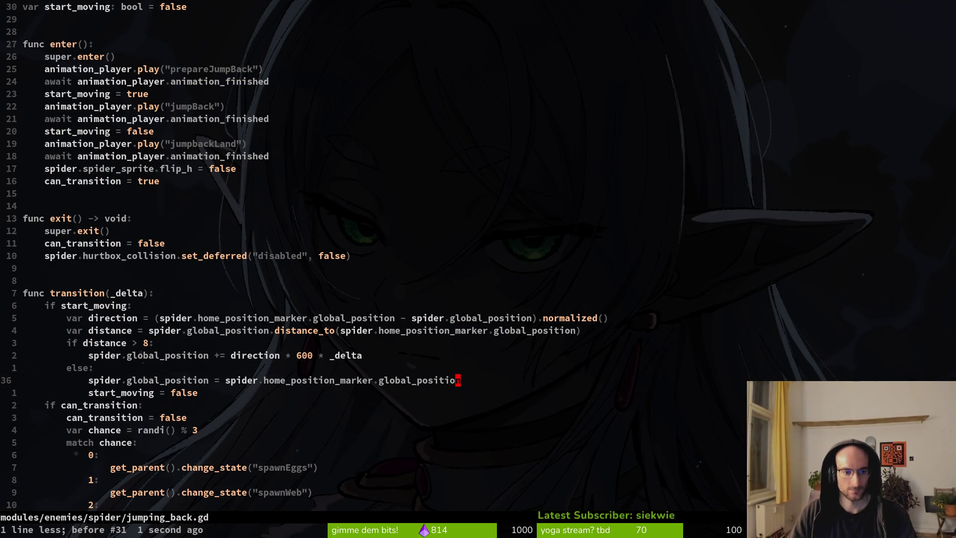
text(:w)
key(Return)
Open spawn_eggs.gd and search the whole project for 'owner'
text(spw)
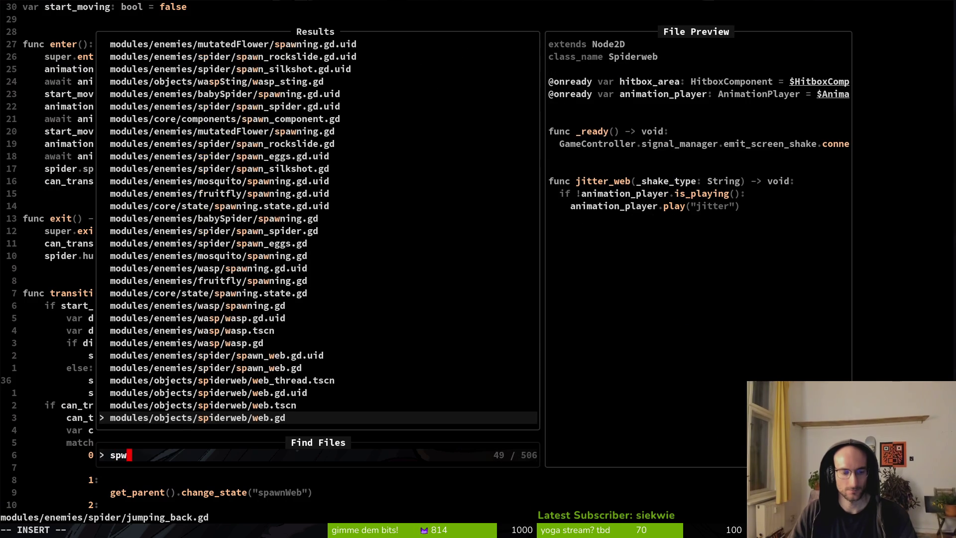
text(eggs)
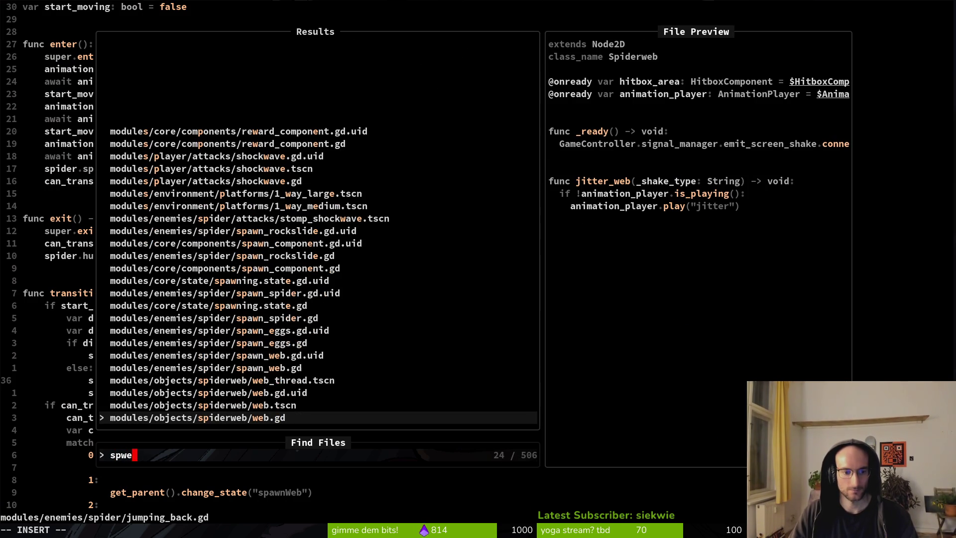
key(Return)
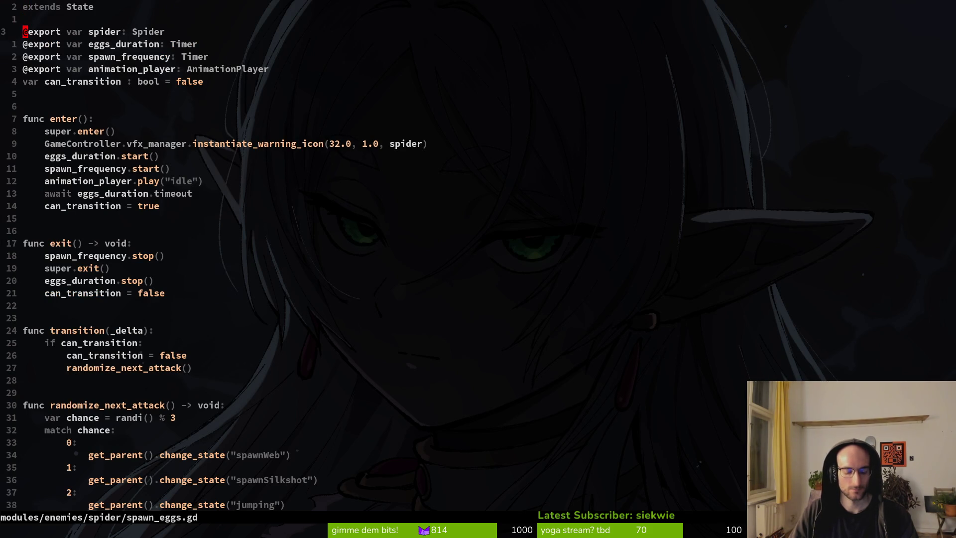
text(owner)
key(Return)
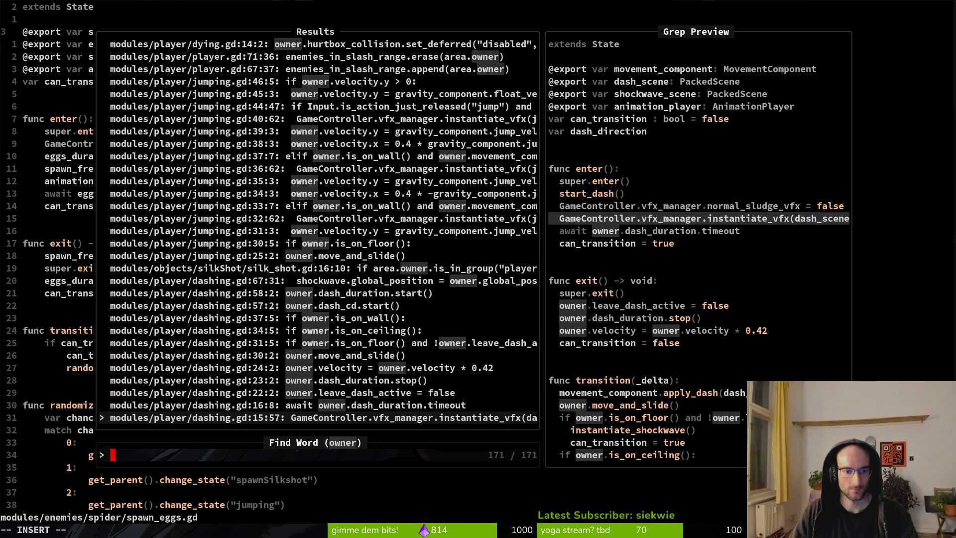
Browse the owner matches and open the one in spider/jumping.gd
key(Up)
key(Up)
key(Up)
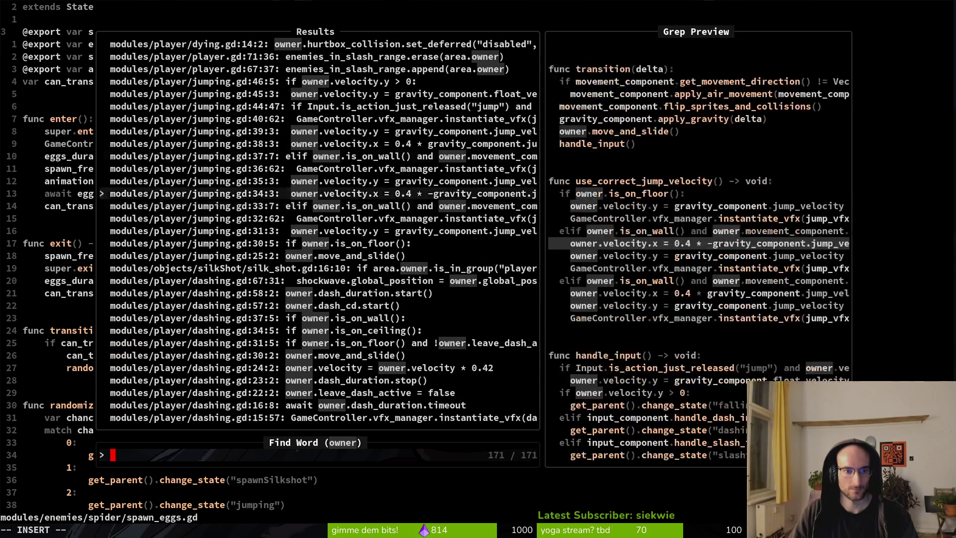
key(Up)
key(Up)
key(Up)
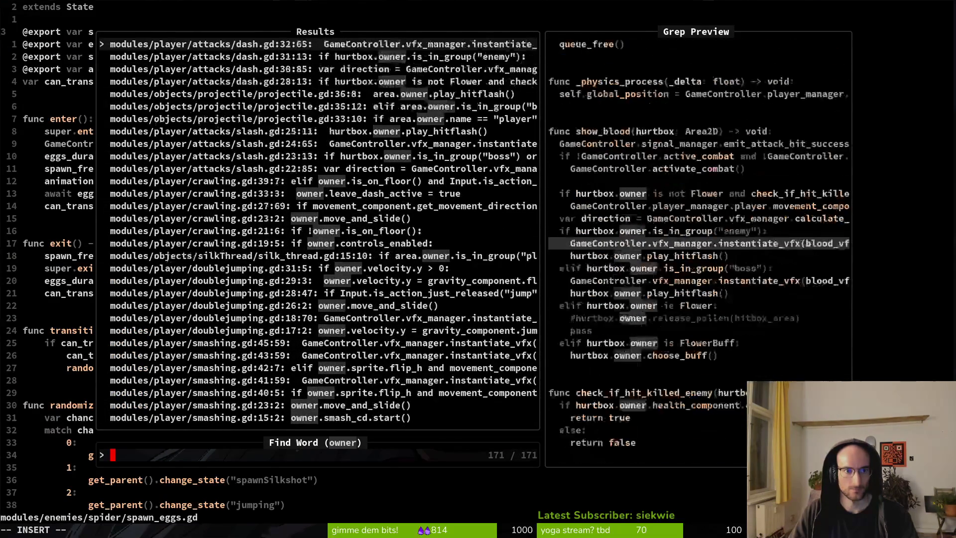
key(Up)
key(Up)
key(Up)
key(Down)
key(Down)
key(Down)
key(Down)
key(Down)
key(Down)
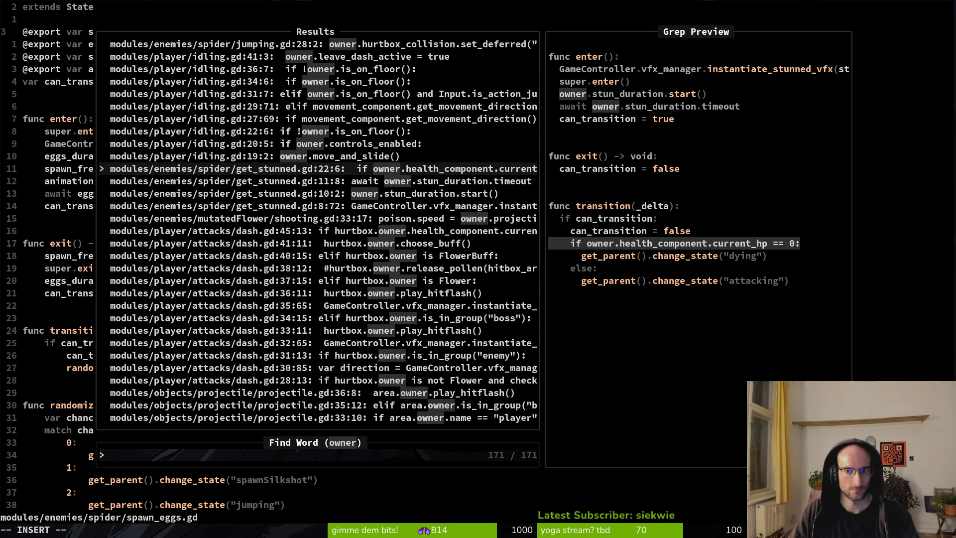
key(Down)
key(Down)
key(Down)
key(Up)
key(Up)
key(Up)
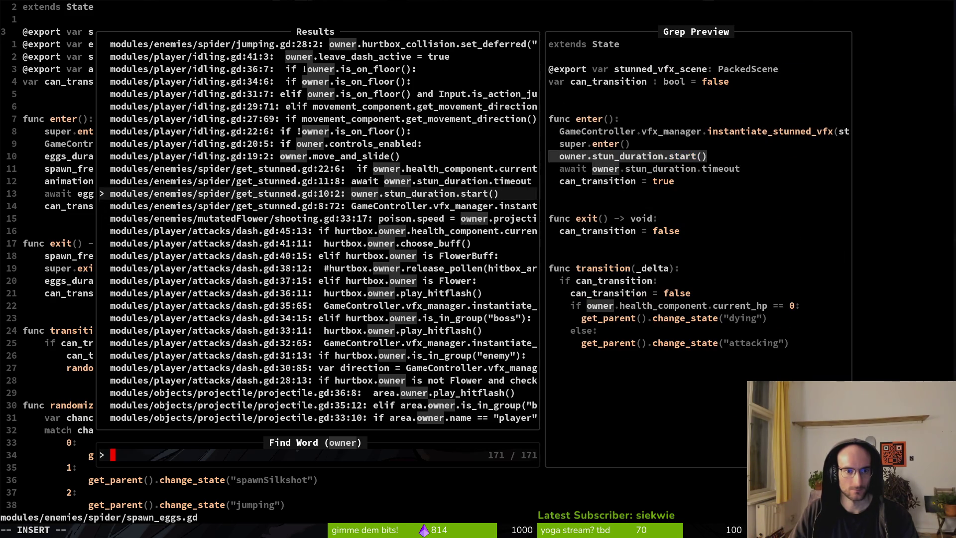
key(Up)
key(Up)
key(Up)
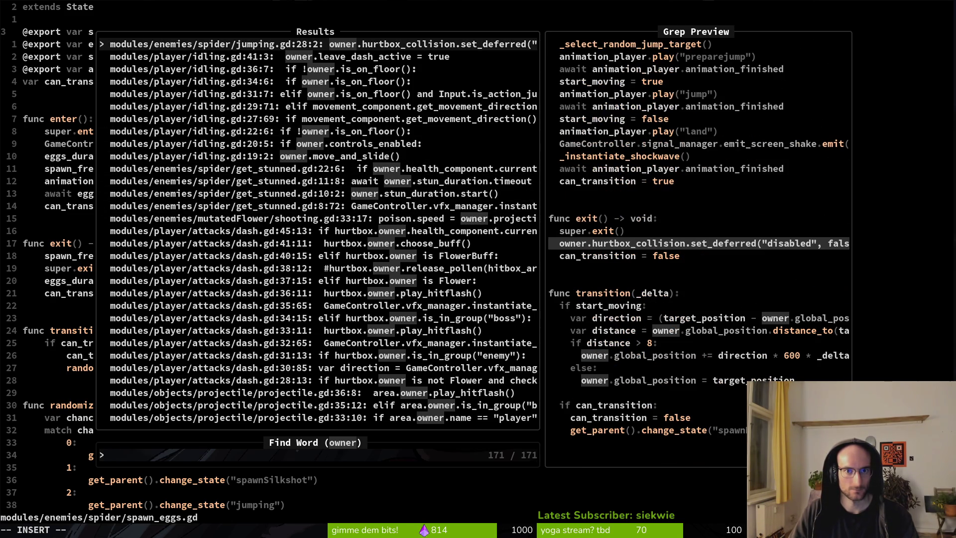
key(Return)
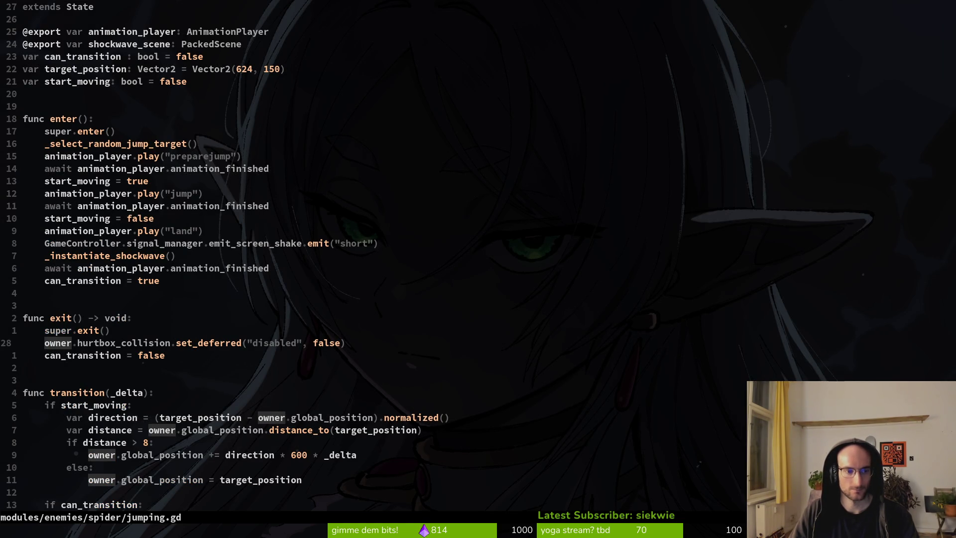
key(2)
key(5)
key(k)
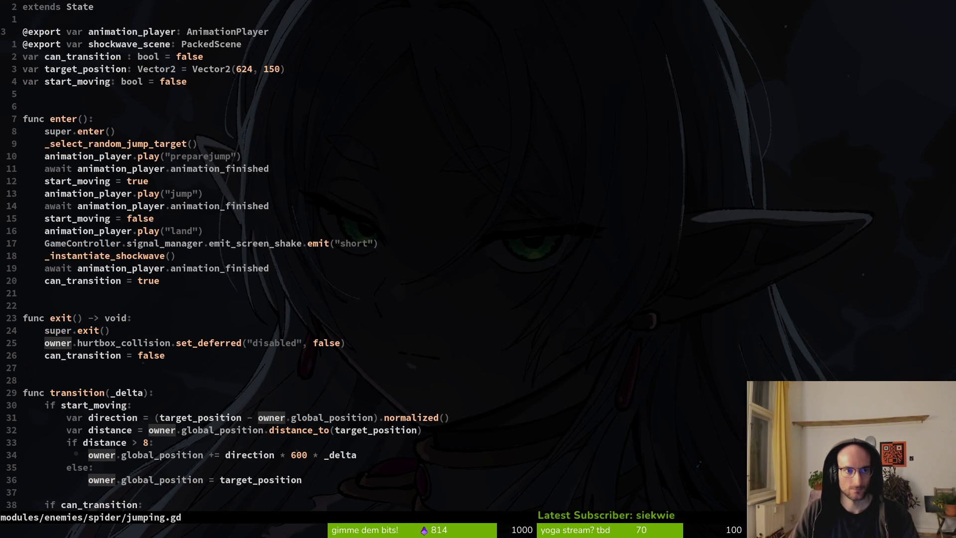
key(super+v)
key(Down)
key(Return)
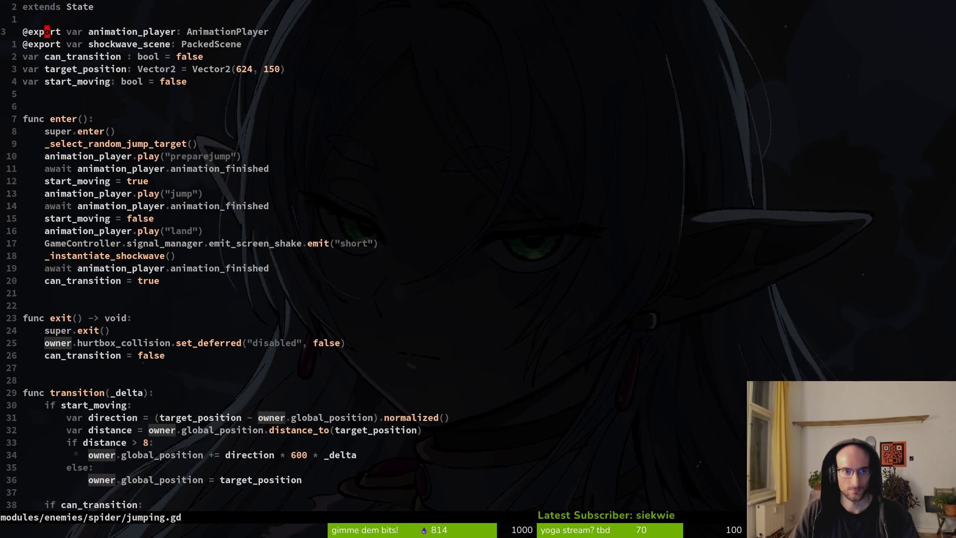
key(P)
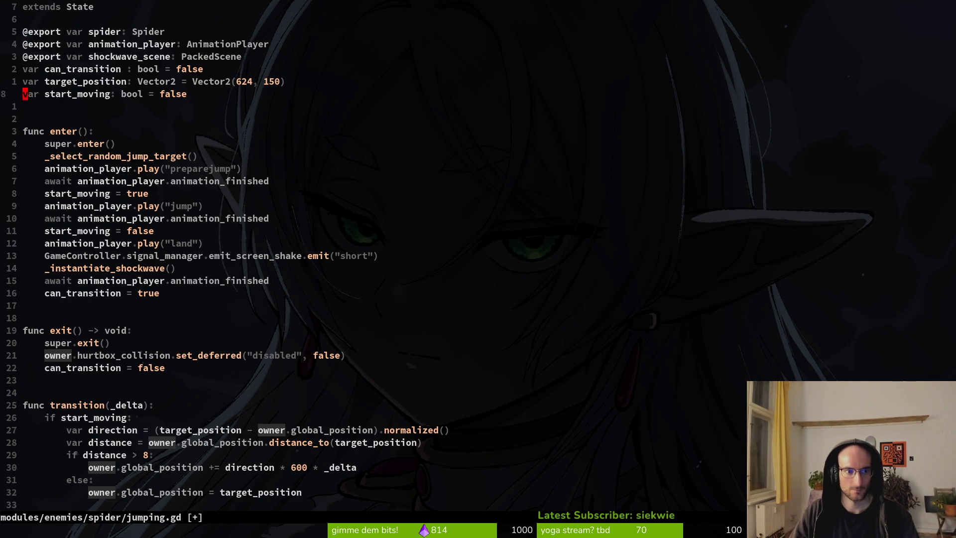
Replace every owner with spider in jumping.gd, save, and return to Godot
key(j)
key(j)
key(j)
text(:%s/)
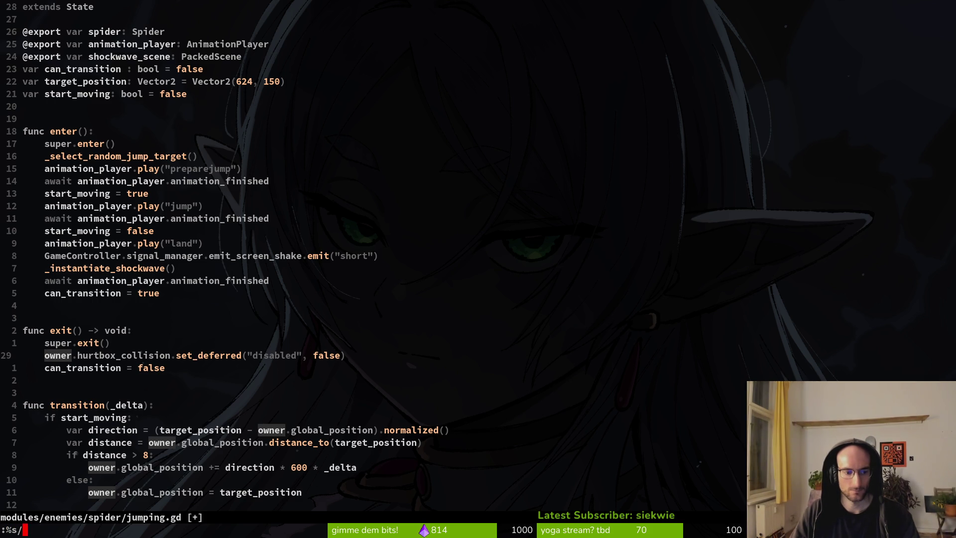
text(ow)
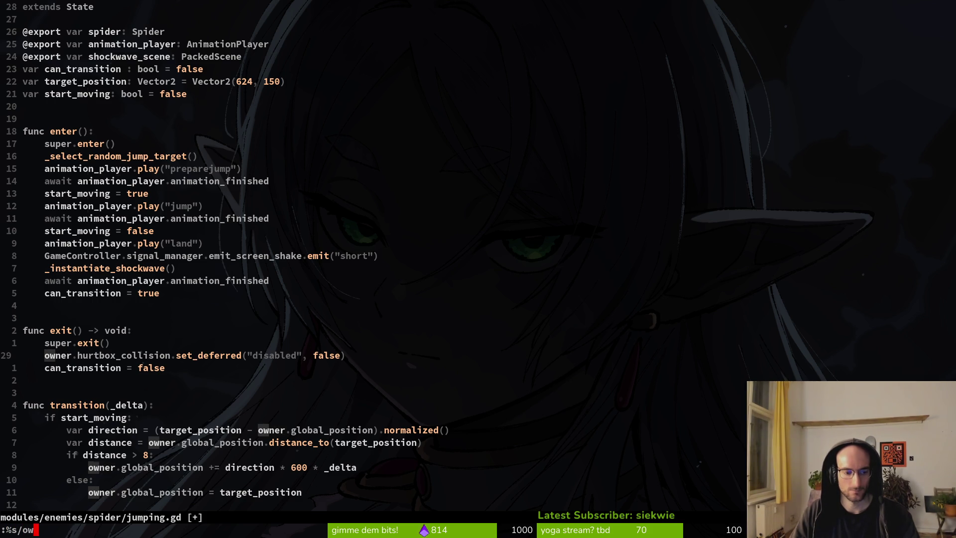
text(ner/spider)
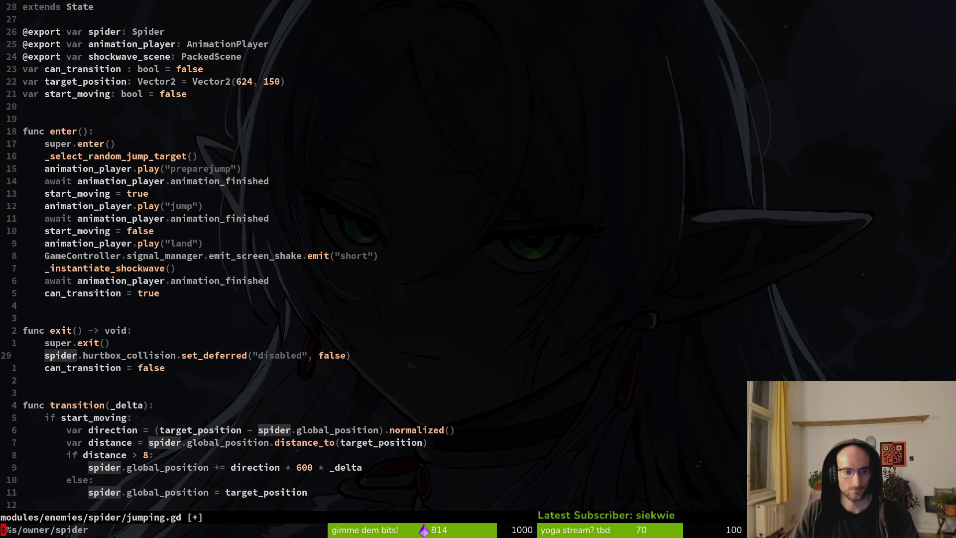
key(Return)
text(:w)
key(Return)
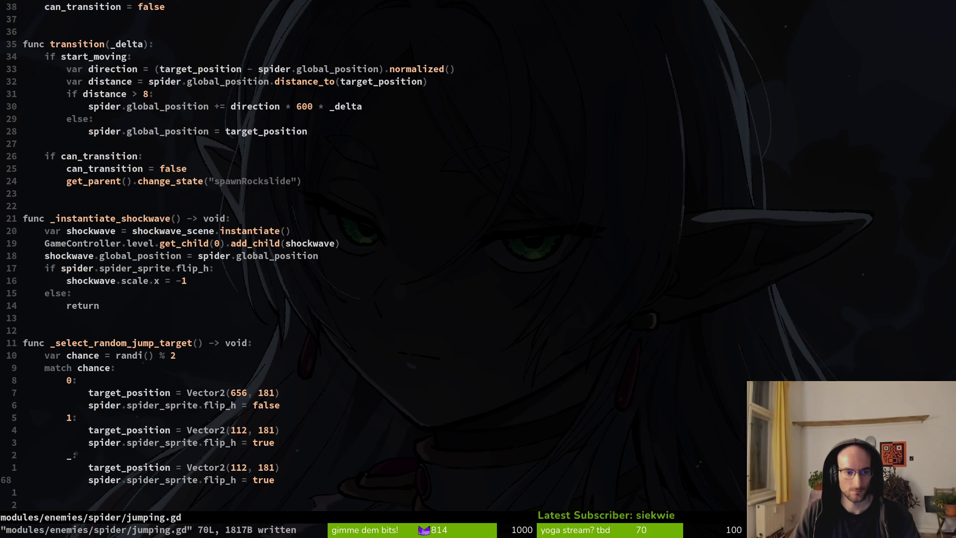
key(ctrl+o)
key(ctrl+o)
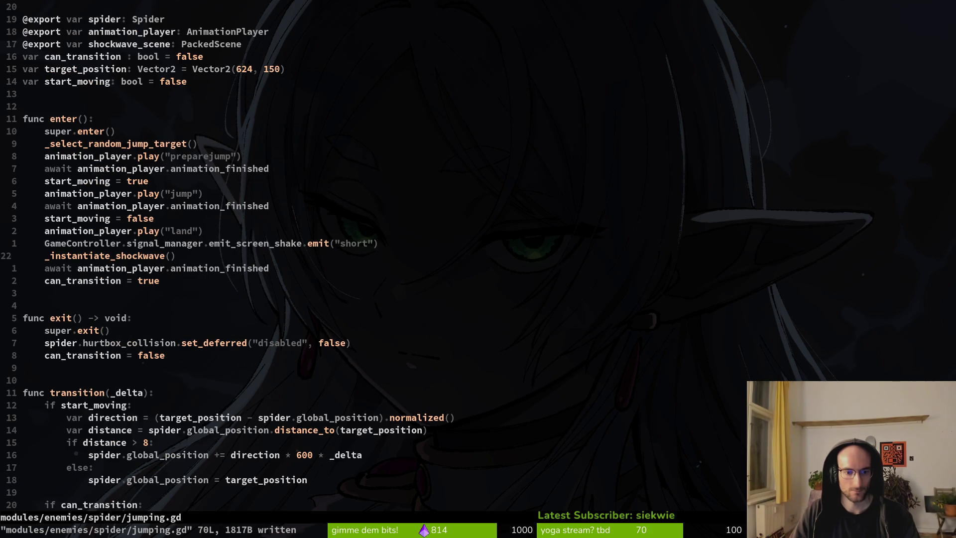
key(alt+Tab)
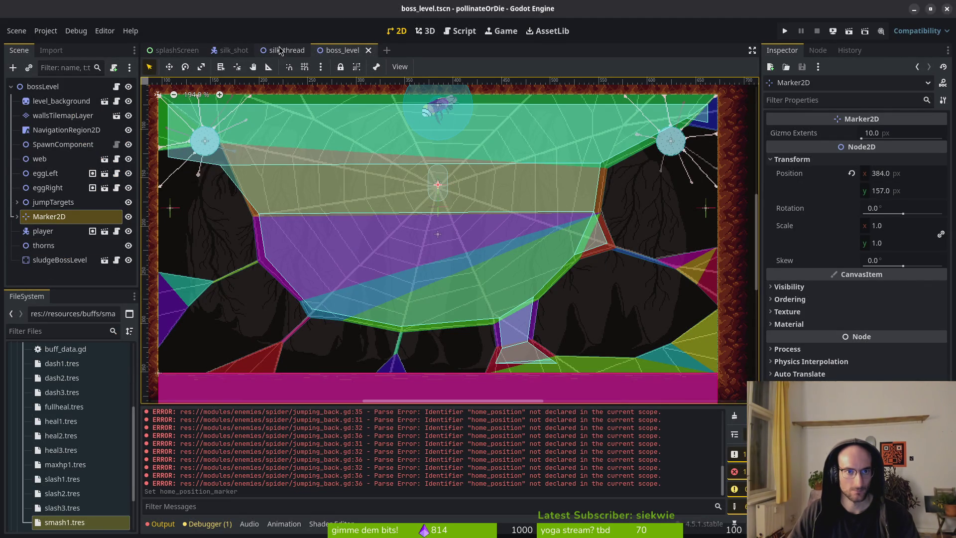
Open the spider.tscn scene by quick-searching project files for 'spider'
click(234, 50)
key(shift+alt+o)
text(spider)
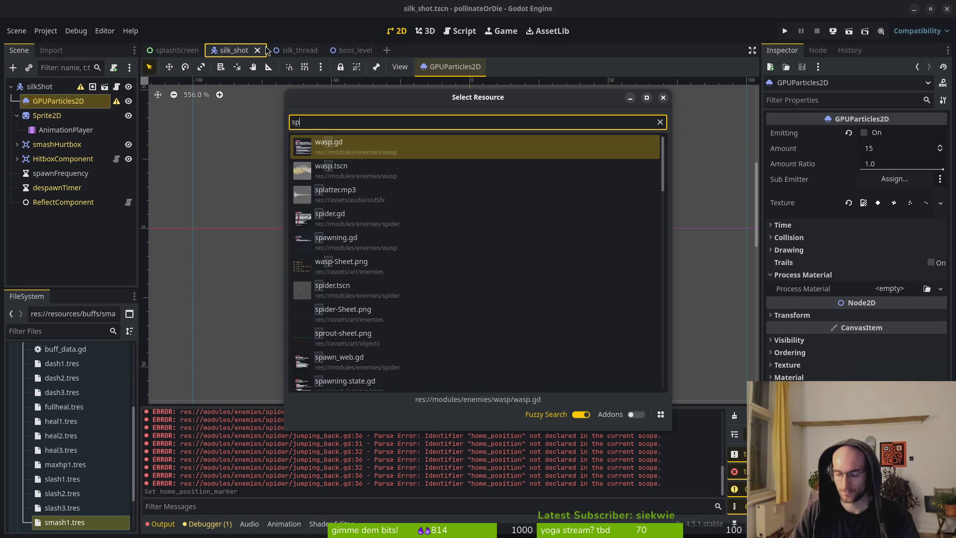
key(Down)
key(Return)
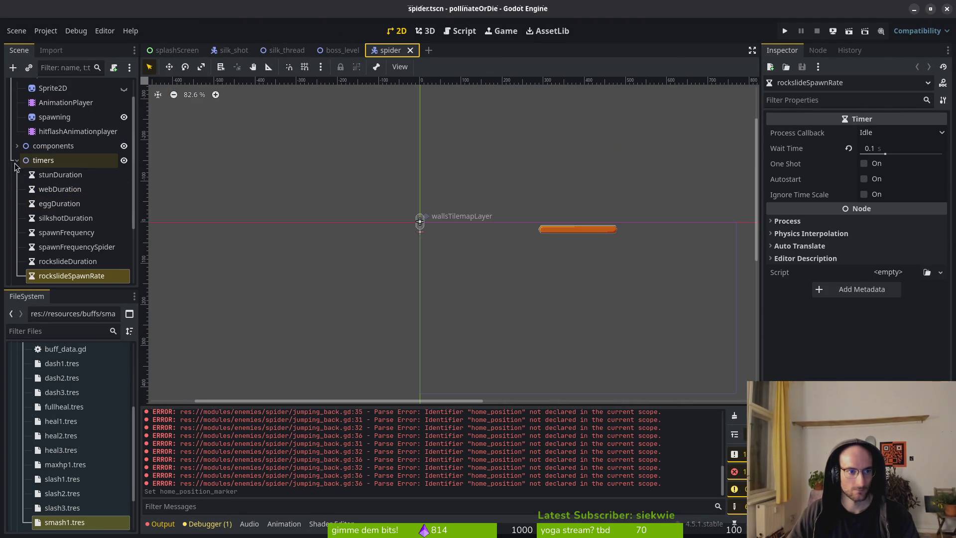
Review the spider's state nodes and assign the spider node to spawnWeb's Spider property
click(17, 216)
click(60, 204)
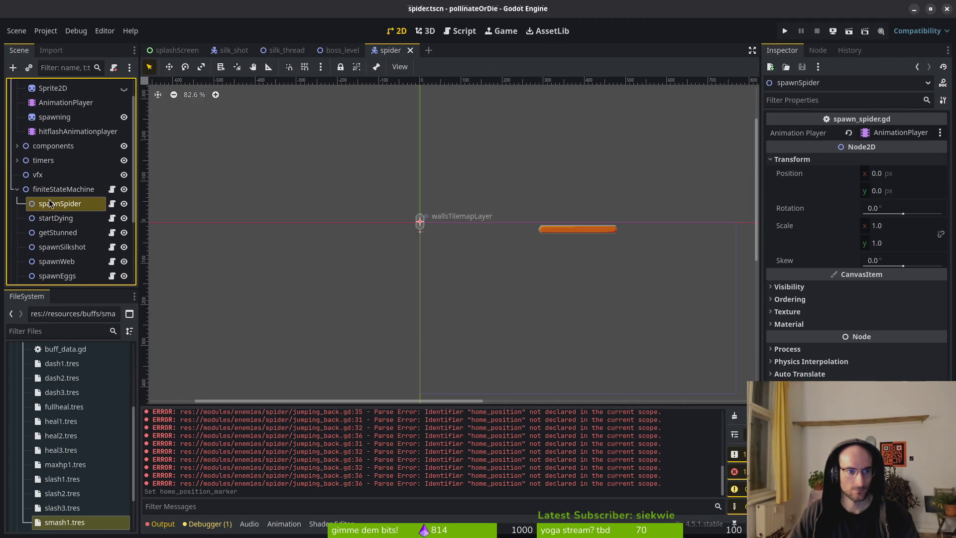
click(60, 218)
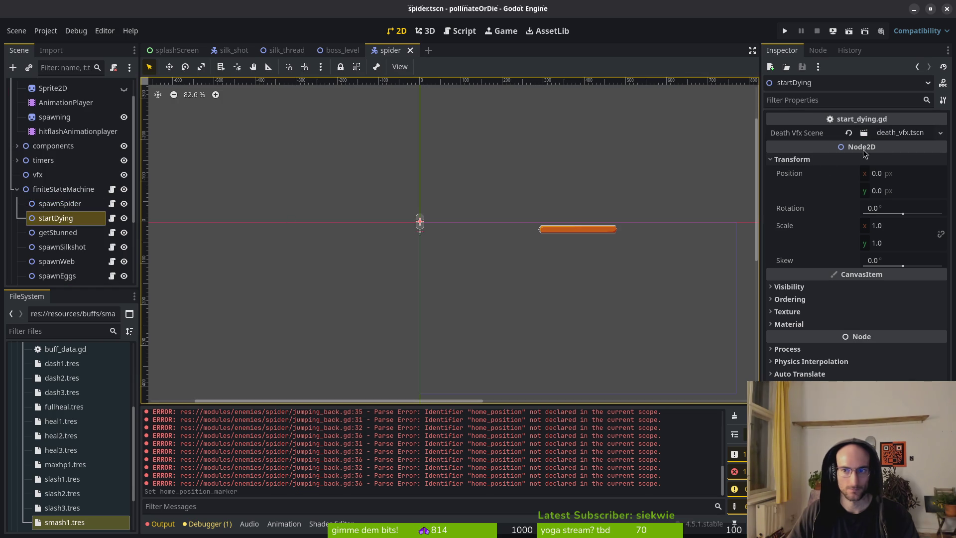
click(60, 232)
click(68, 248)
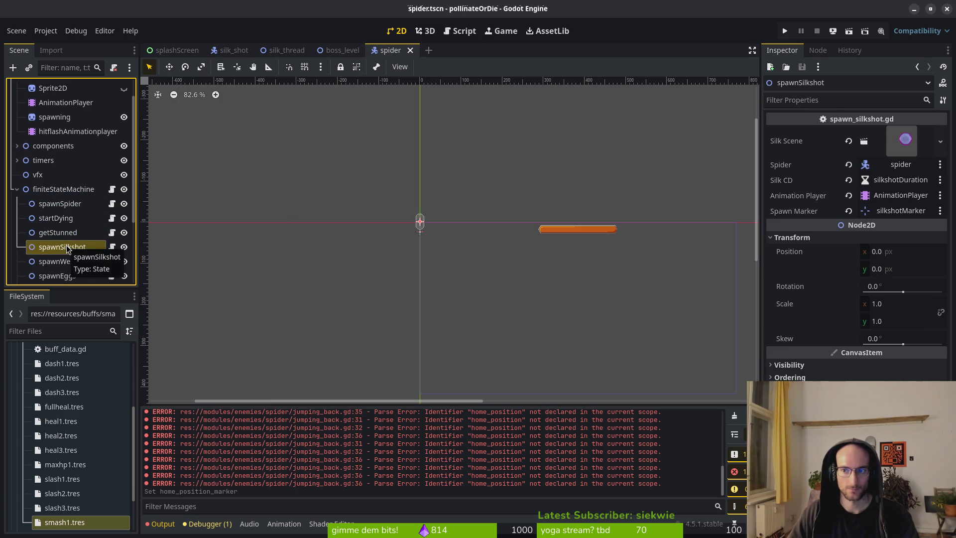
click(56, 261)
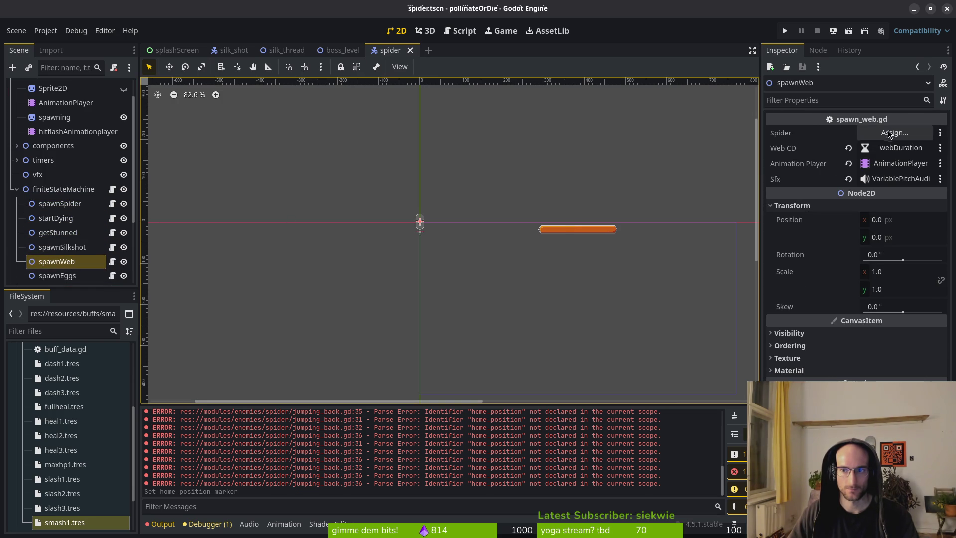
click(891, 132)
click(448, 142)
click(513, 430)
Assign the spider node to the jumping state's Spider property
click(50, 277)
scroll(70, 225, down, 4)
click(55, 190)
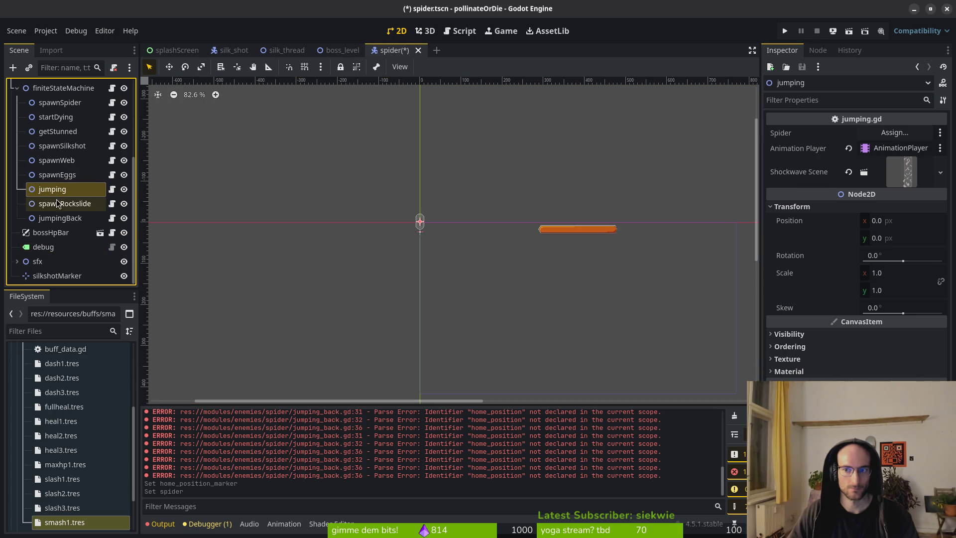
click(891, 132)
click(438, 143)
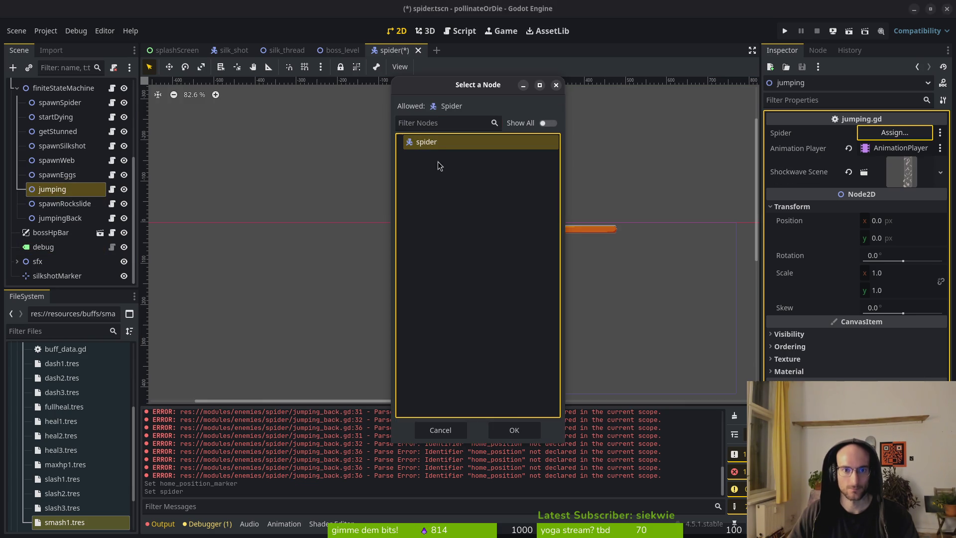
click(514, 429)
Assign the spider node to jumpingBack's Spider property, then select spawnRockslide
click(51, 204)
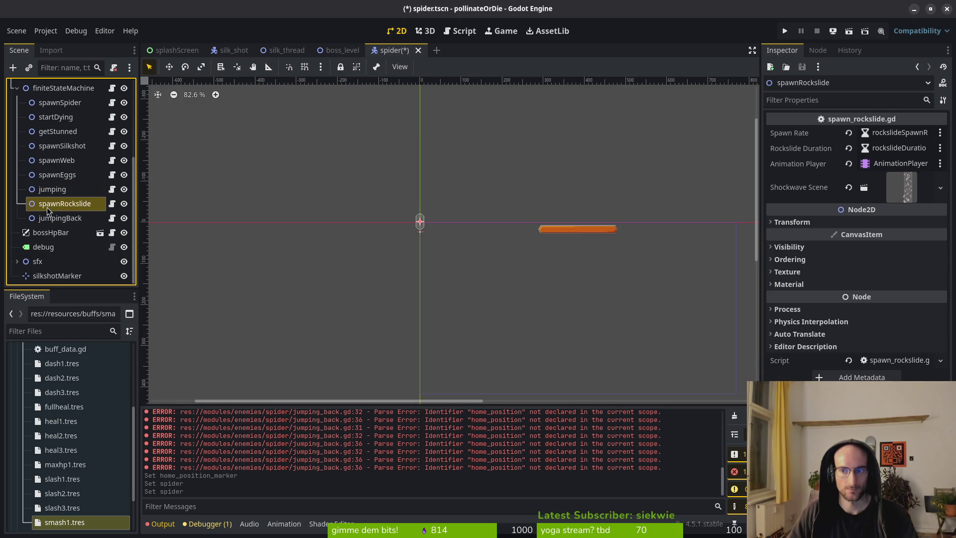
click(51, 219)
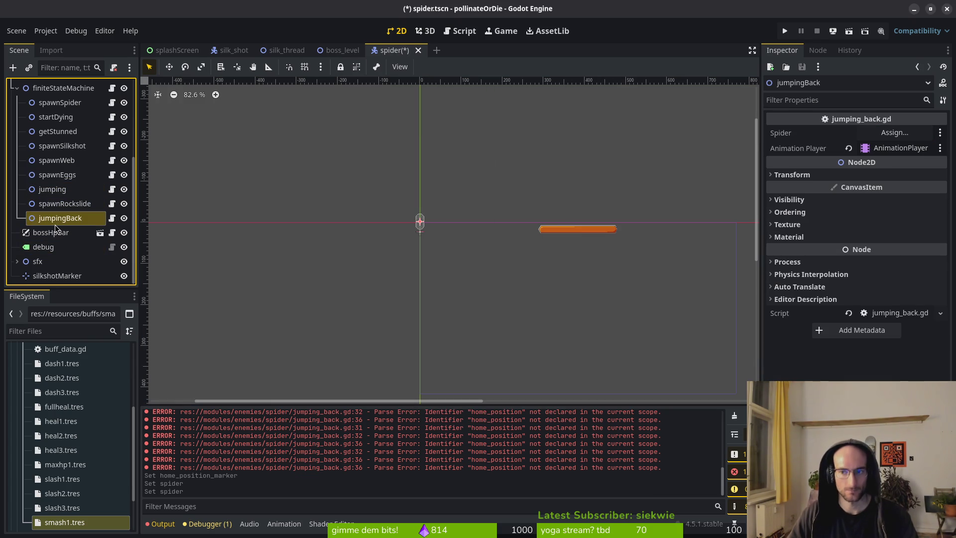
click(891, 133)
click(424, 142)
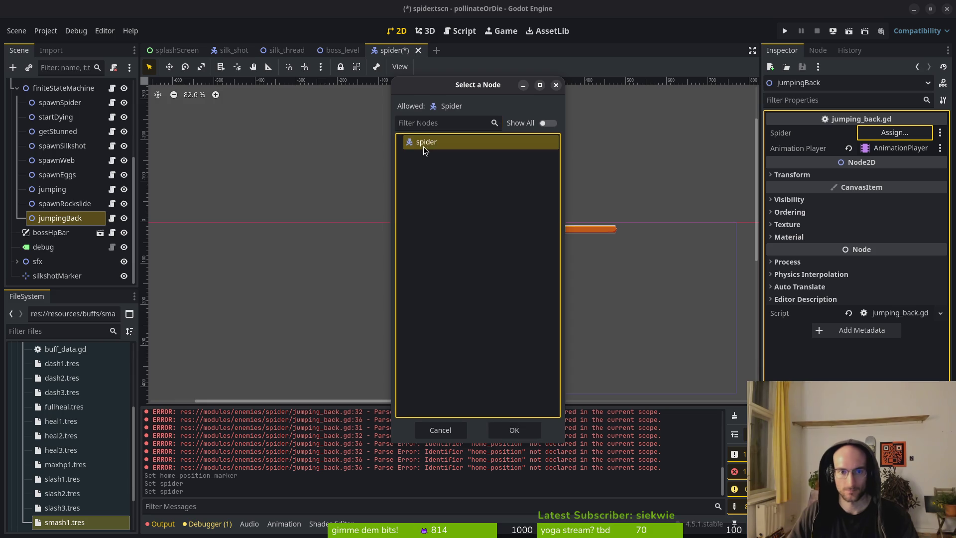
click(513, 429)
click(65, 204)
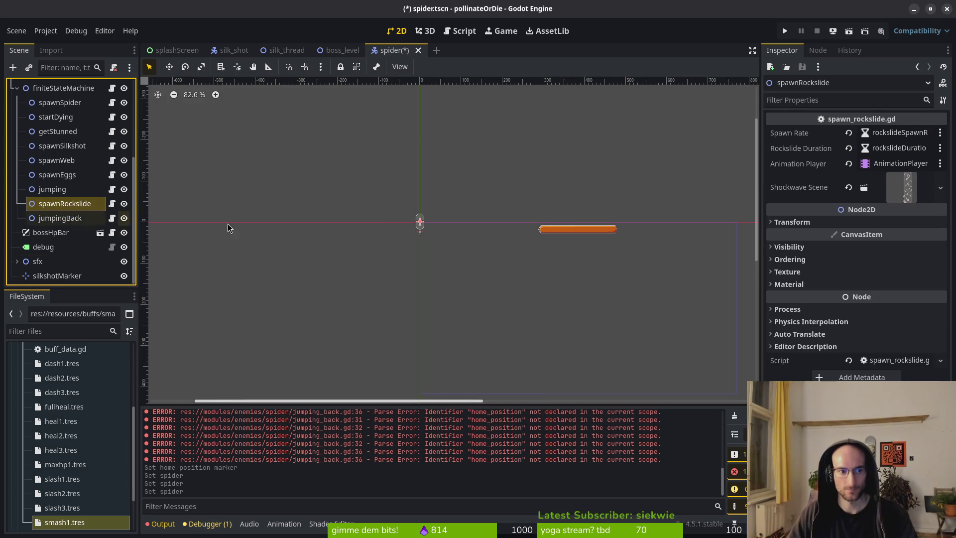
key(alt+Tab)
Open spawn_rockslide.gd through the Find Files picker by searching 'spawn_rock'
key(space)
key(f)
key(f)
text(spaws)
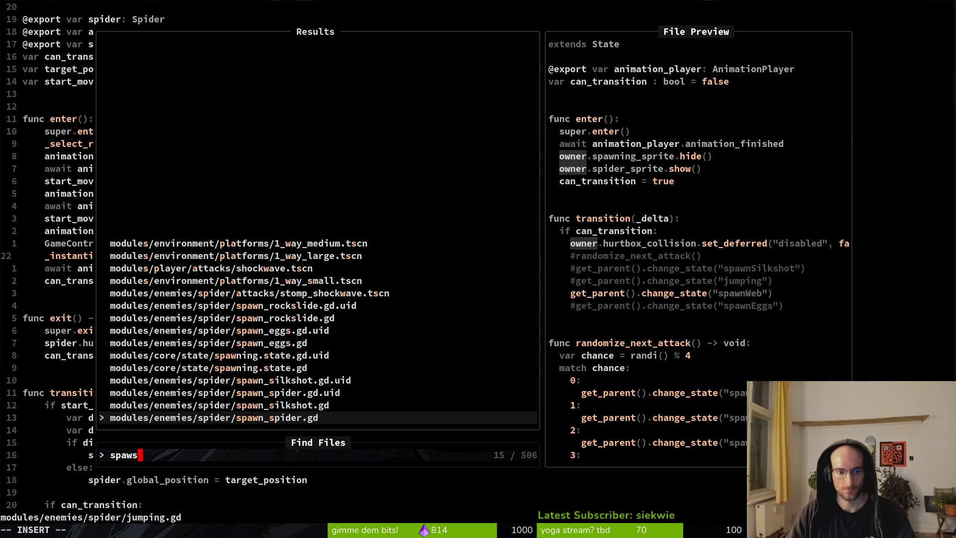
text(pawn_rock)
key(Return)
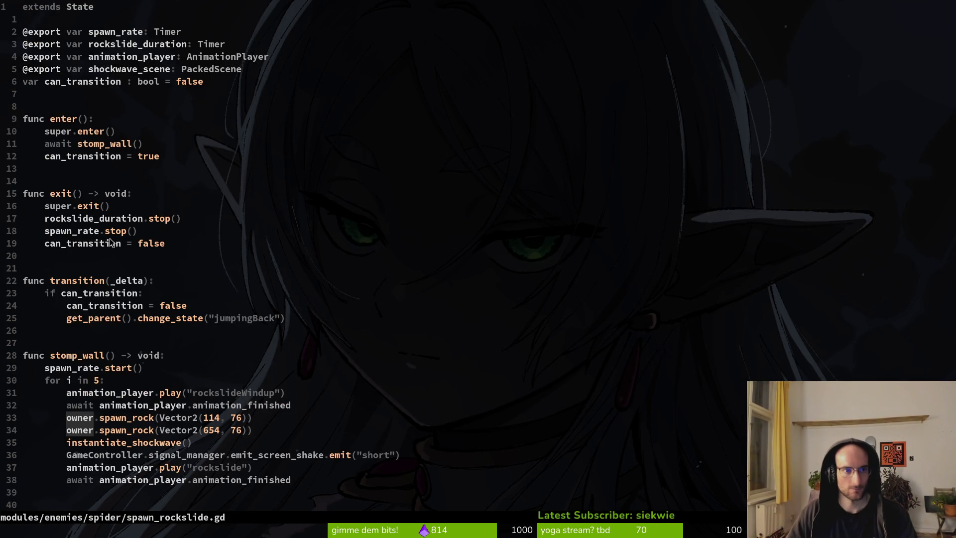
Replace every 'owner' with 'spider' in the rockslide script and save it
scroll(114, 240, down, 3)
click(81, 306)
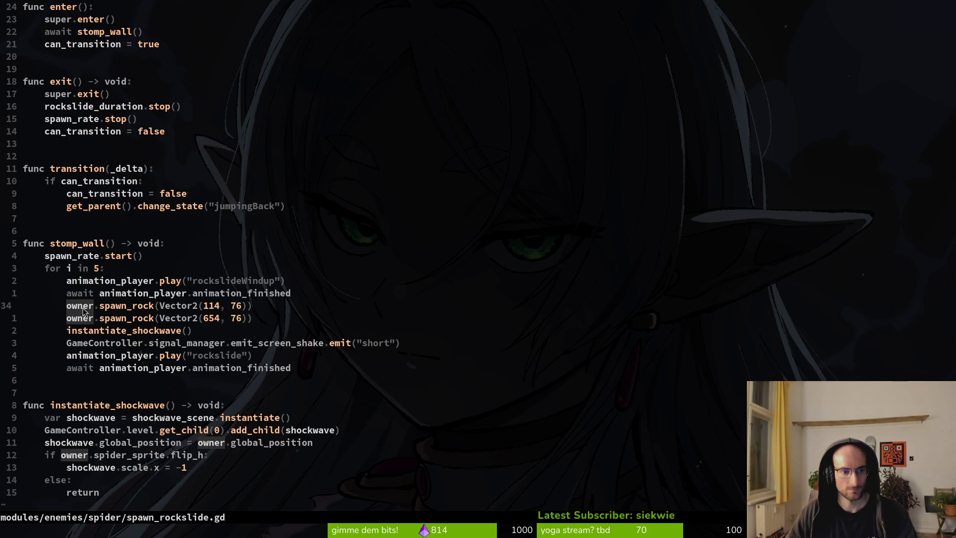
text(cw)
text(spider)
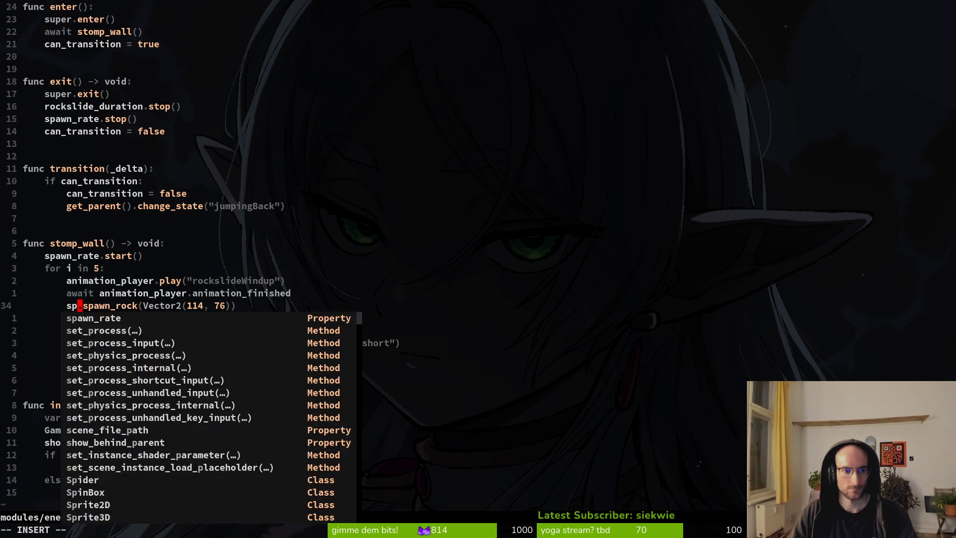
key(Escape)
text(:%s/)
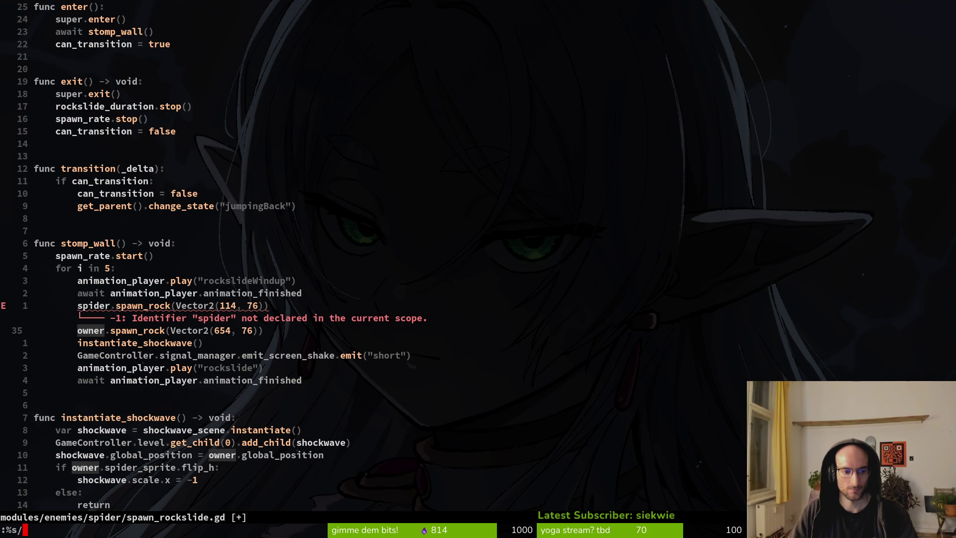
text(ow)
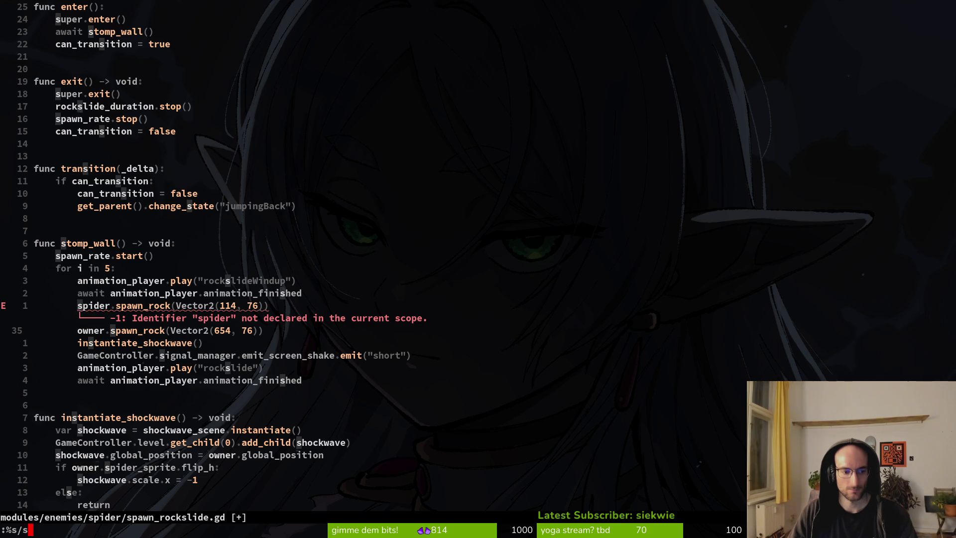
text(ner/spider)
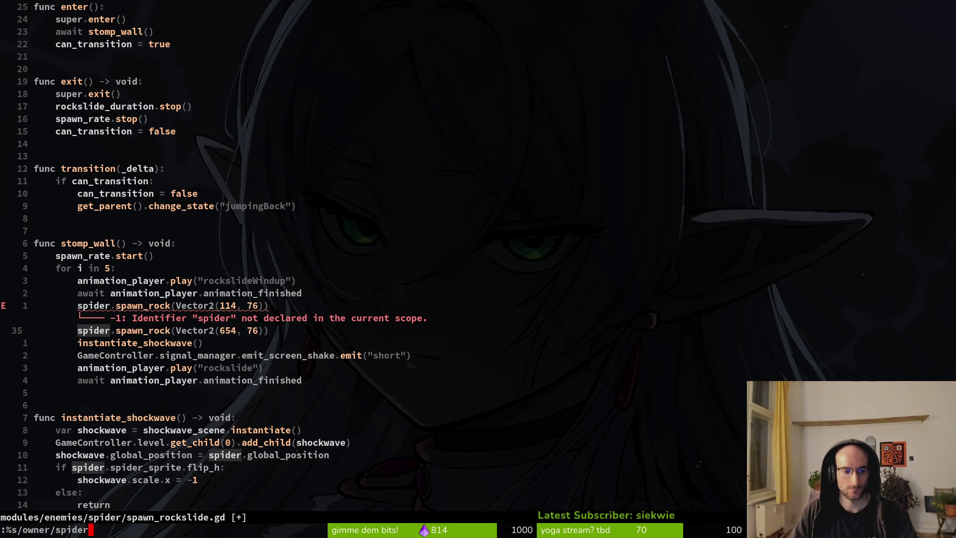
key(Return)
text(:w)
key(Return)
scroll(102, 298, up, 4)
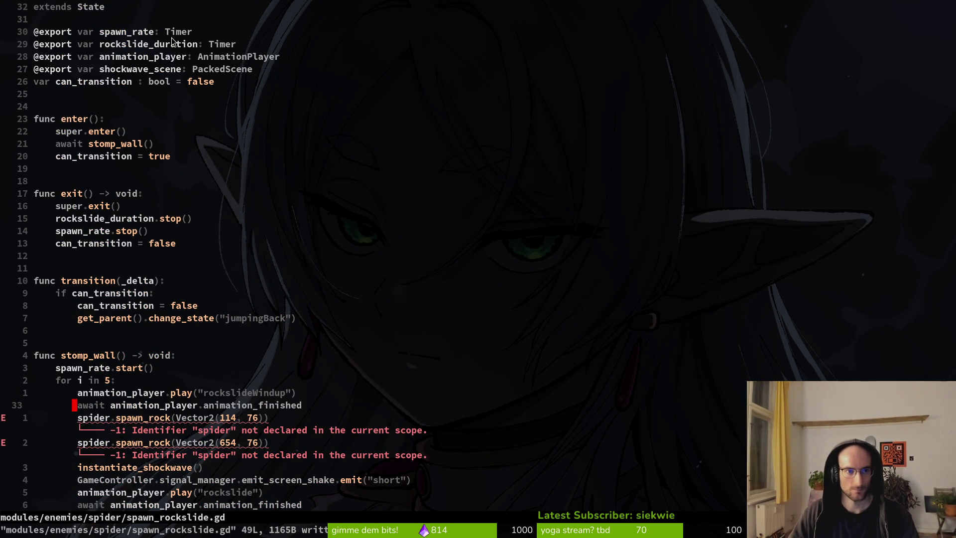
key(super+v)
key(Escape)
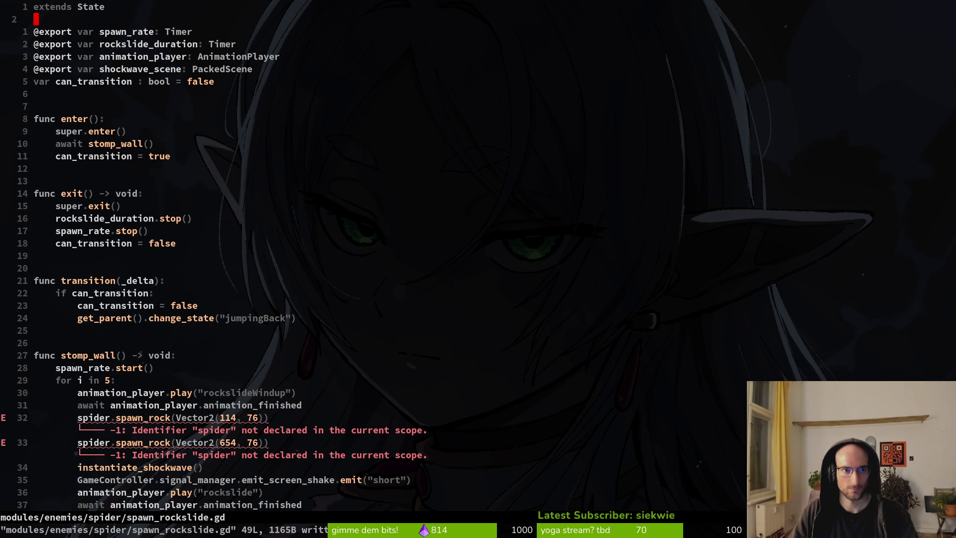
key(3)
key(0)
key(k)
key(p)
key(alt+Tab)
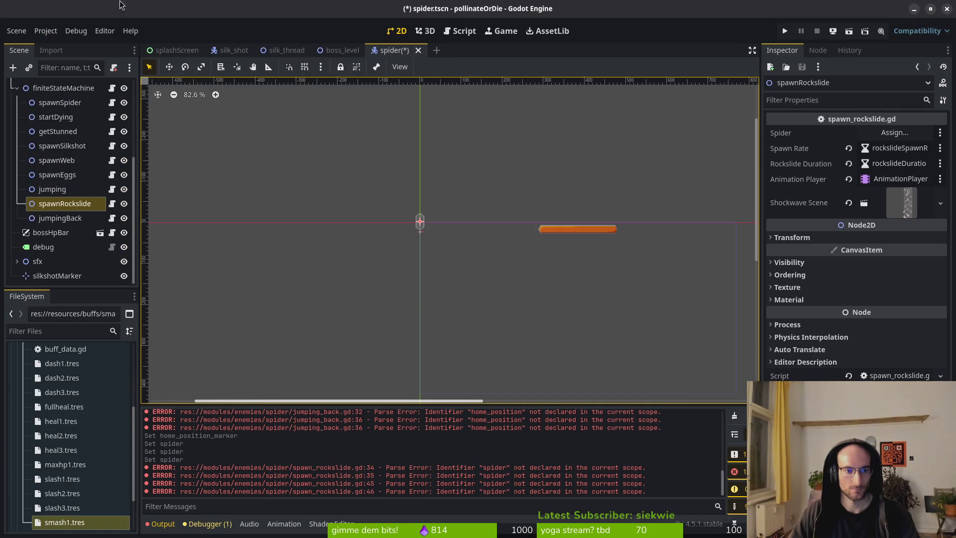
Assign the spider node to spawnRockslide's Spider property and save the spider scene
click(60, 205)
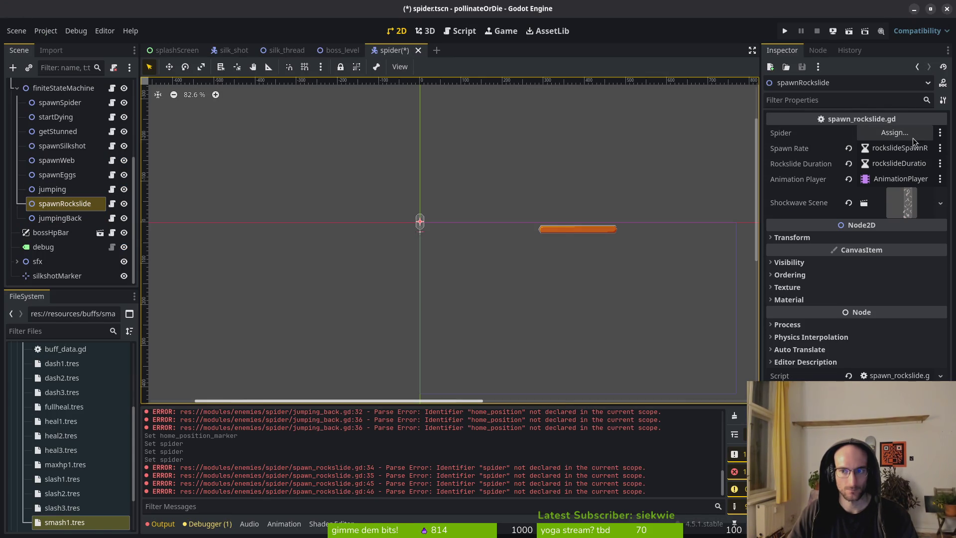
click(894, 132)
click(444, 143)
click(514, 430)
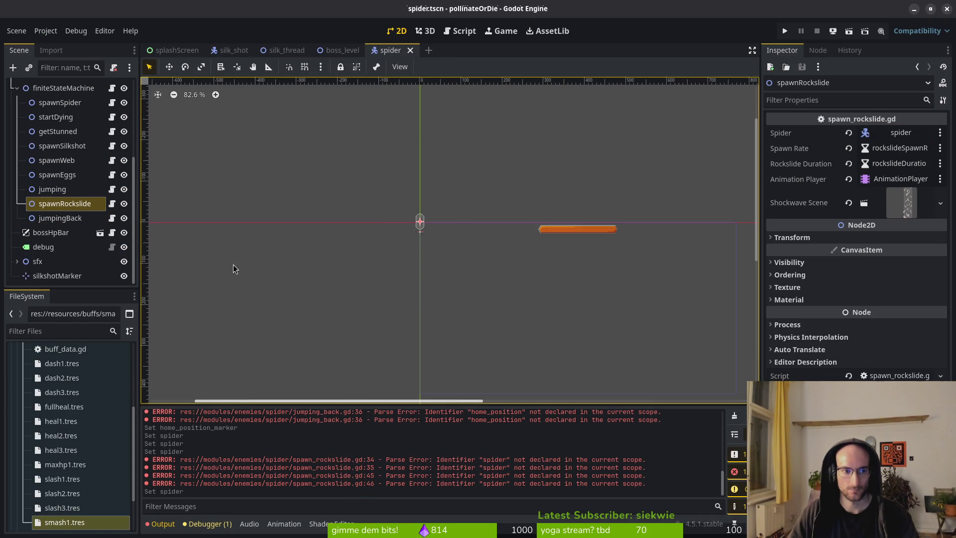
key(ctrl+s)
Check the other state nodes' properties, collapse finiteStateMachine, and select the root spider node
click(52, 189)
click(65, 204)
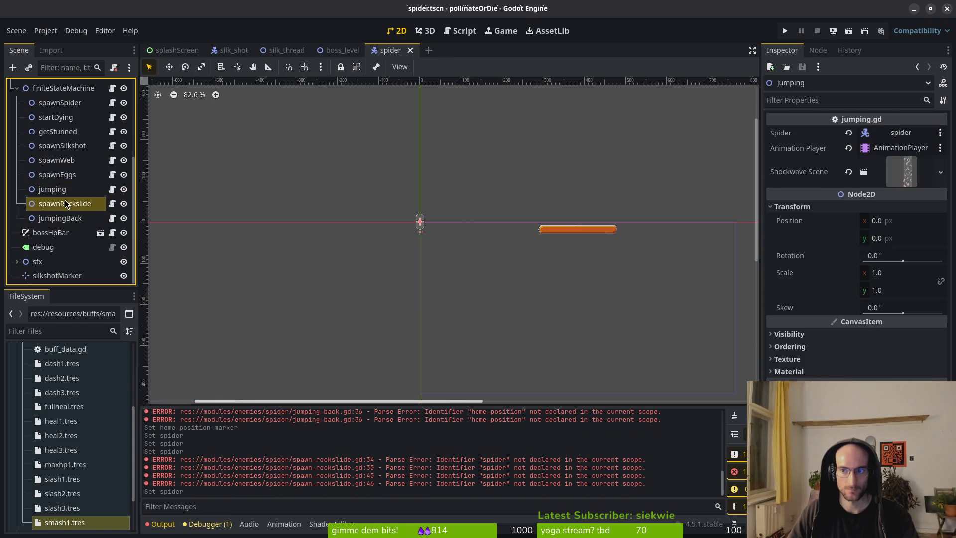
click(58, 175)
click(56, 160)
click(62, 145)
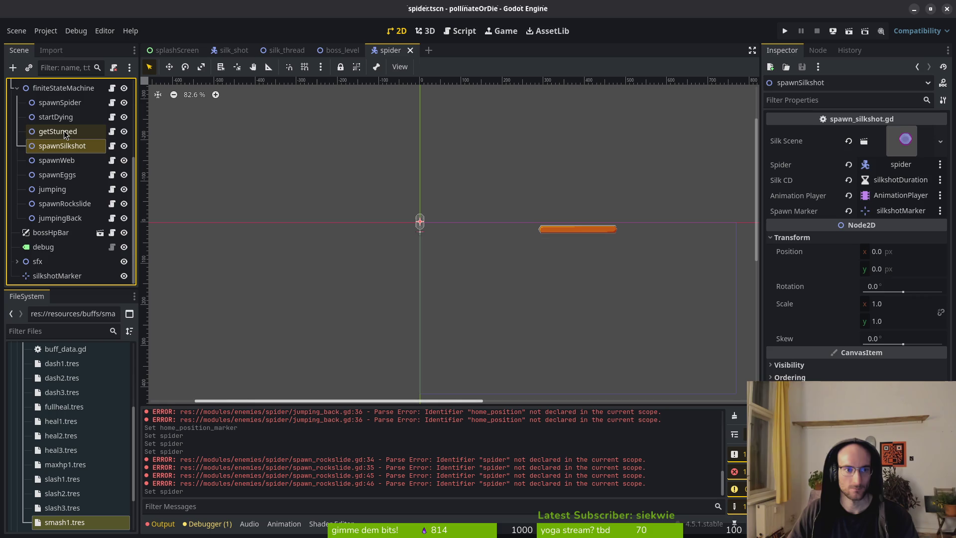
click(60, 132)
click(56, 117)
click(57, 102)
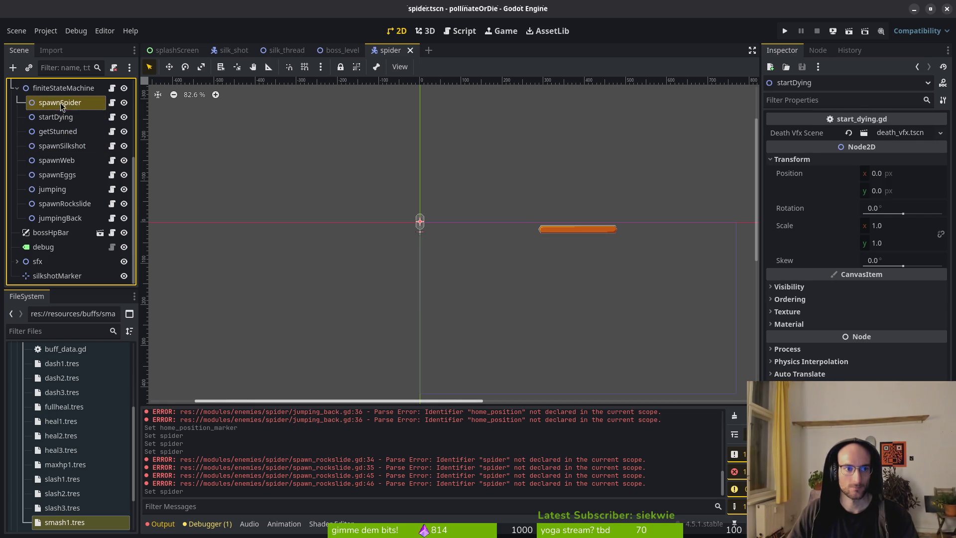
click(17, 89)
click(37, 87)
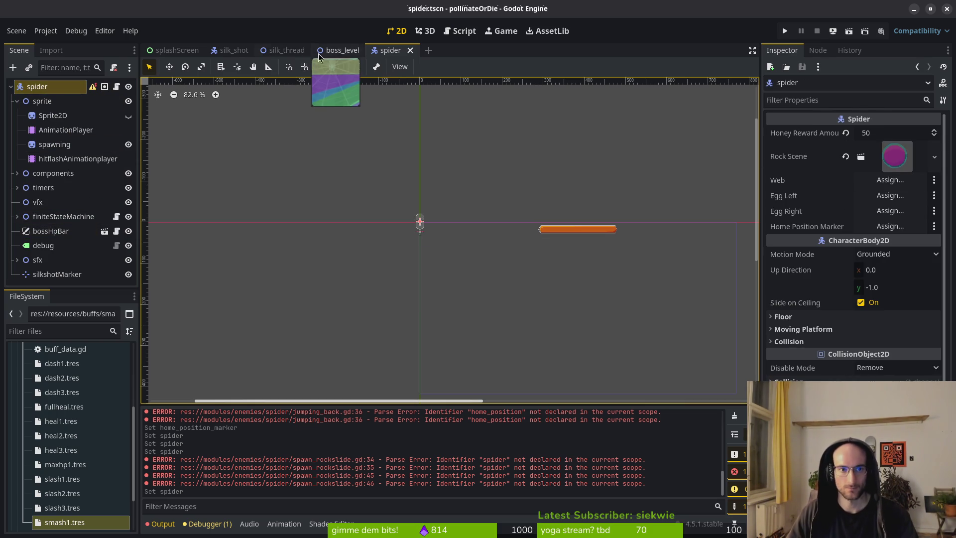
Switch to the boss_level scene and launch the game to test the boss fight
click(334, 51)
click(50, 231)
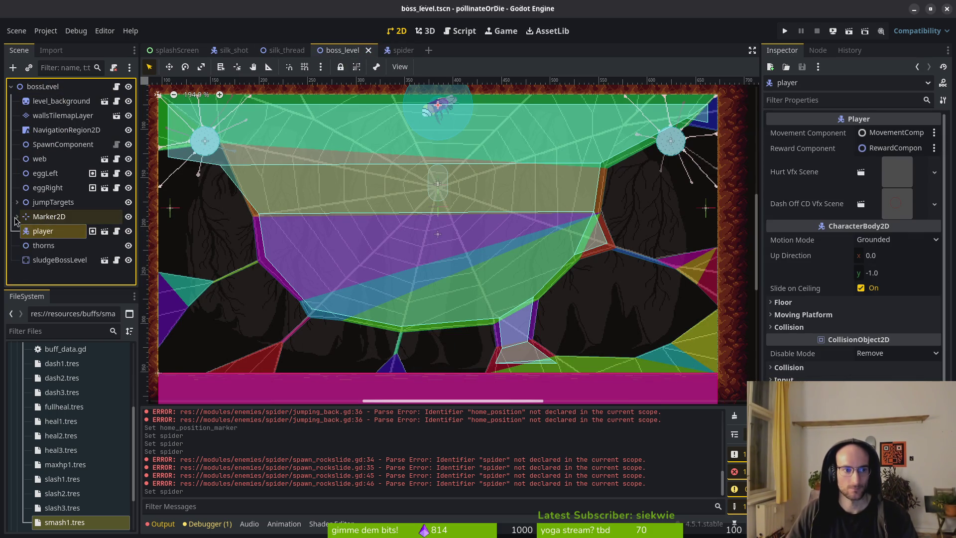
drag(15, 221, 19, 217)
click(784, 31)
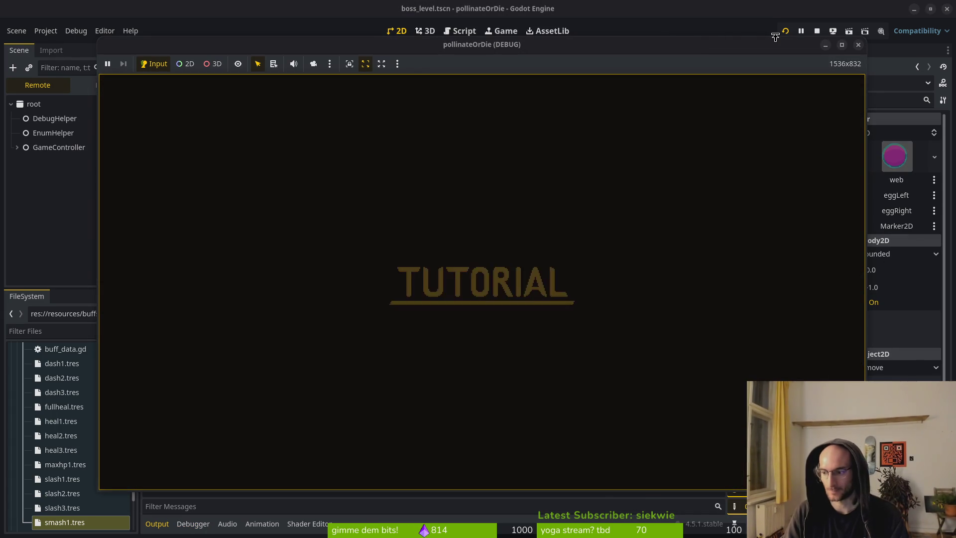
Enter the boss level from level select and start slashing at the spider
key(space)
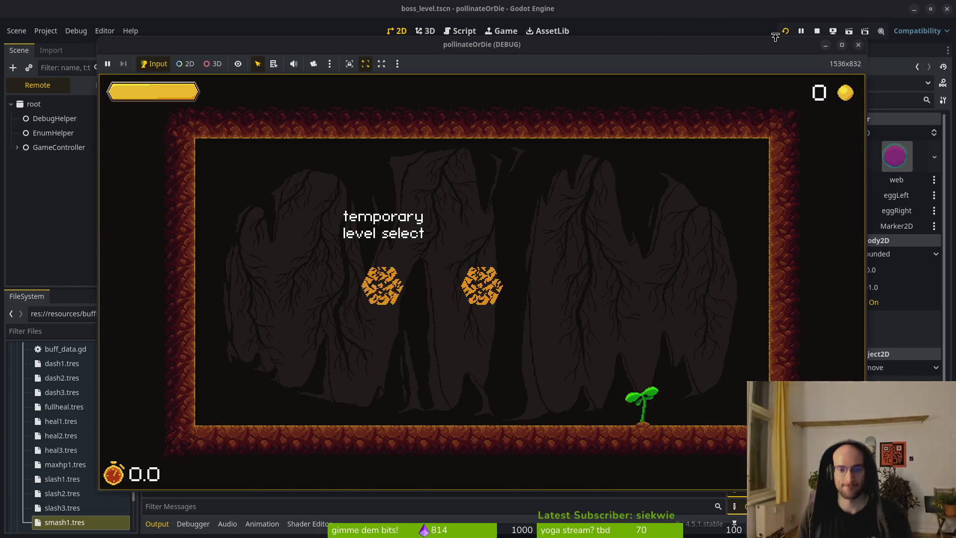
key(Return)
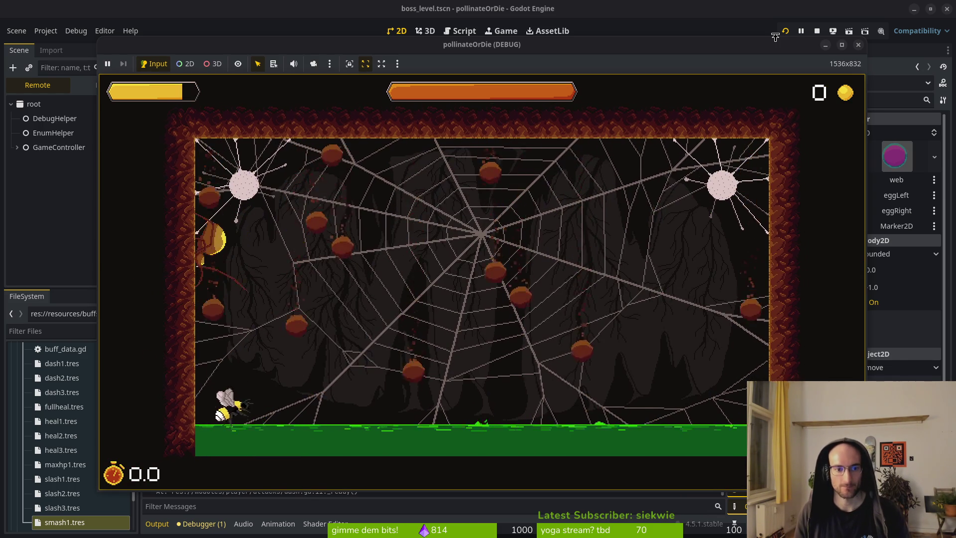
key(d)
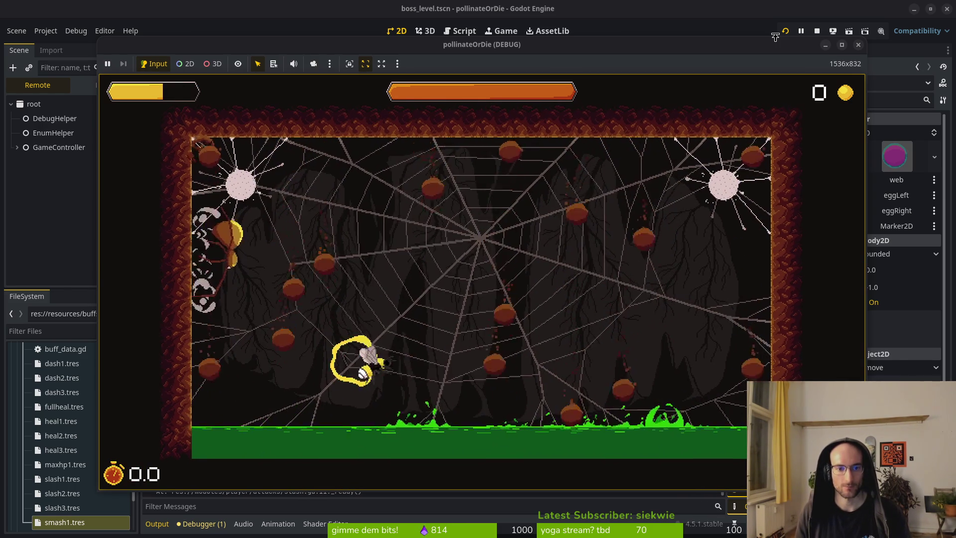
key(a)
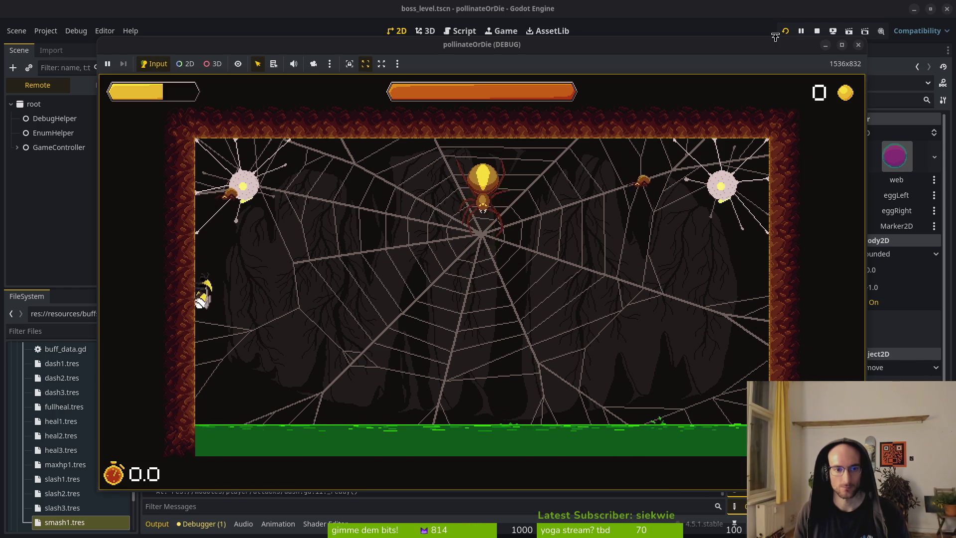
key(j)
key(w)
key(j)
key(d)
Keep dodging and slashing at the spider as it descends across the web
key(j)
key(j)
key(w)
key(d)
key(j)
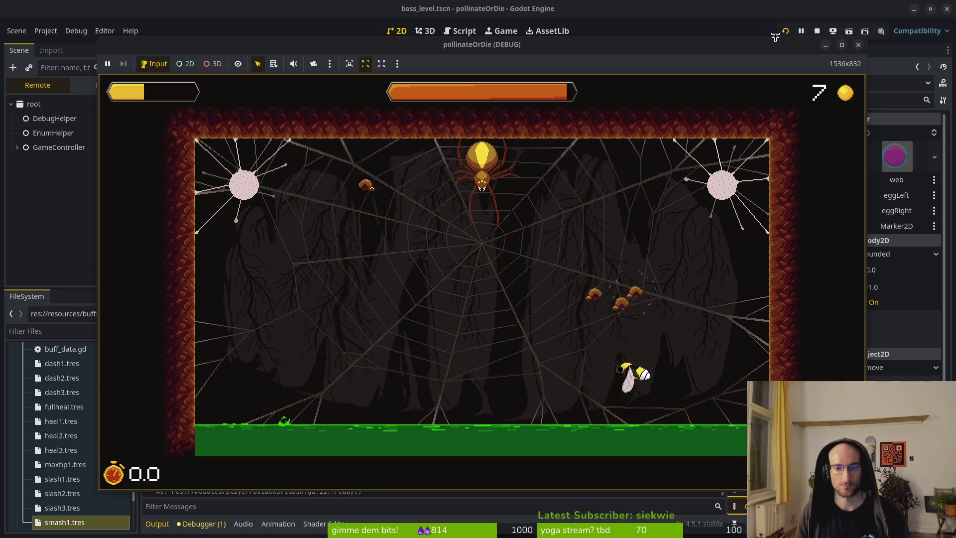
key(j)
key(a)
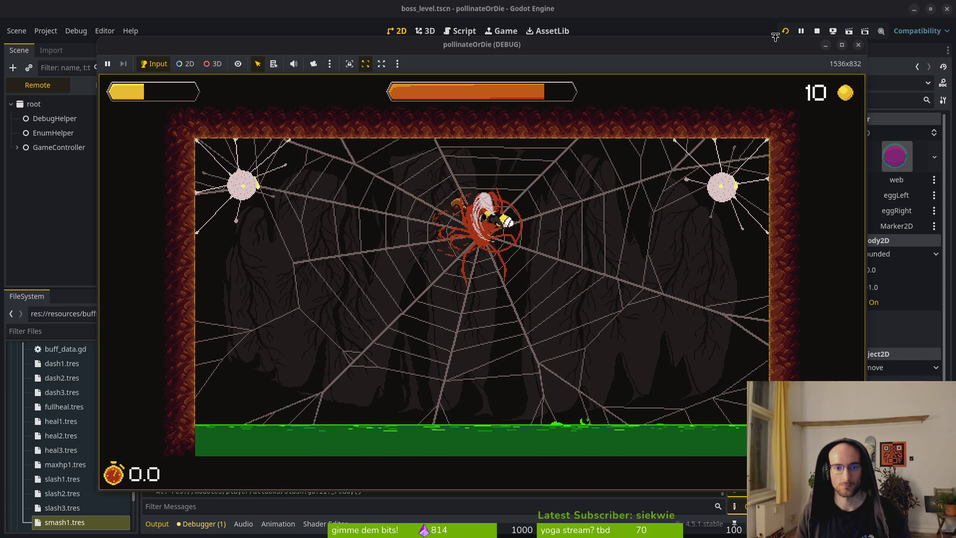
key(d)
key(j)
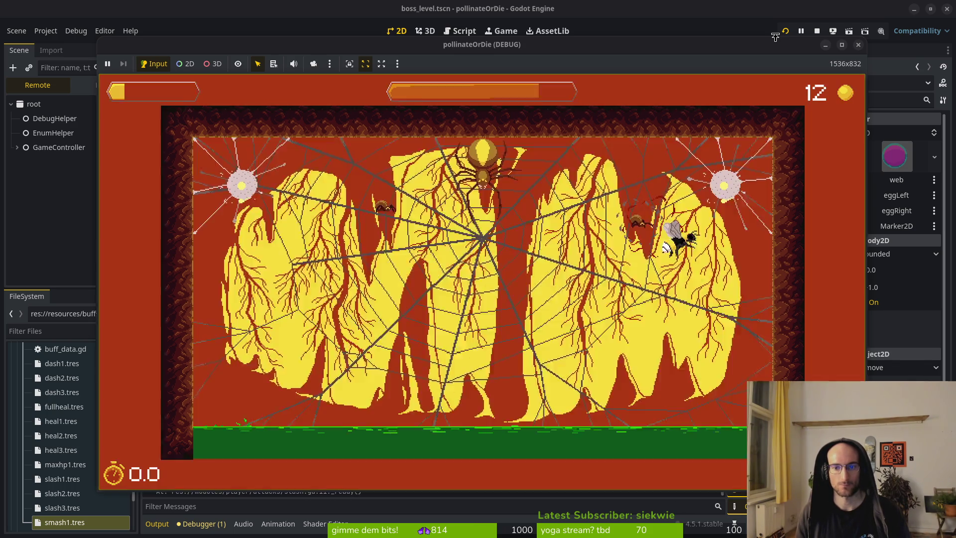
key(j)
key(j)
key(j)
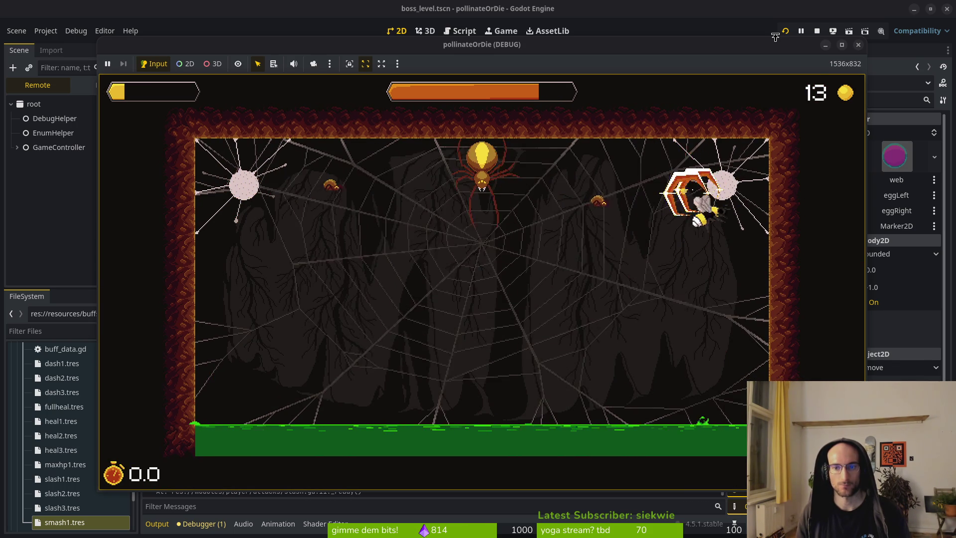
key(a)
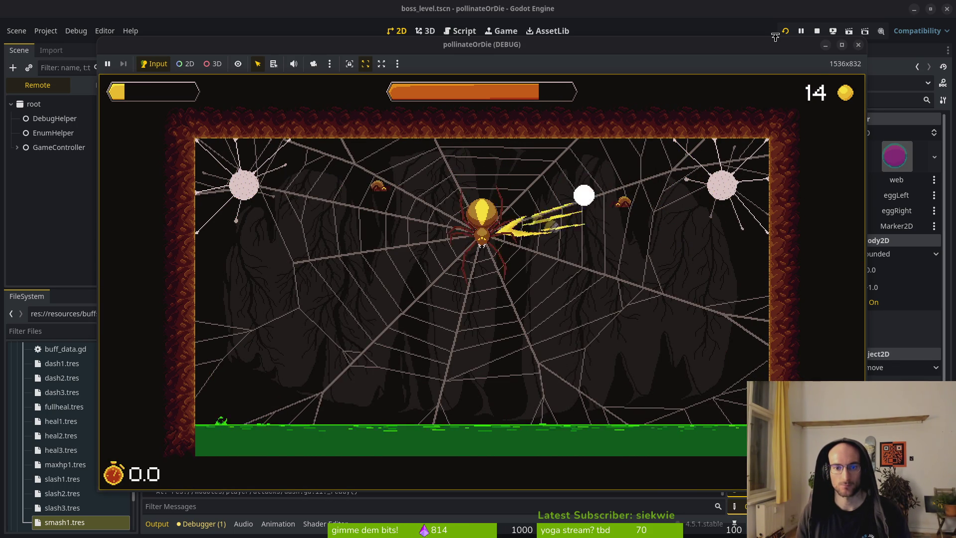
key(a)
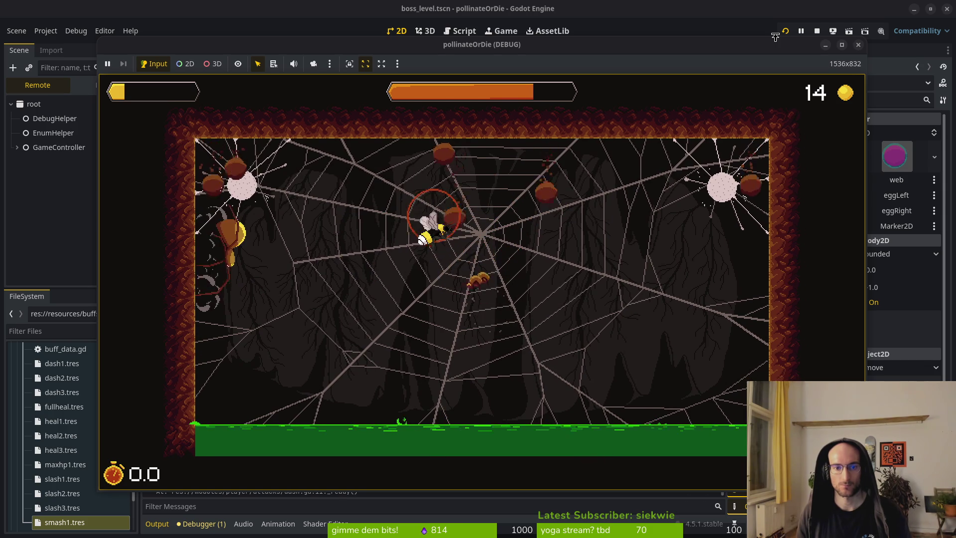
Slash the egg sacs left and right, dodge the spider, then stop the running game
key(a)
key(j)
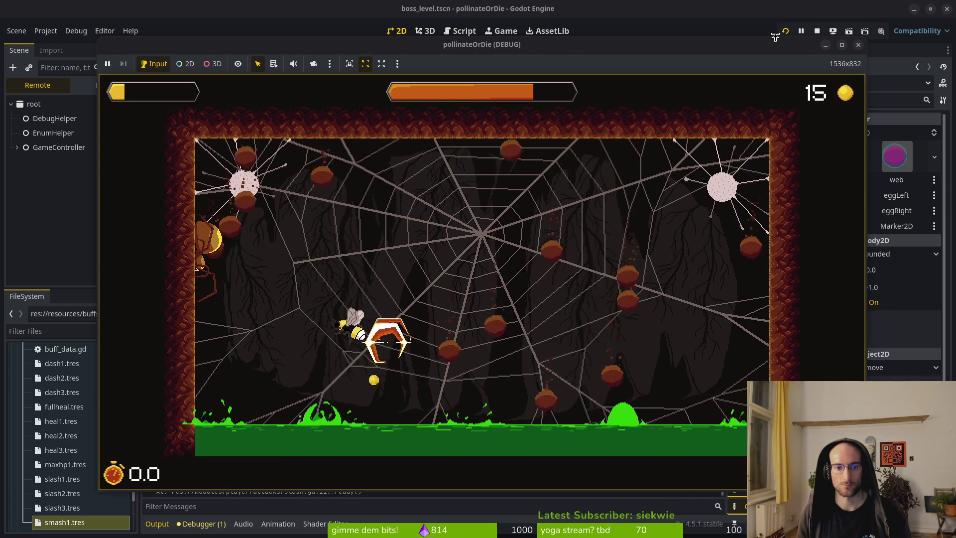
key(d)
key(j)
key(j)
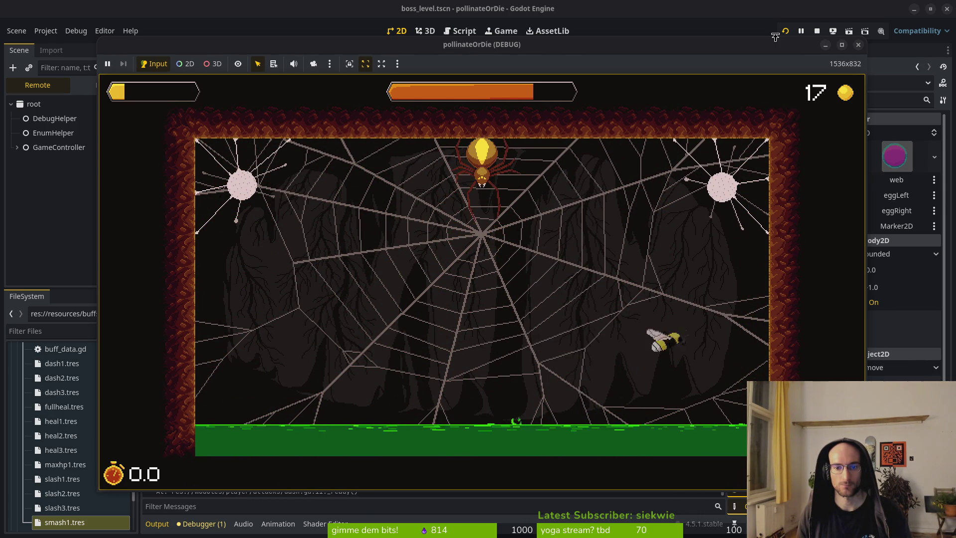
key(j)
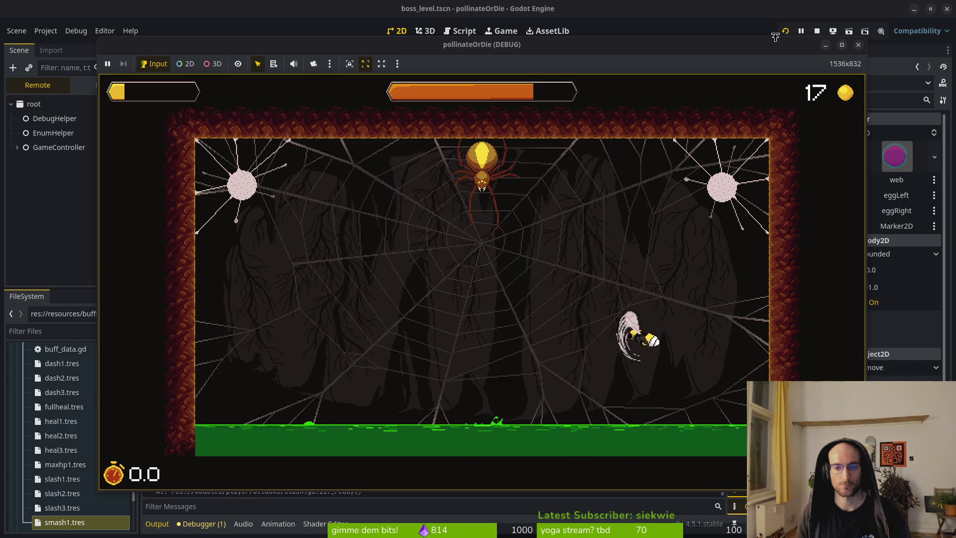
key(a)
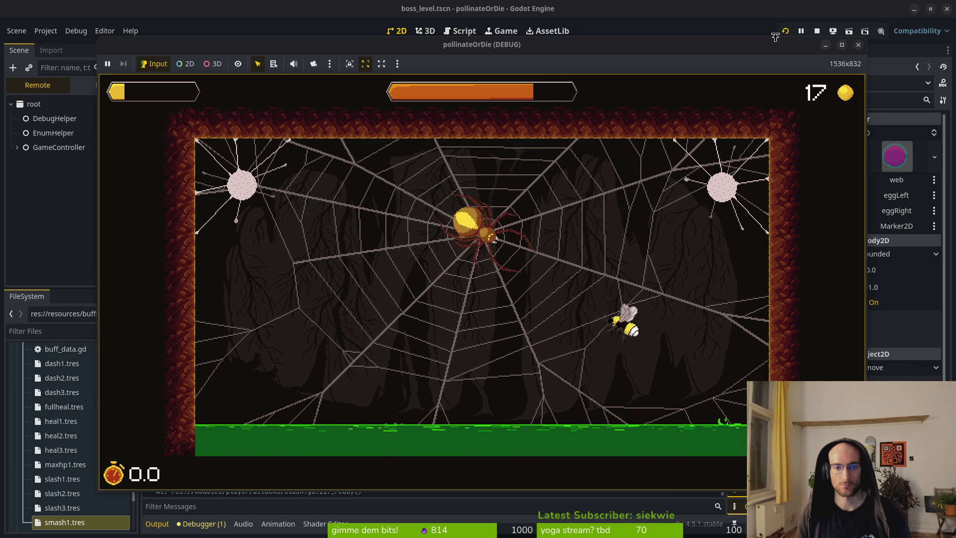
key(a)
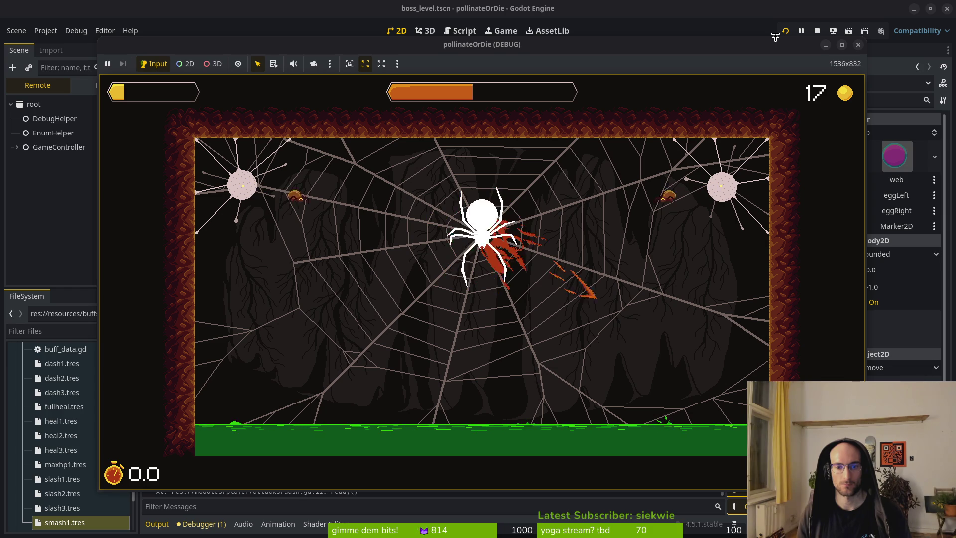
click(858, 45)
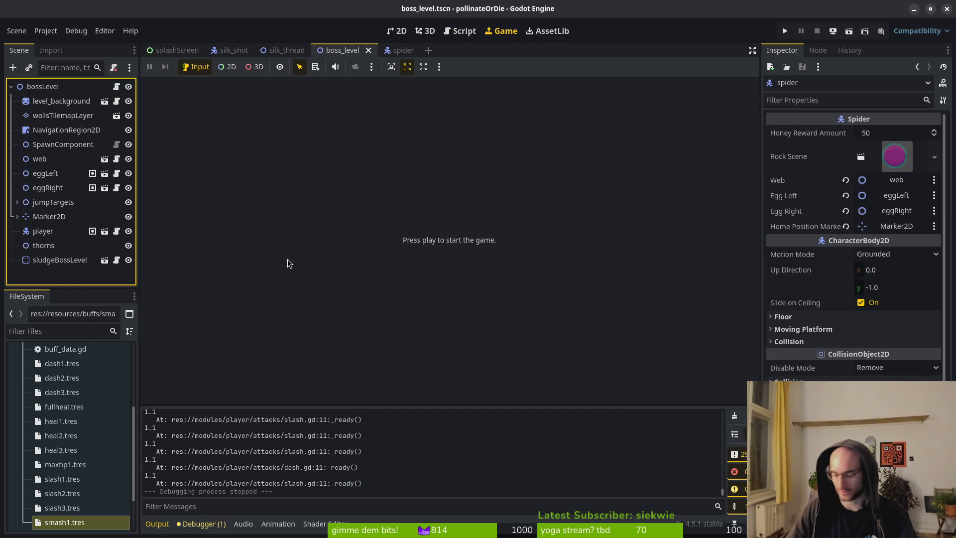
key(alt+Tab)
Stage the spider files and boss_level.tscn in tig and commit 'improved spider position handling to match the animations'
text(:wq)
key(Return)
text(tig)
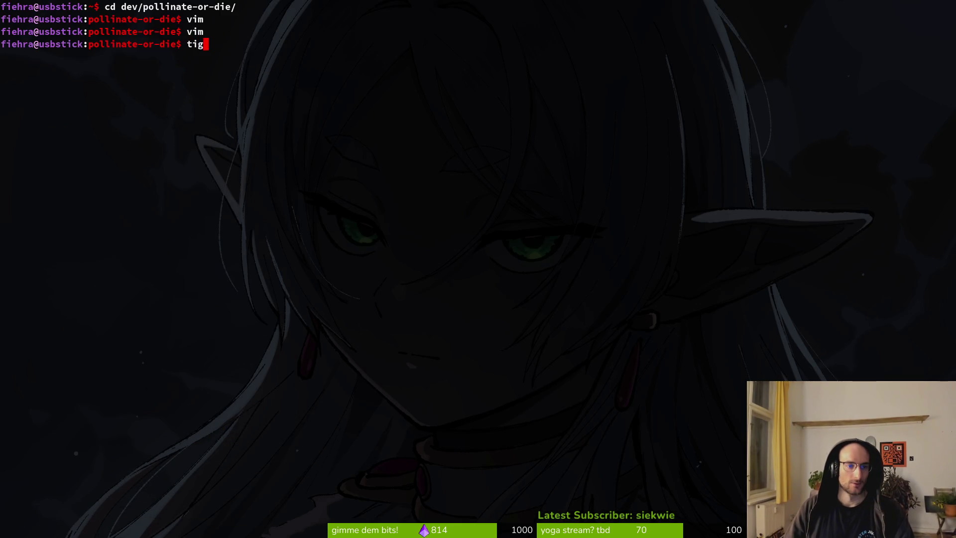
key(Return)
key(Return)
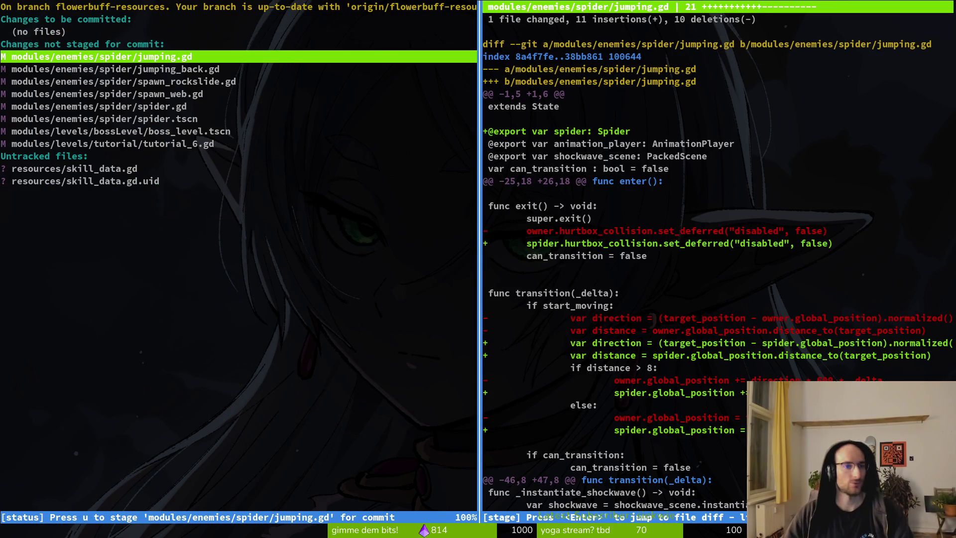
key(u)
key(u)
key(u)
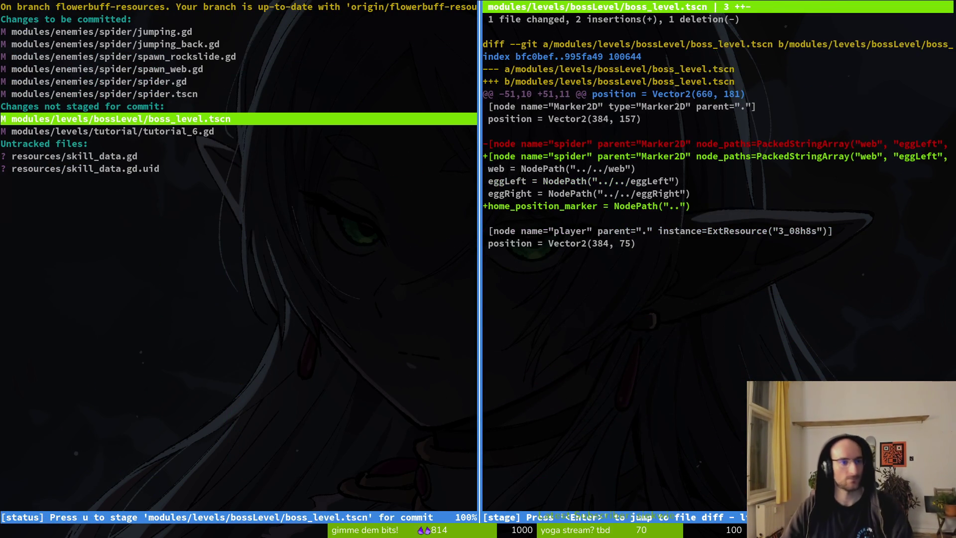
key(u)
text(q)
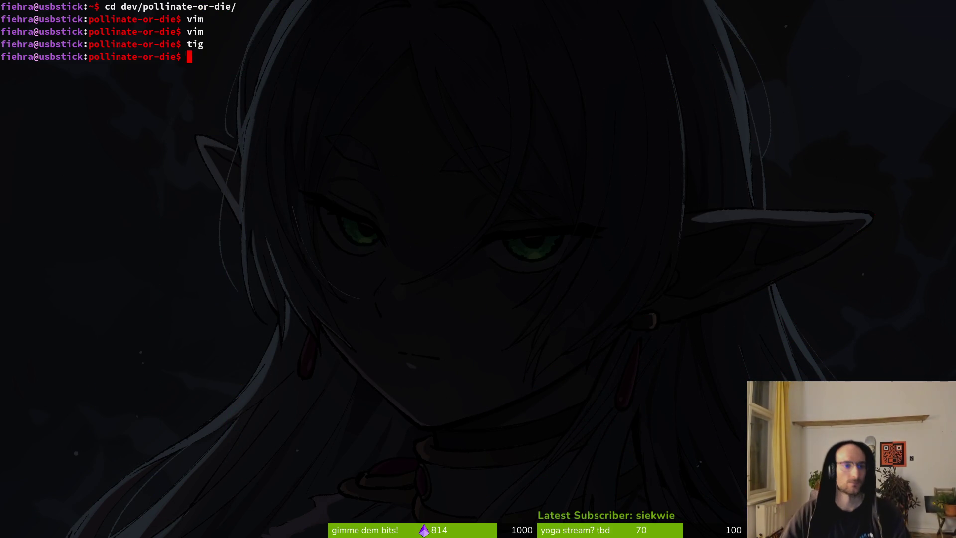
text(commit -m "improved spider position handling to match the animations)
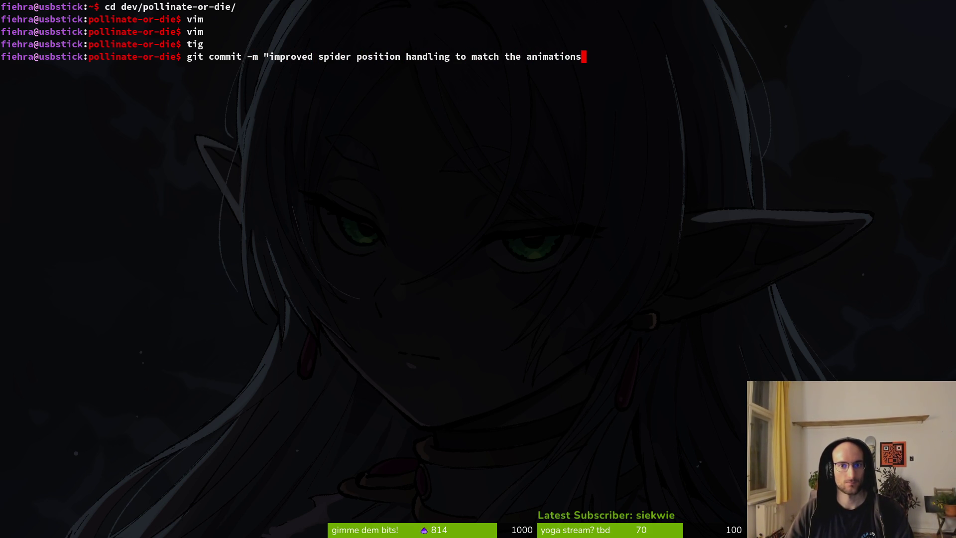
key(Return)
text(git push)
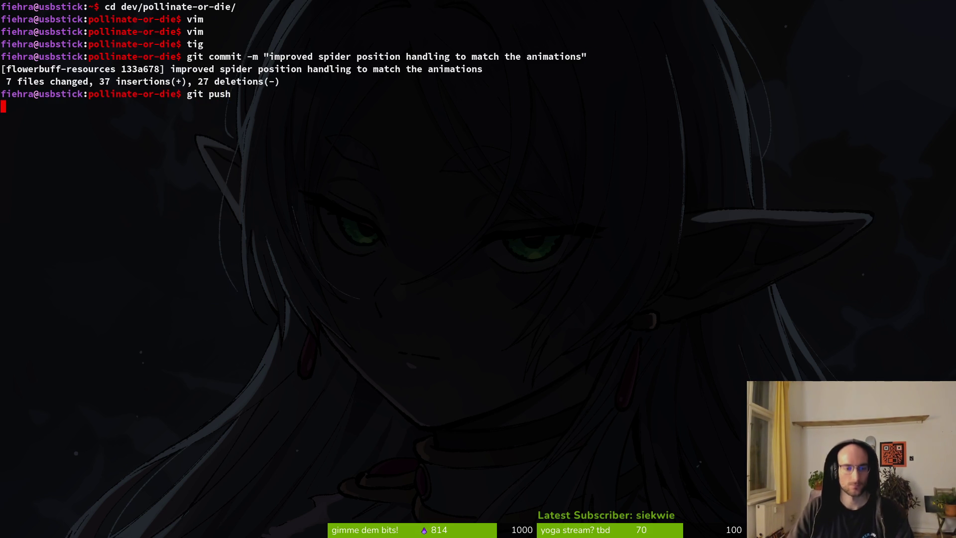
Review the remaining change, commit 'open gate in flower tutorial', and push to flowerbuff-resources
text(ig)
key(Return)
key(s)
key(Return)
key(u)
key(q)
key(q)
text(g)
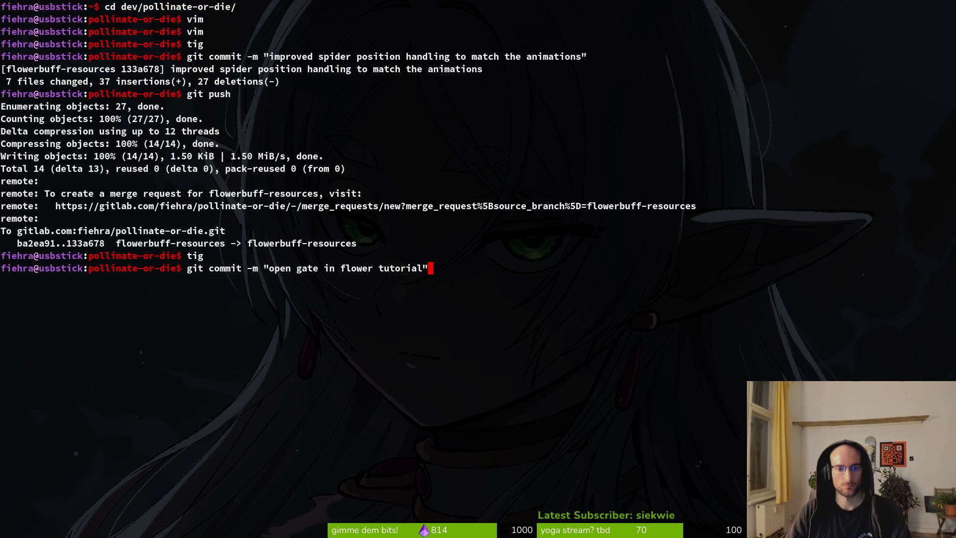
text(")
key(Return)
text(g)
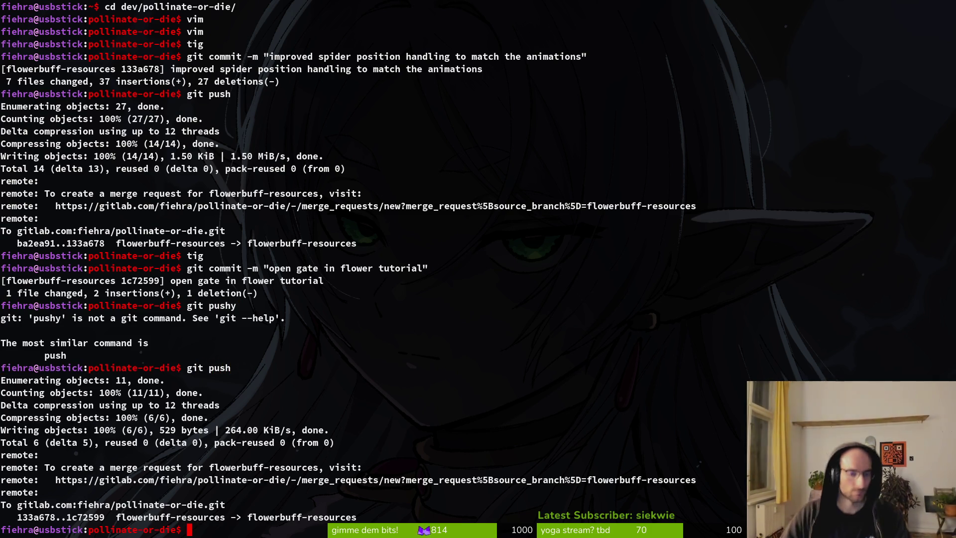
key(super+2)
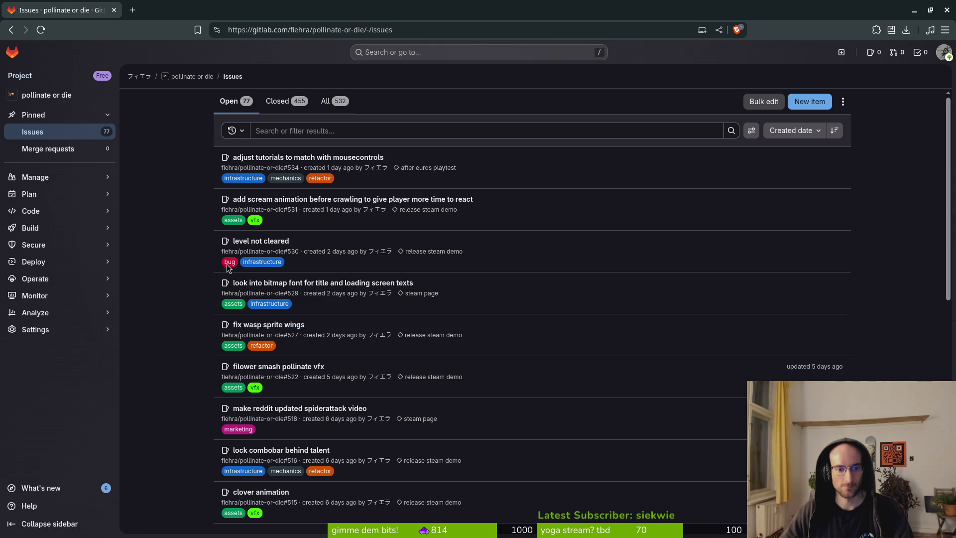
Draft a new issue 'try out new wing animations on enemies' describing benefits for flies and mosquitos
click(807, 102)
text(try out new wing animations on enemies)
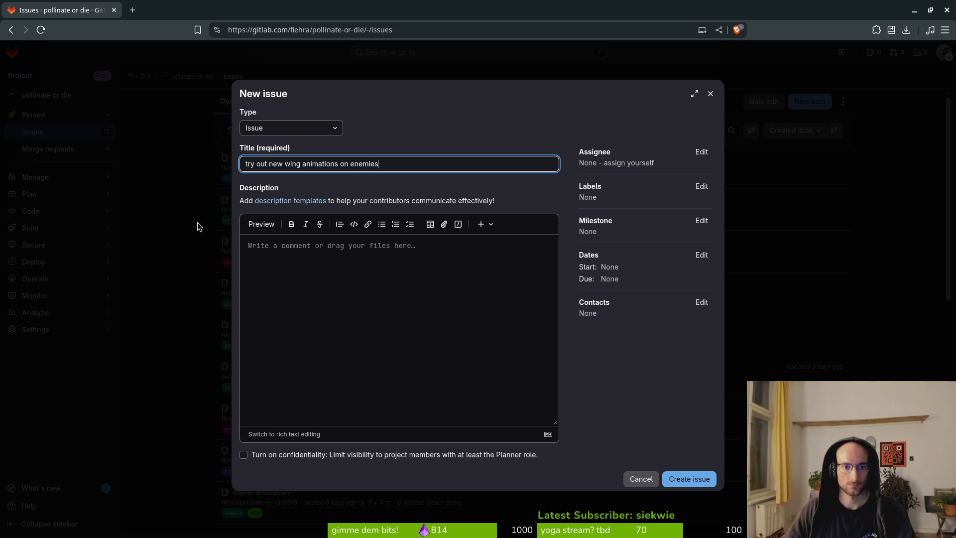
click(409, 285)
text(fl)
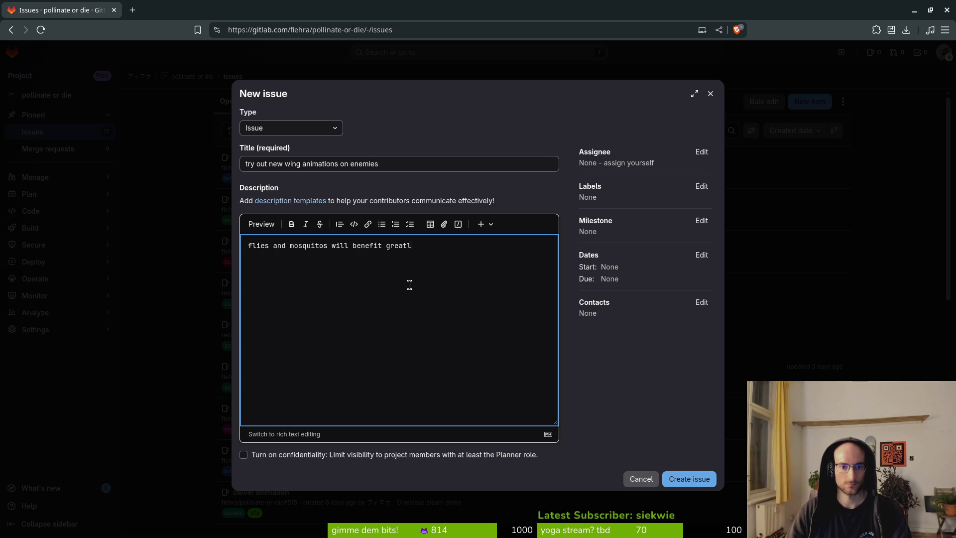
key(ctrl+t)
On Reddit, search the developer's username under People and list their profile's posts
text(reddit.com)
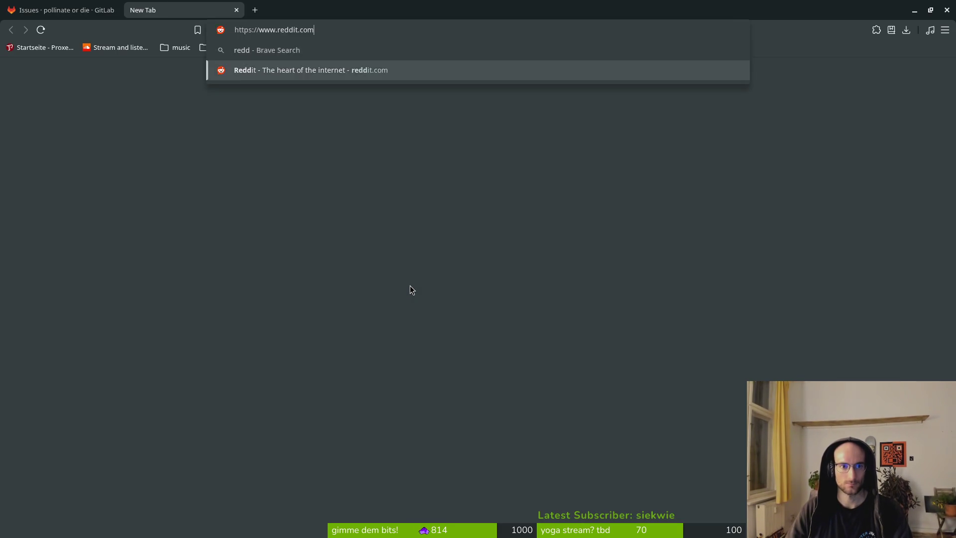
key(Return)
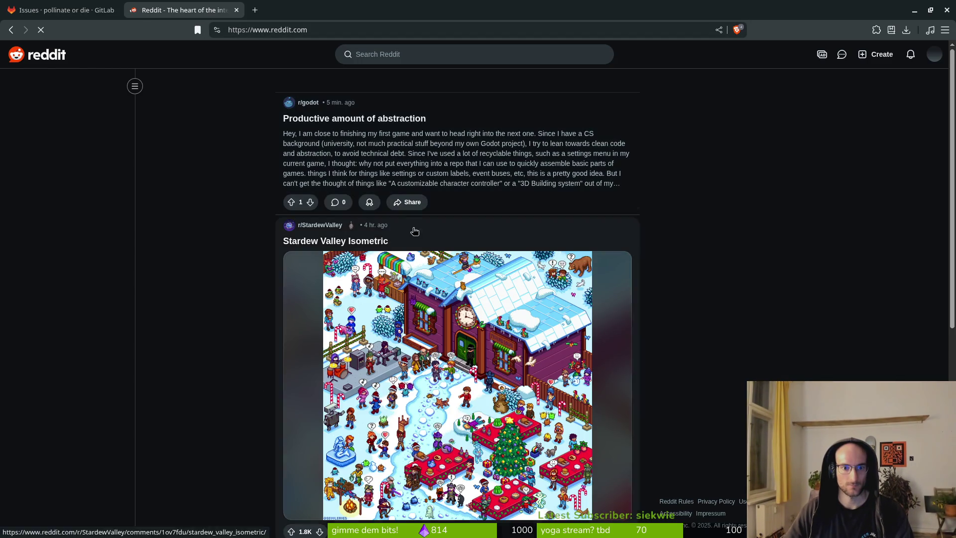
click(398, 52)
text(s)
key(Return)
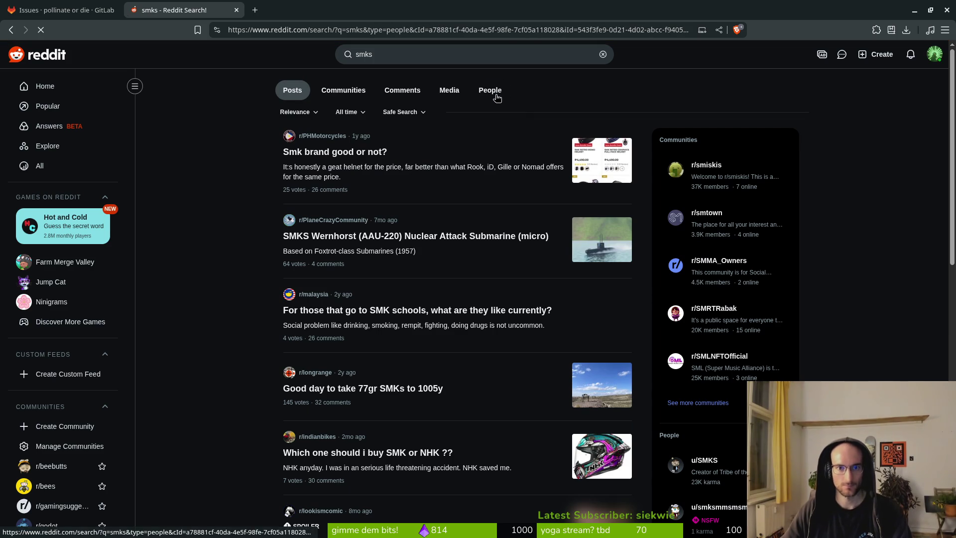
click(493, 90)
click(343, 132)
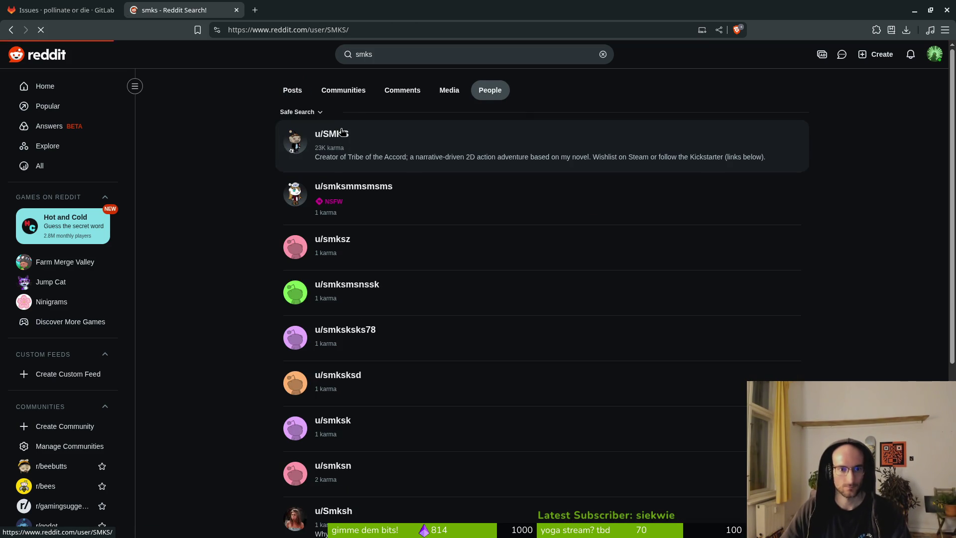
click(343, 151)
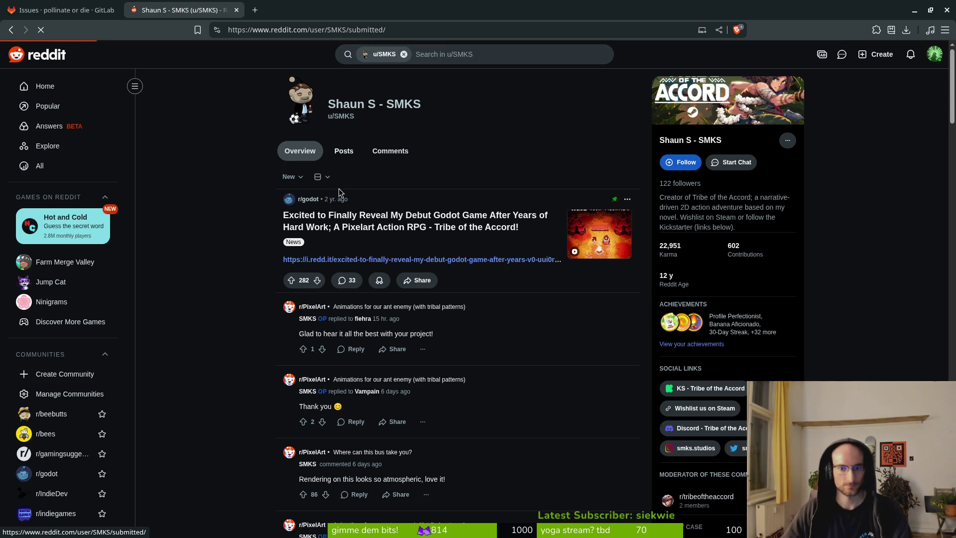
Scroll through the posts and open the 'Tribe of the Accord' hornet enemy post
scroll(247, 303, down, 5)
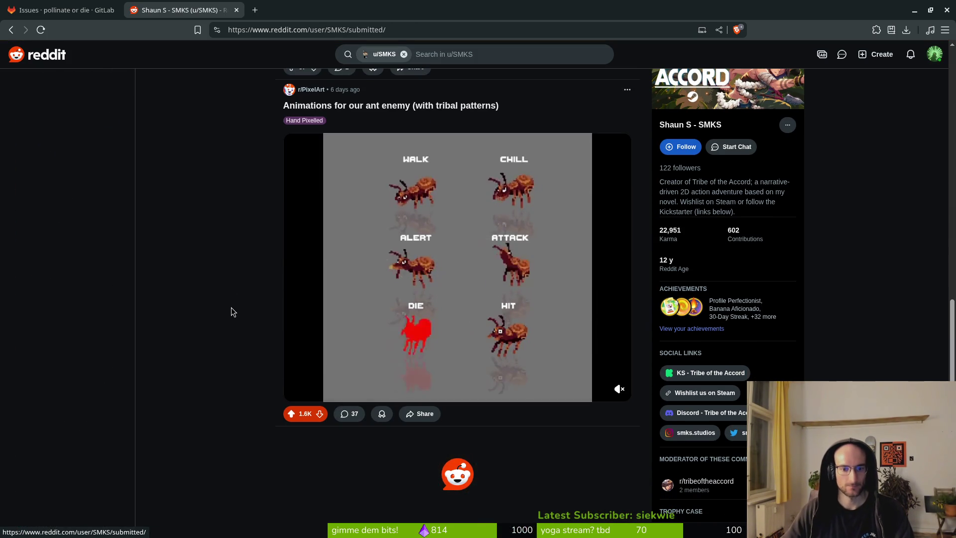
scroll(208, 303, down, 10)
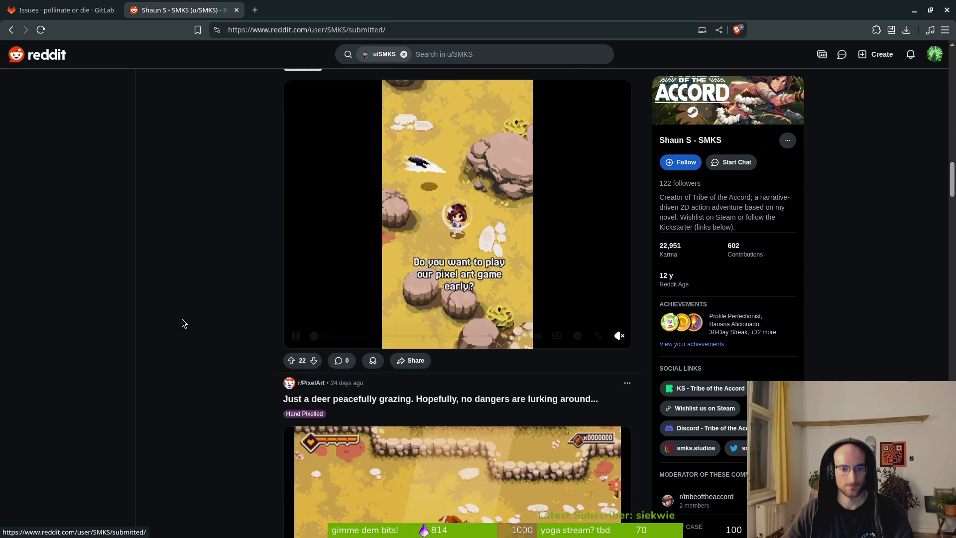
scroll(181, 319, down, 20)
scroll(154, 311, down, 20)
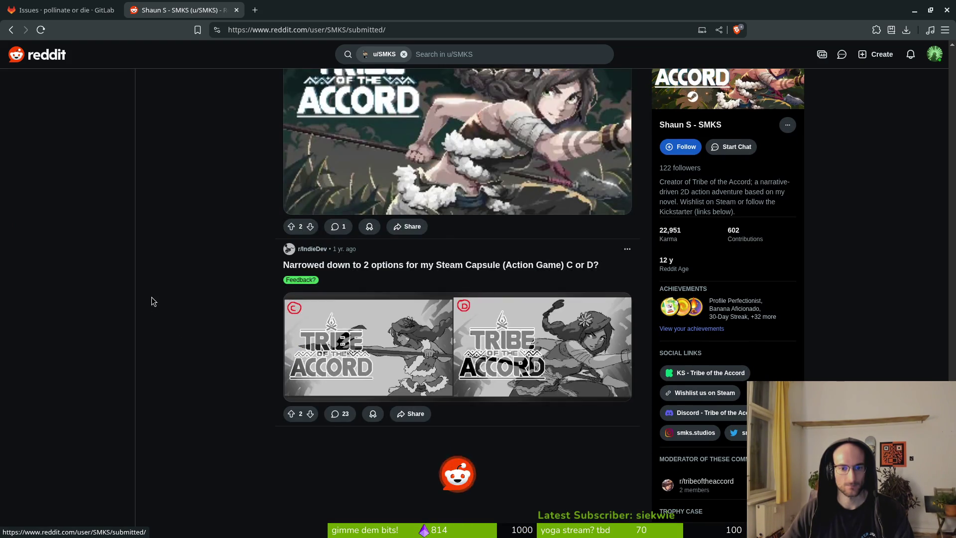
scroll(241, 323, down, 20)
scroll(245, 324, down, 20)
scroll(243, 347, up, 8)
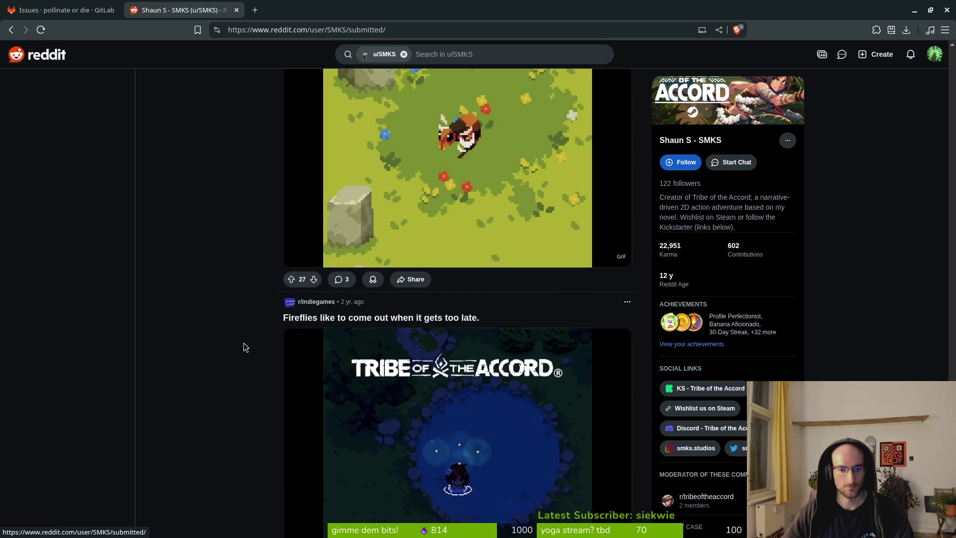
click(384, 211)
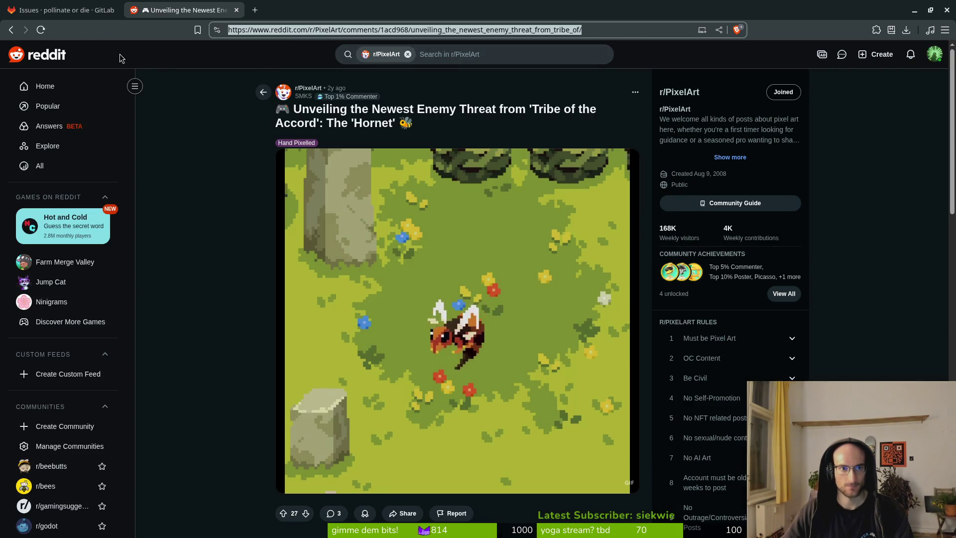
click(65, 10)
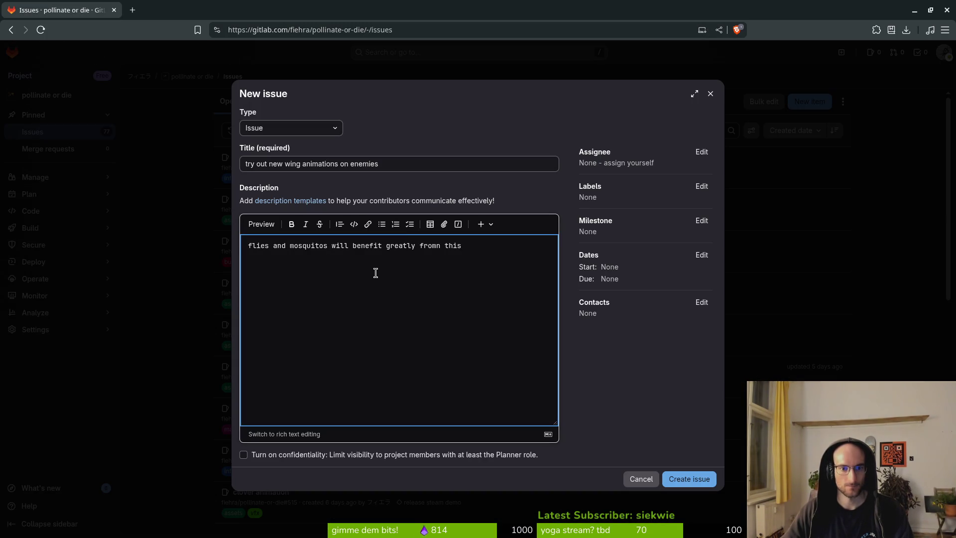
Paste the Reddit link into the description and add the vfx, assets and refactor labels
text(https://www.reddit.com/r/PixelArt/comments/1acd968/unveiling_the_newest_enemy_threat_from_tribe_of/)
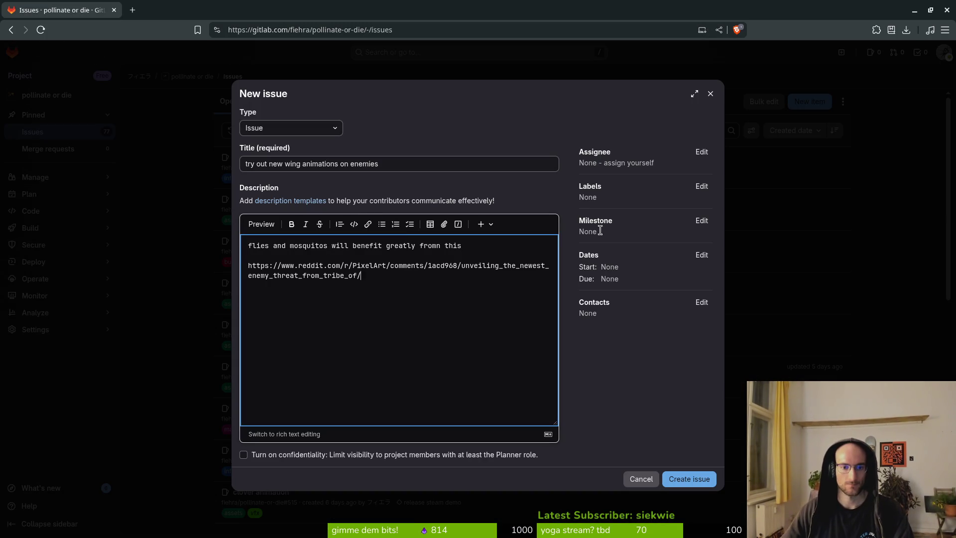
click(701, 186)
scroll(632, 318, down, 3)
click(632, 319)
scroll(630, 309, up, 5)
click(644, 260)
click(689, 441)
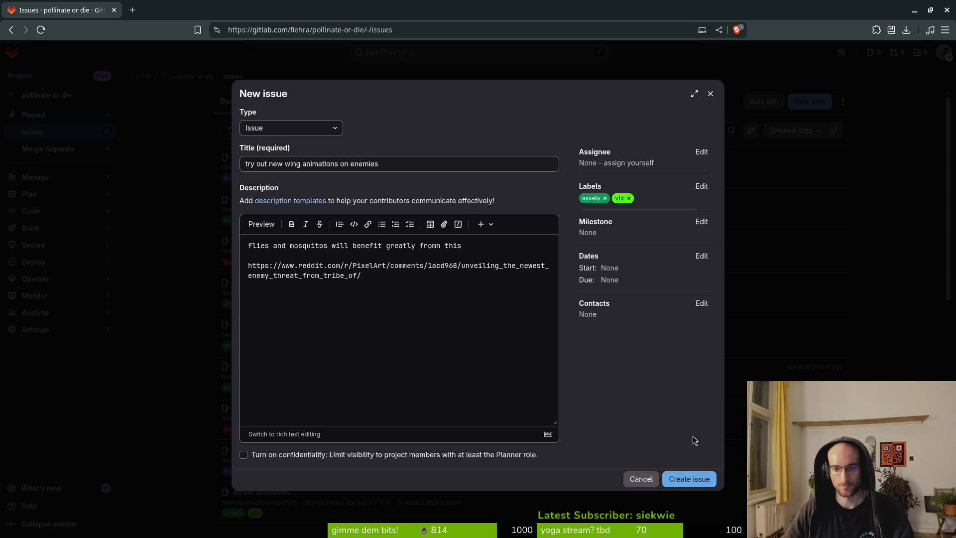
click(701, 185)
scroll(642, 260, down, 2)
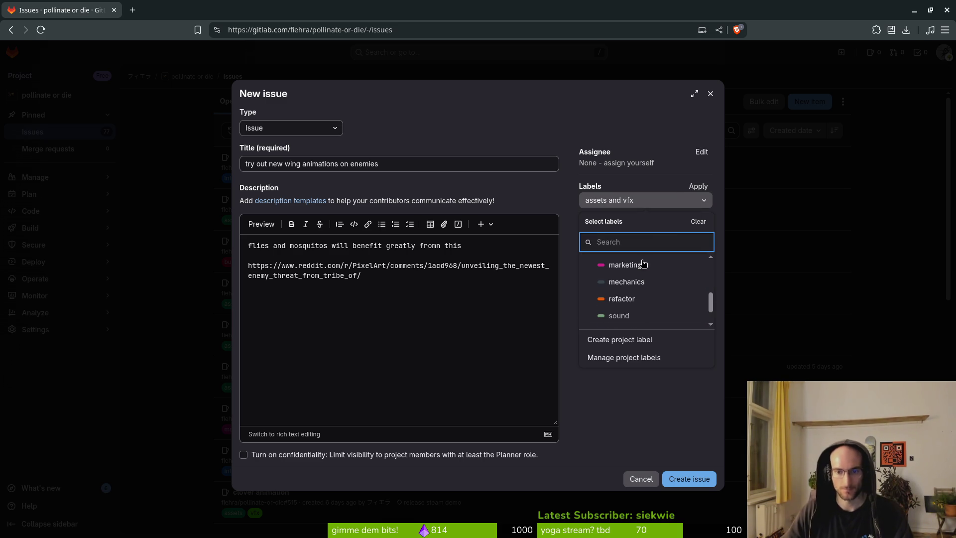
click(649, 301)
click(652, 422)
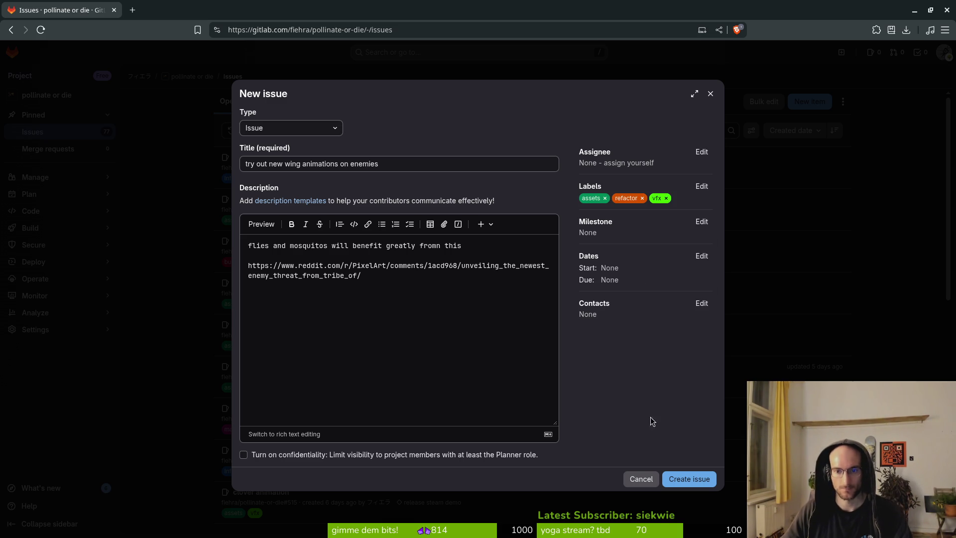
Set the milestone to release steam demo and create the issue
click(701, 221)
click(647, 301)
click(702, 221)
click(629, 336)
click(689, 479)
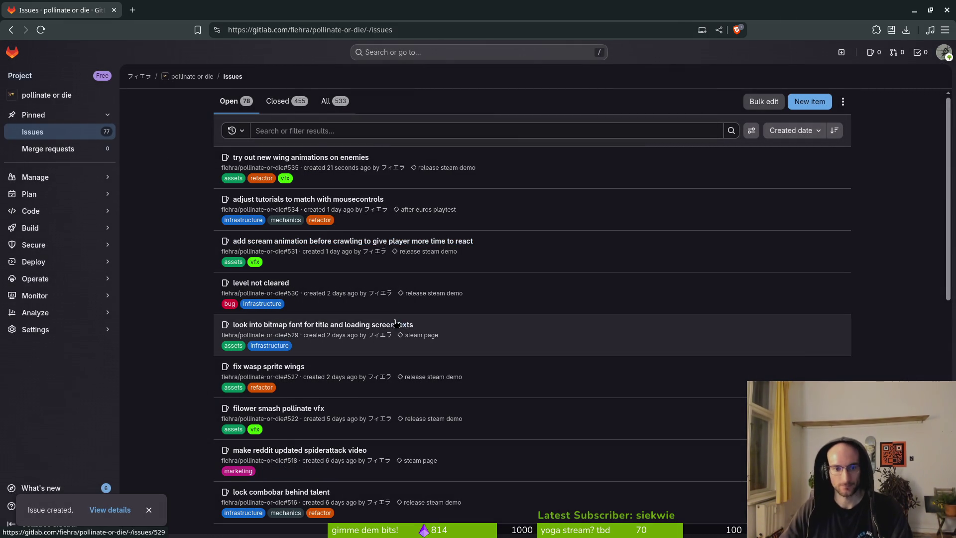
mouse_move(61, 194)
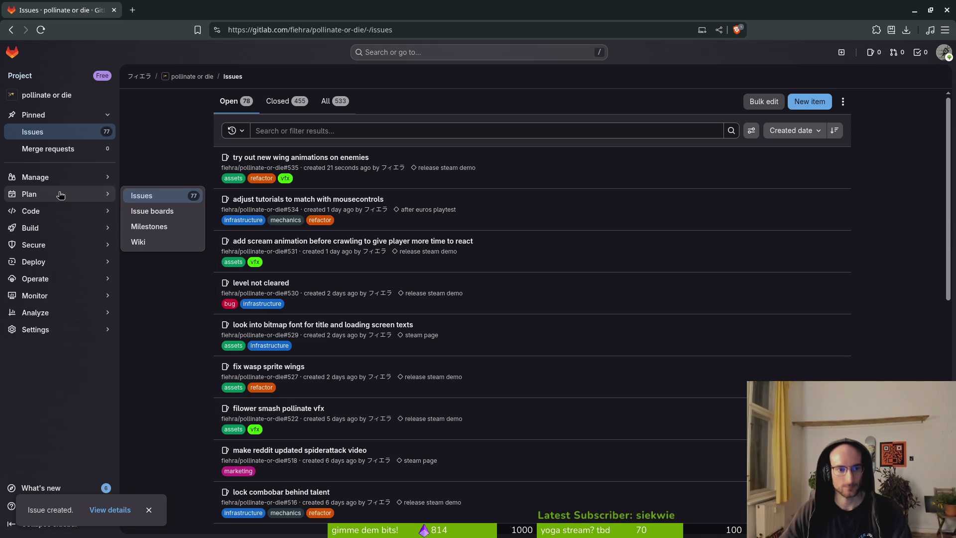
click(152, 229)
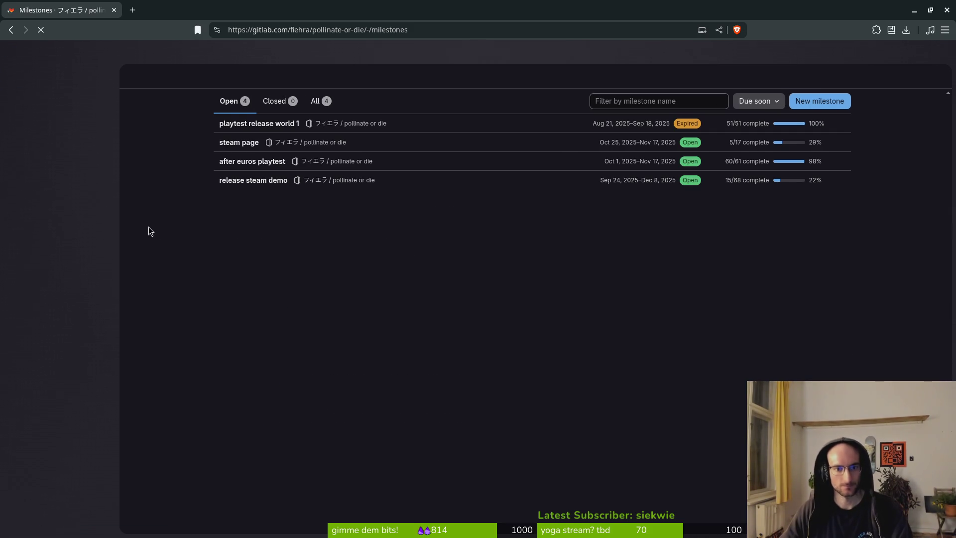
click(262, 167)
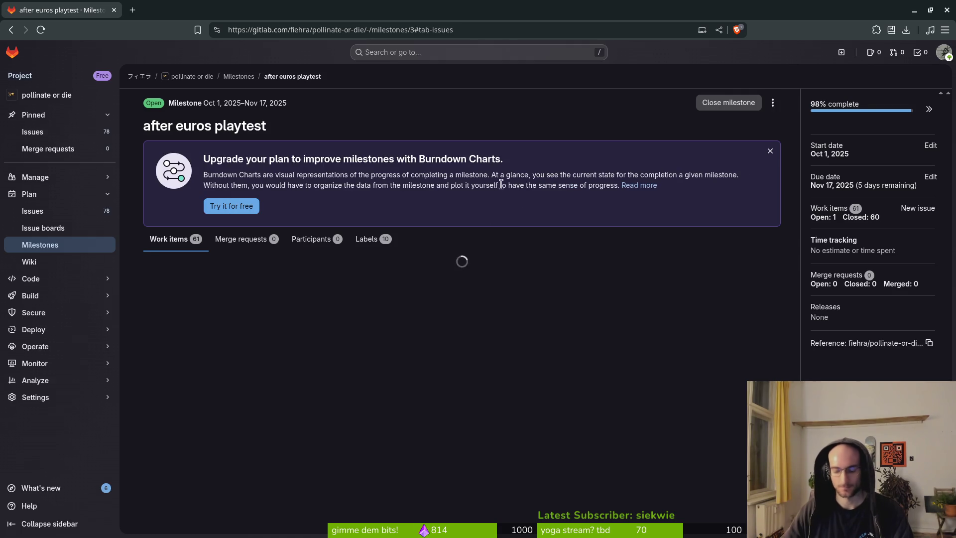
key(super)
key(super)
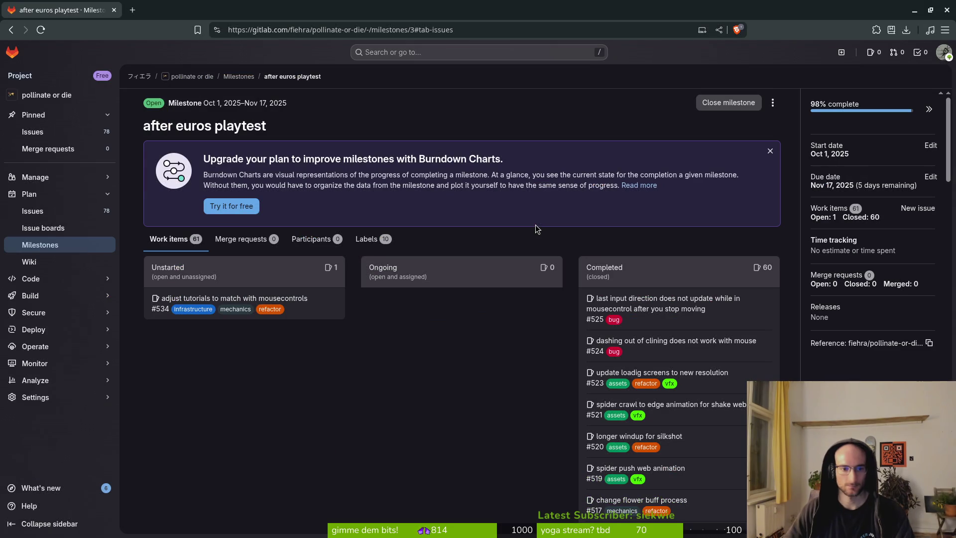
click(43, 211)
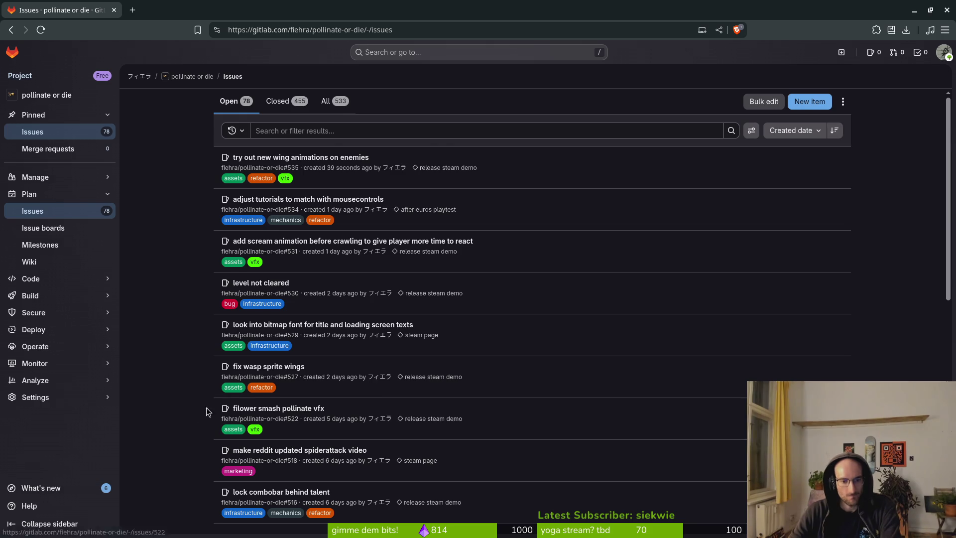
scroll(214, 409, down, 3)
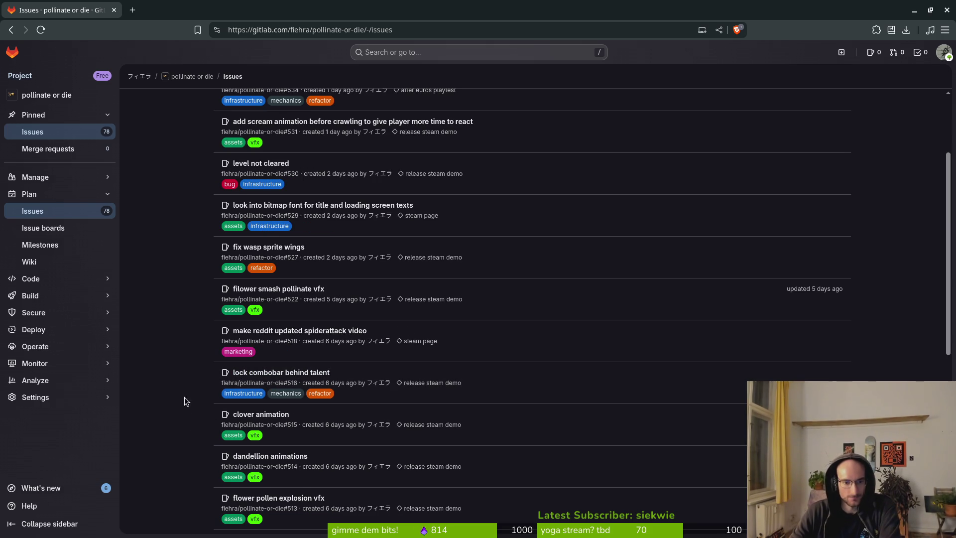
scroll(174, 391, up, 3)
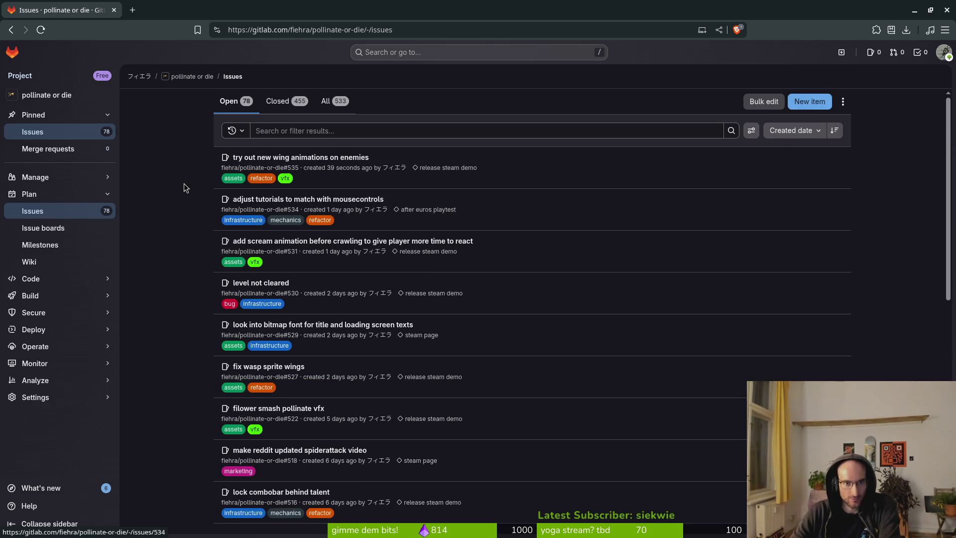
key(alt+Tab)
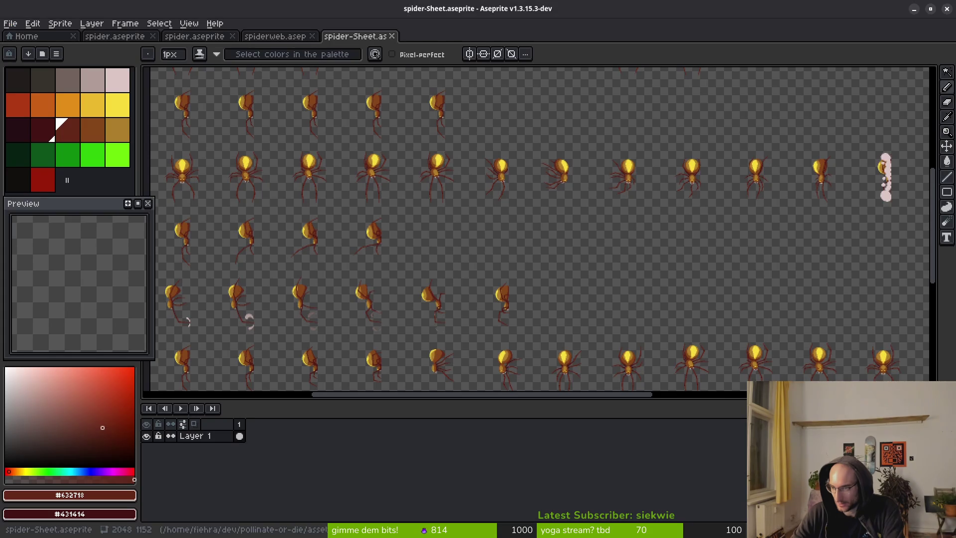
Close the spider-Sheet, spiderweb.aseprite and both spider.aseprite documents
click(393, 37)
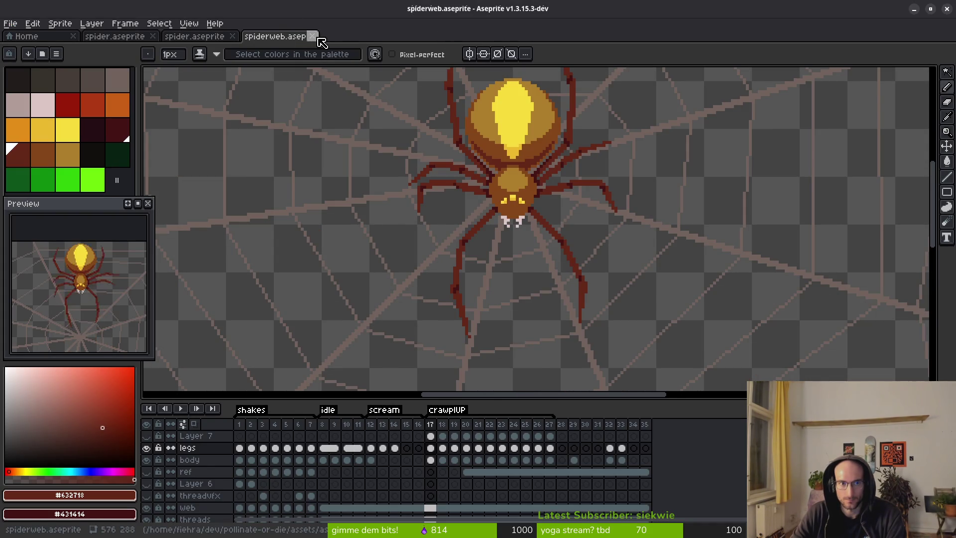
click(312, 36)
click(232, 36)
click(155, 38)
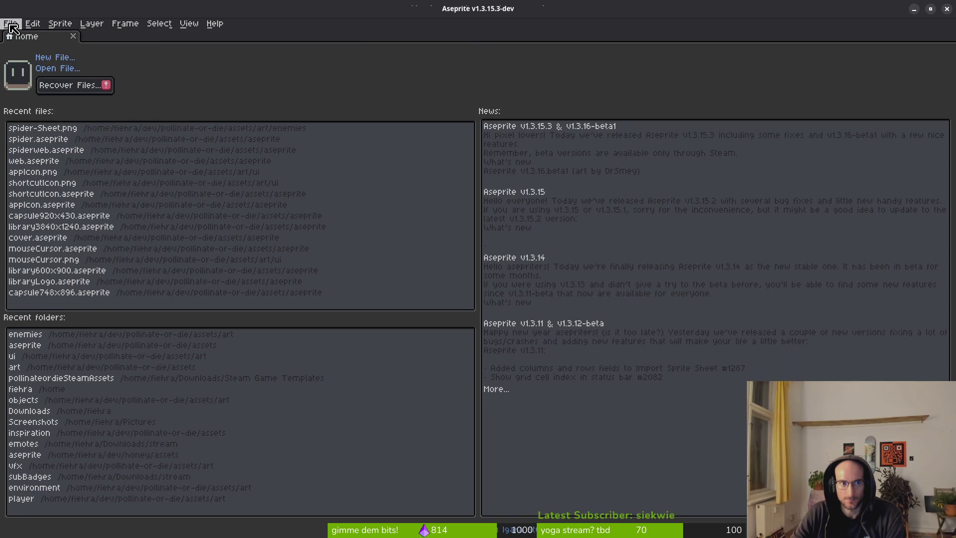
Start opening a file and navigate up to assets, into the aseprite folder
click(58, 69)
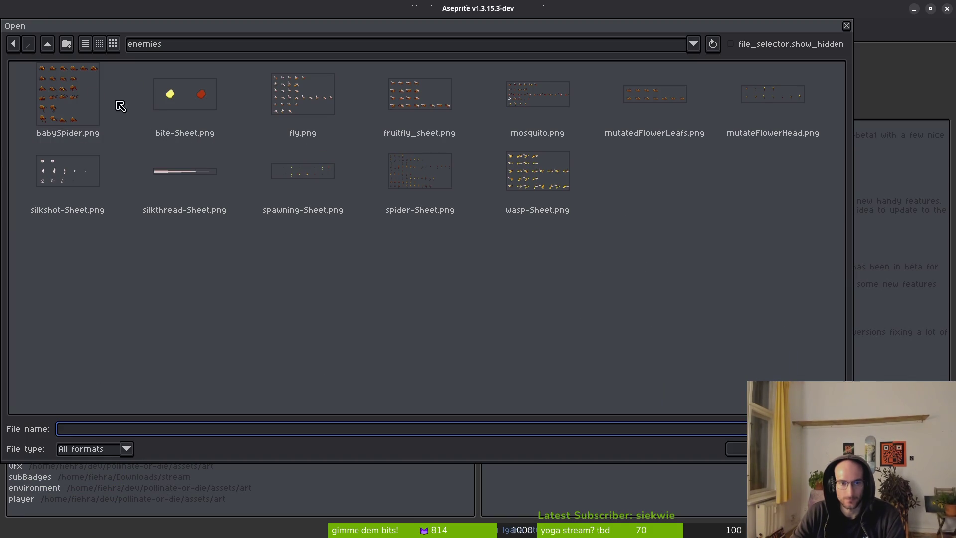
click(48, 44)
click(48, 44)
click(107, 98)
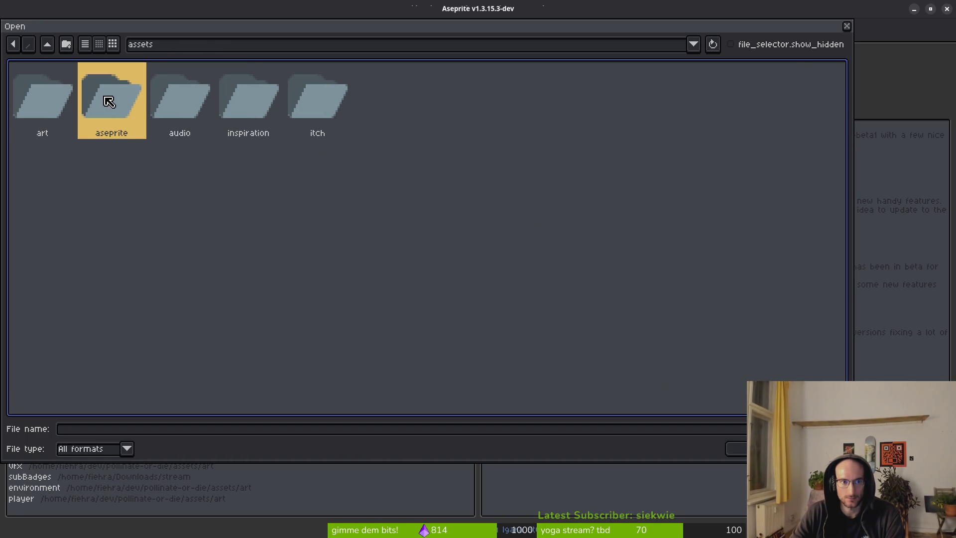
double_click(128, 120)
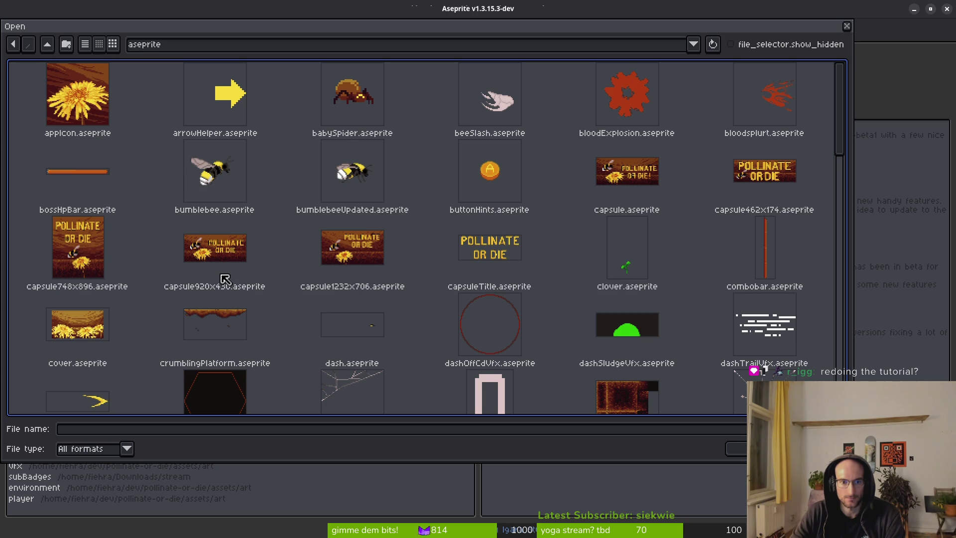
Scroll through the aseprite folder listing and select buttonHints.aseprite
scroll(552, 264, down, 1)
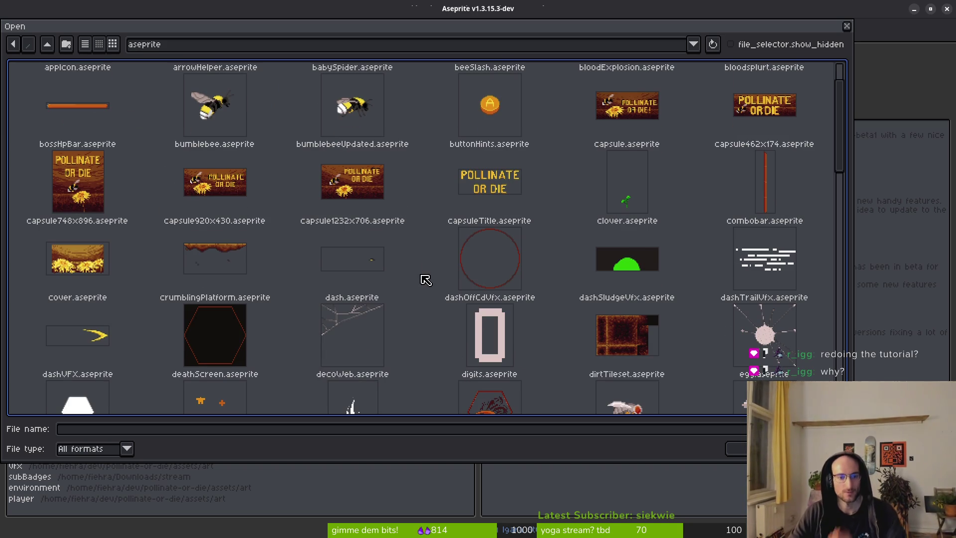
scroll(423, 268, down, 3)
scroll(428, 304, down, 1)
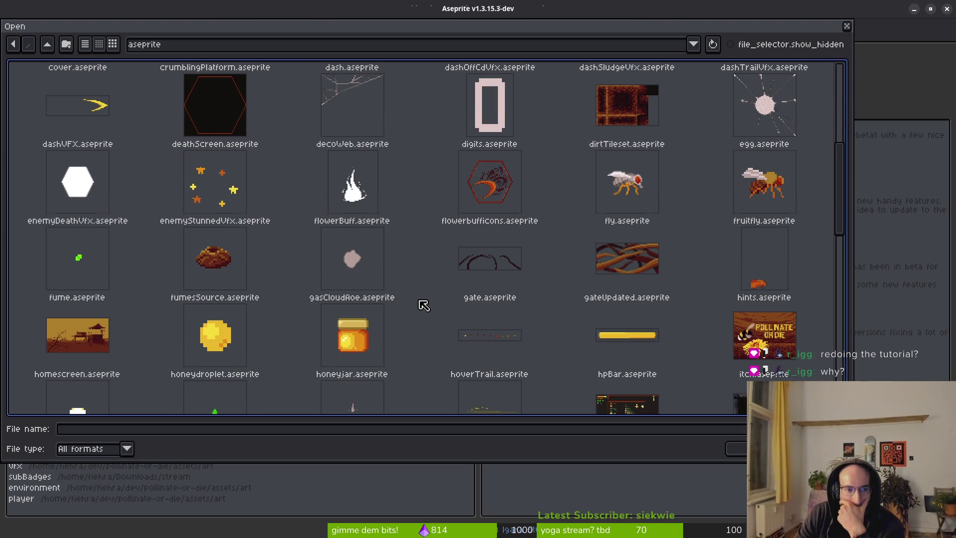
scroll(595, 253, down, 1)
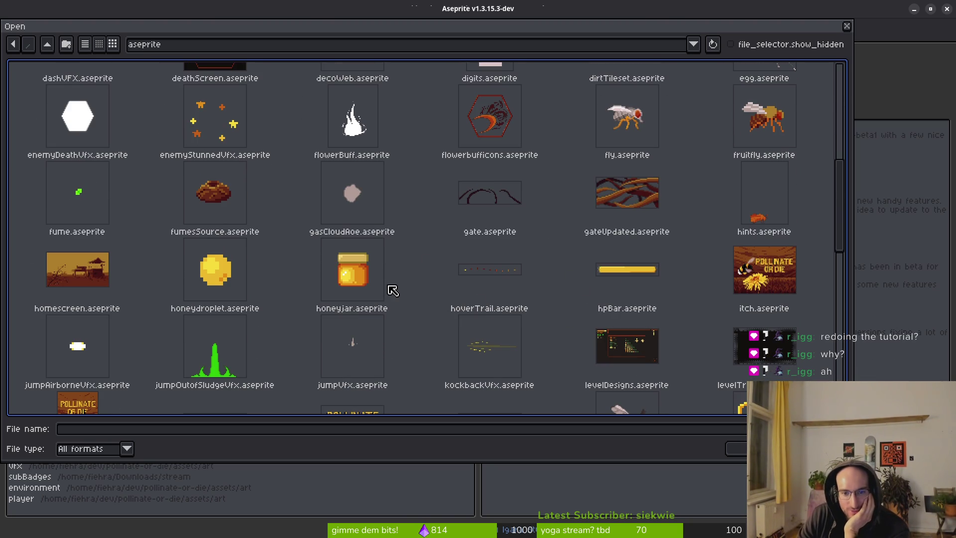
scroll(428, 279, down, 1)
scroll(413, 262, down, 1)
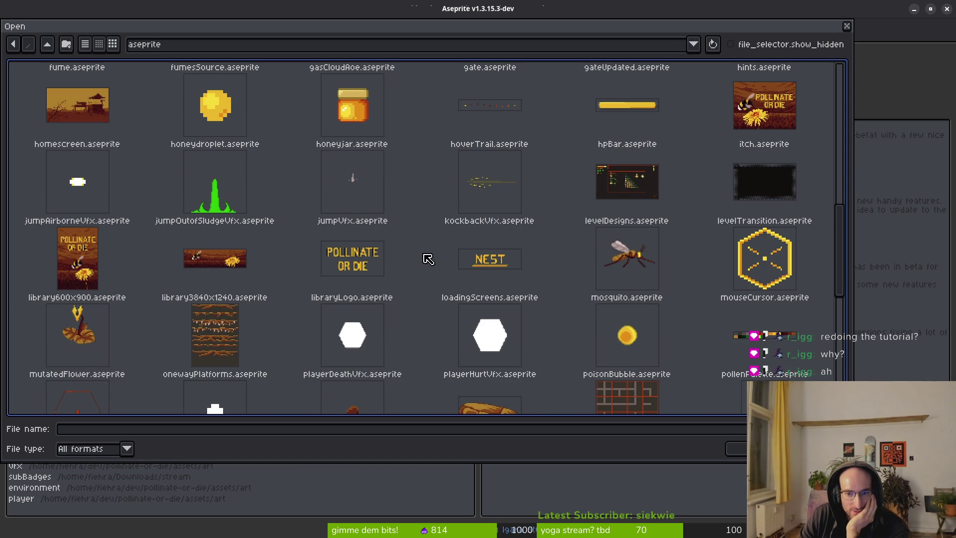
scroll(425, 263, down, 1)
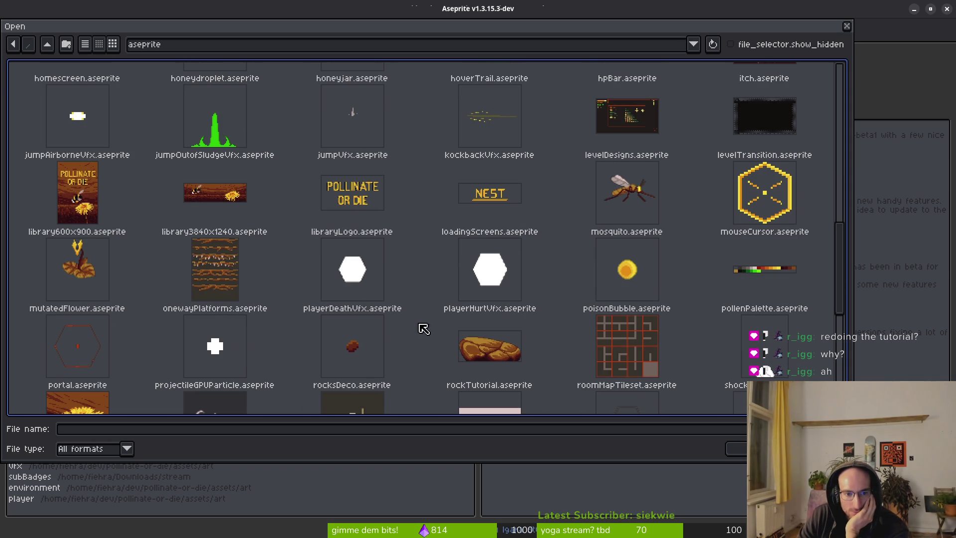
scroll(692, 334, down, 3)
scroll(327, 282, up, 3)
scroll(247, 245, up, 3)
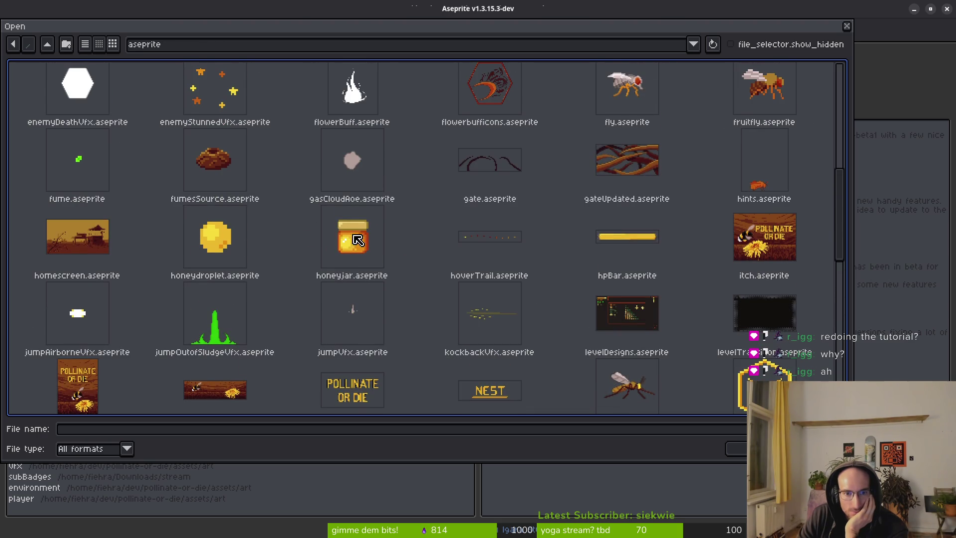
scroll(522, 270, up, 3)
scroll(521, 270, up, 3)
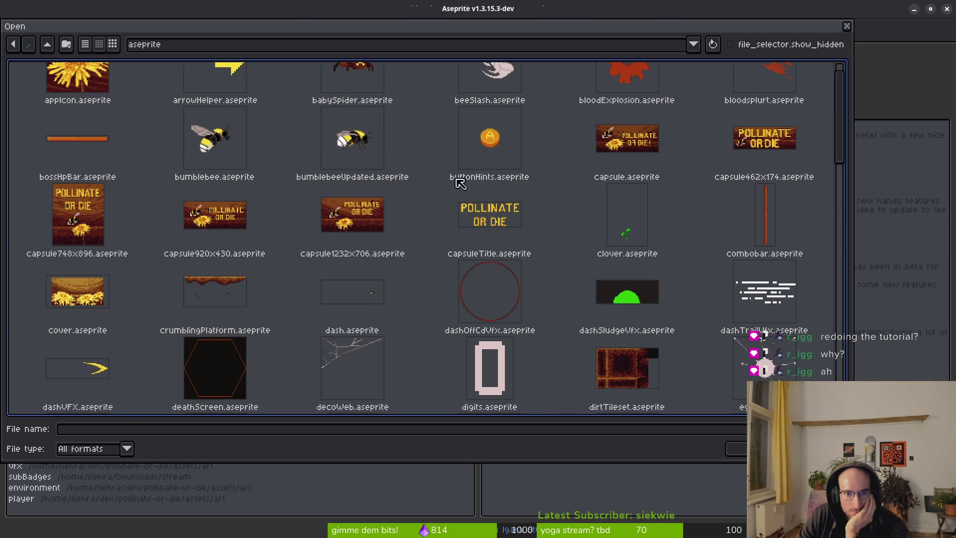
click(491, 140)
Open buttonHints.aseprite, hide the xbox and playstation layers, and show the keyboard layer's frame-3 J key
double_click(489, 142)
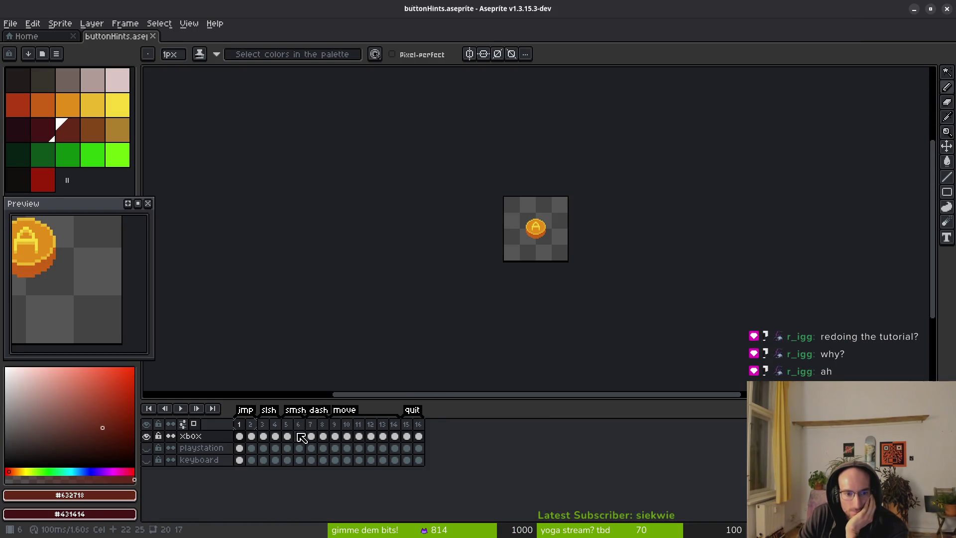
click(263, 436)
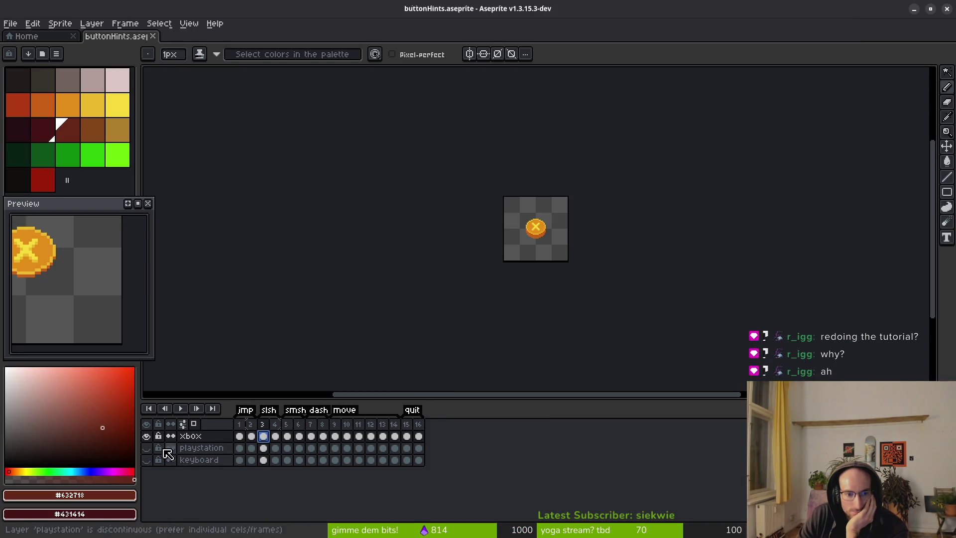
drag(147, 436, 147, 448)
click(146, 460)
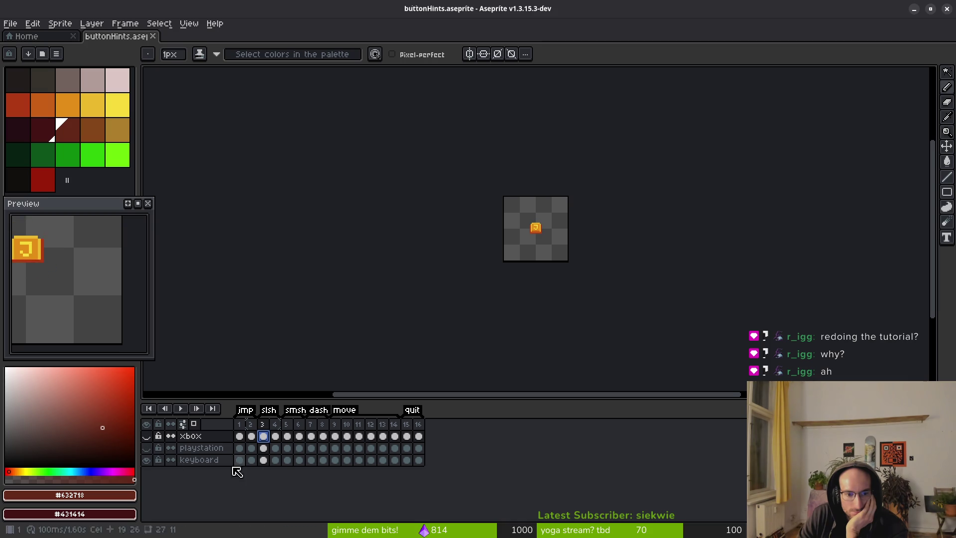
click(263, 459)
click(240, 460)
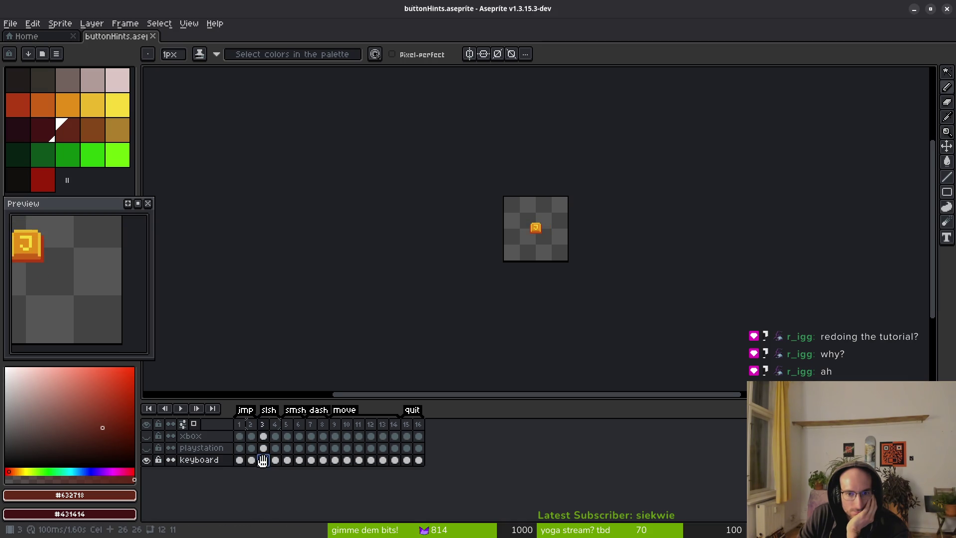
click(263, 460)
Zoom and center the J key sprite, then switch to the Brave browser
scroll(475, 250, up, 5)
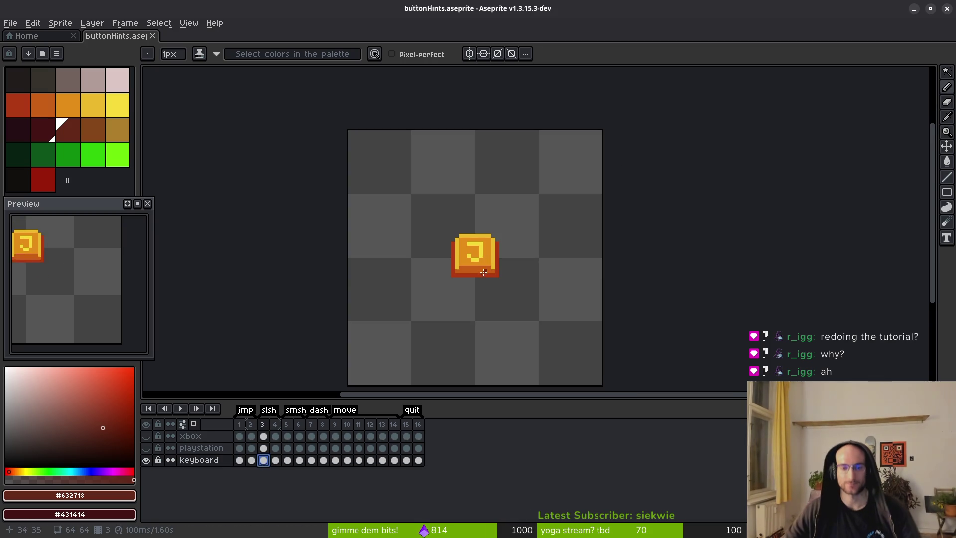
drag(515, 248, 508, 228)
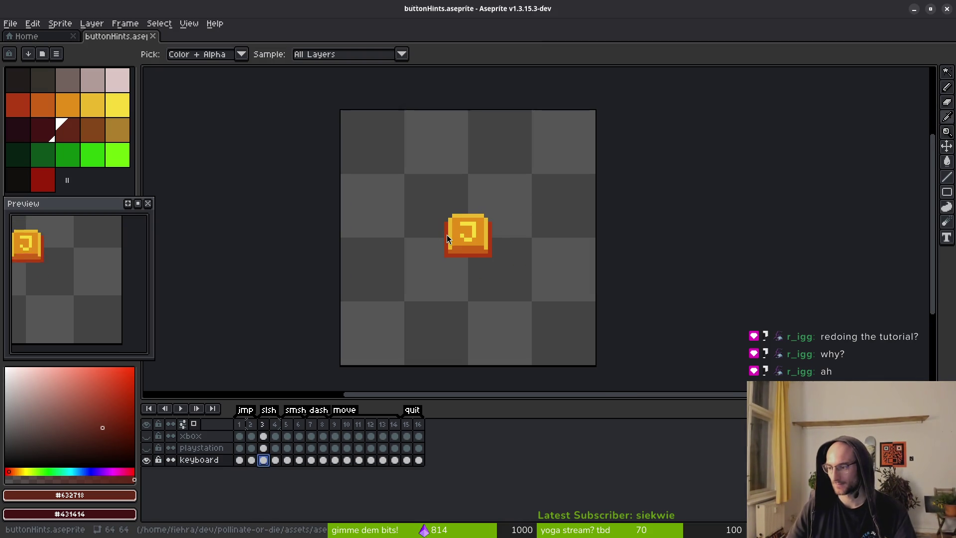
key(alt+Tab)
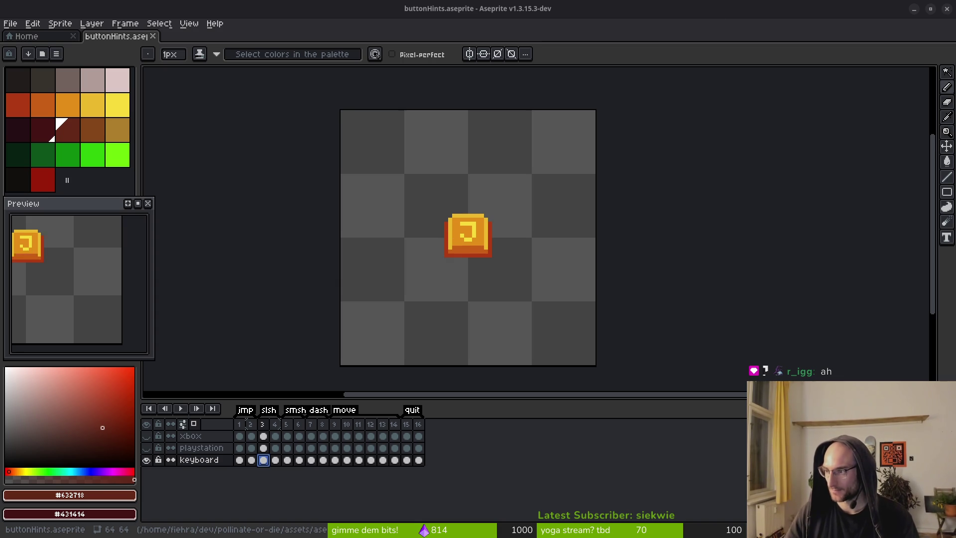
key(alt+Tab)
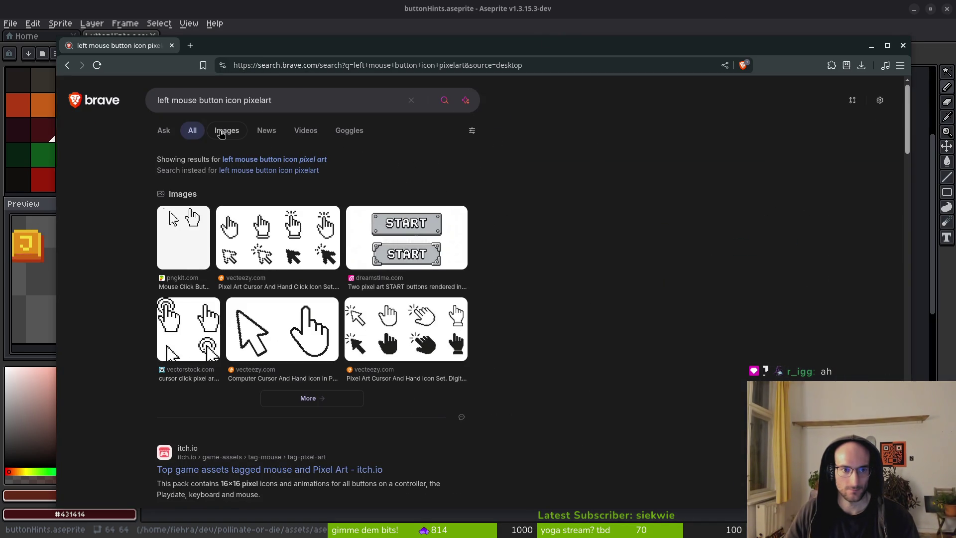
Browse the image results for left mouse button pixel-art icons, then open a new tab
click(226, 131)
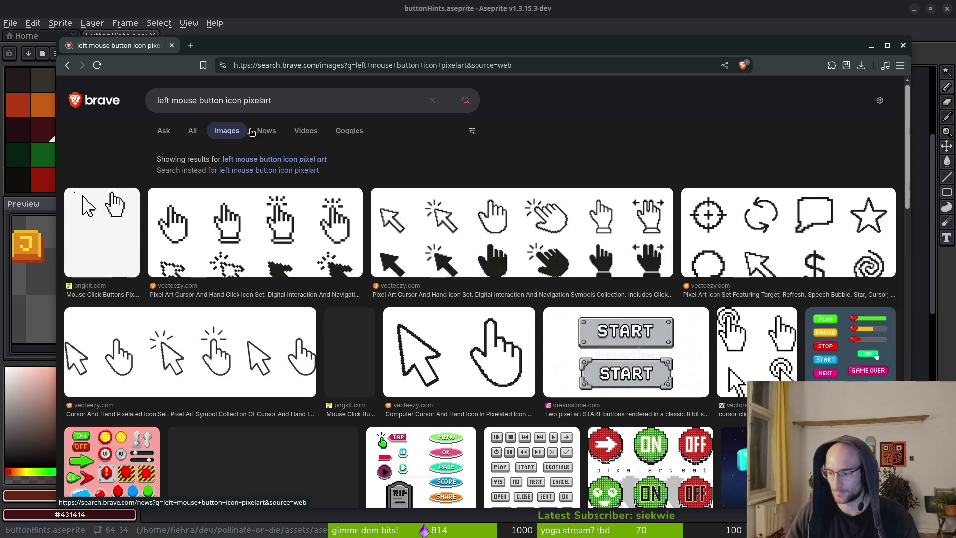
scroll(608, 205, down, 3)
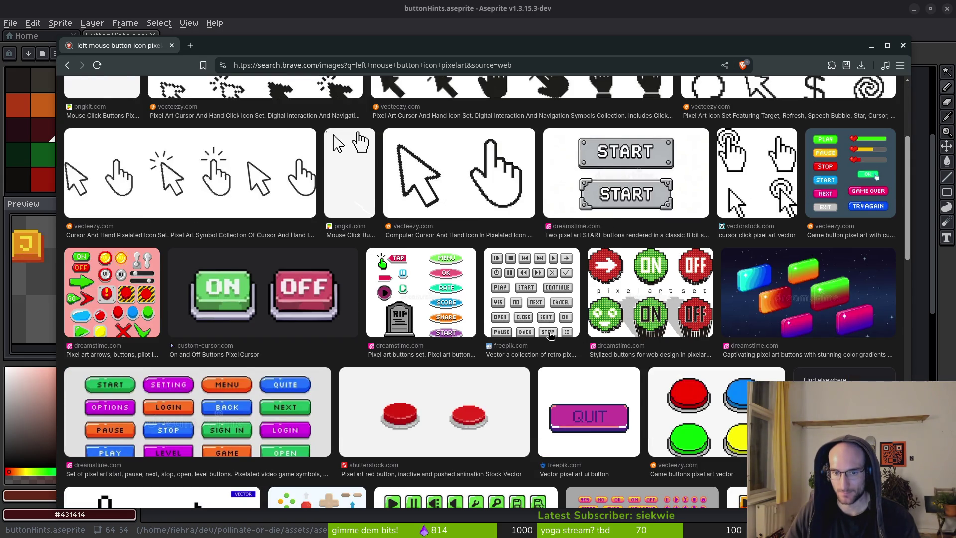
scroll(297, 313, down, 3)
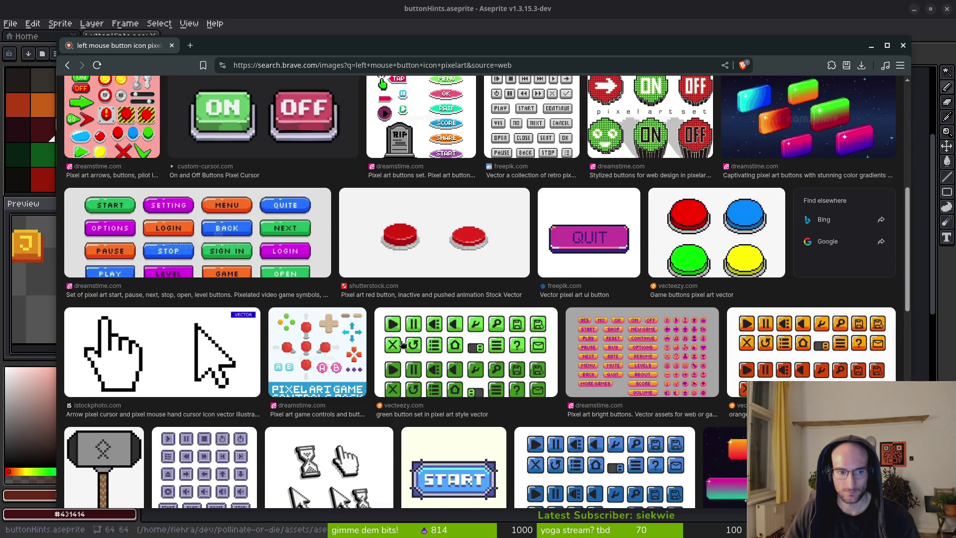
scroll(403, 341, down, 2)
scroll(436, 336, down, 3)
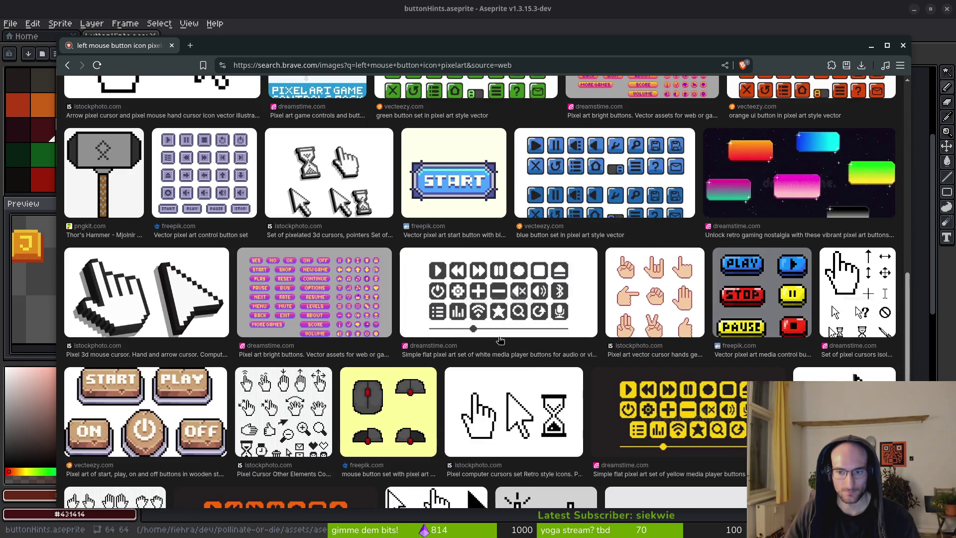
scroll(531, 343, down, 2)
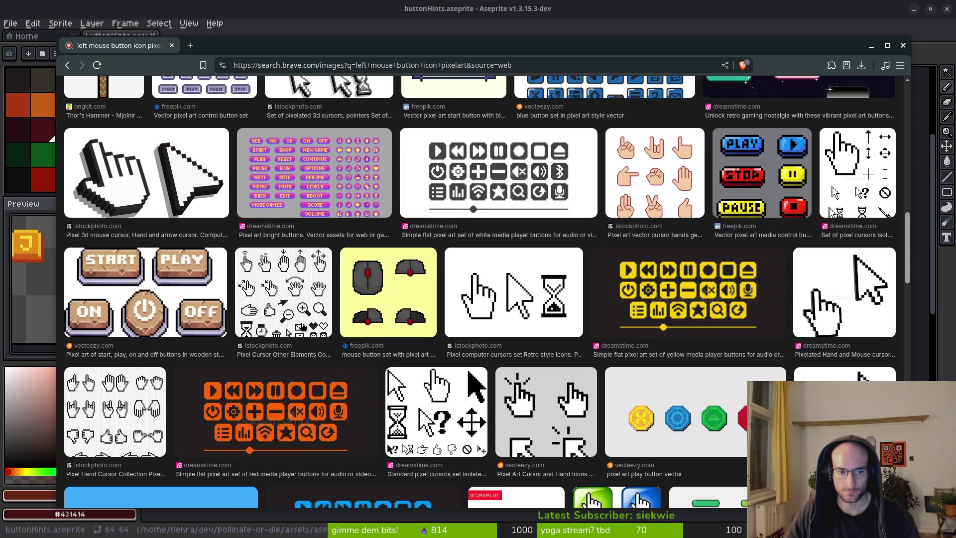
scroll(508, 314, down, 2)
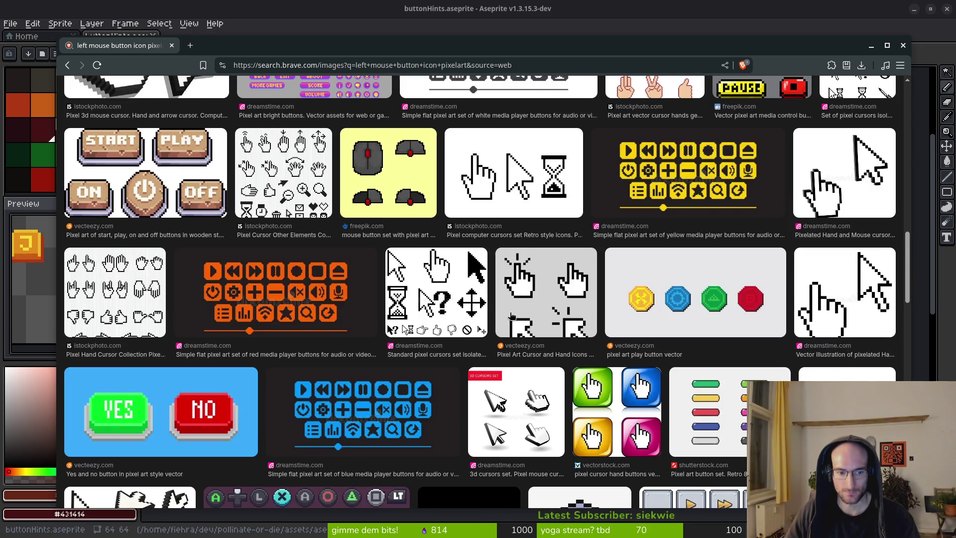
scroll(511, 317, down, 2)
scroll(510, 316, down, 2)
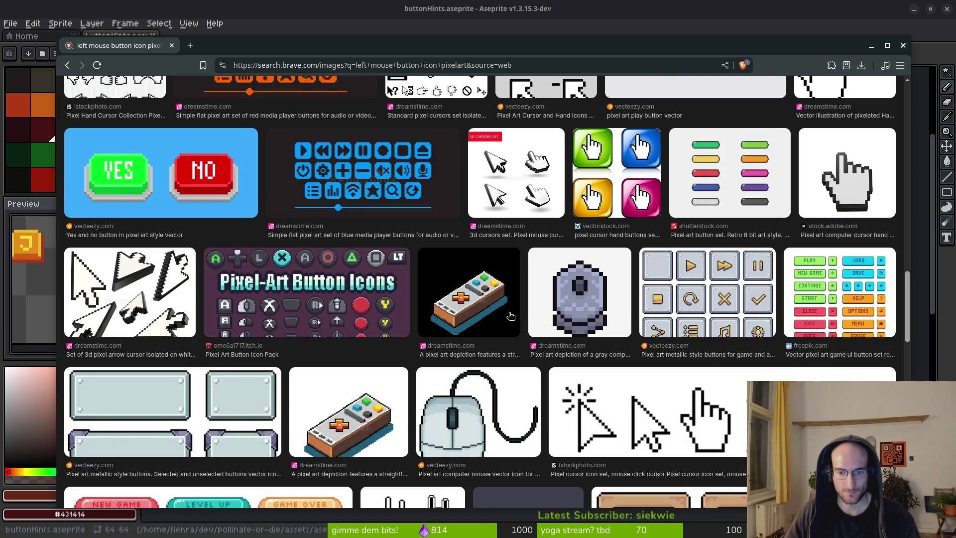
scroll(510, 315, down, 3)
scroll(510, 318, down, 2)
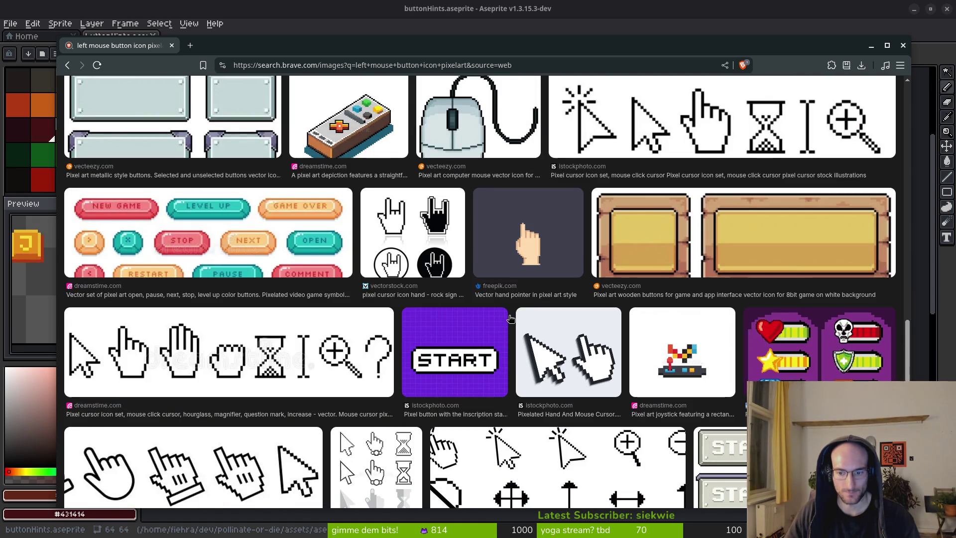
key(ctrl+t)
Go to itch.io's Game assets and search for 'button icons'
text(itch.io)
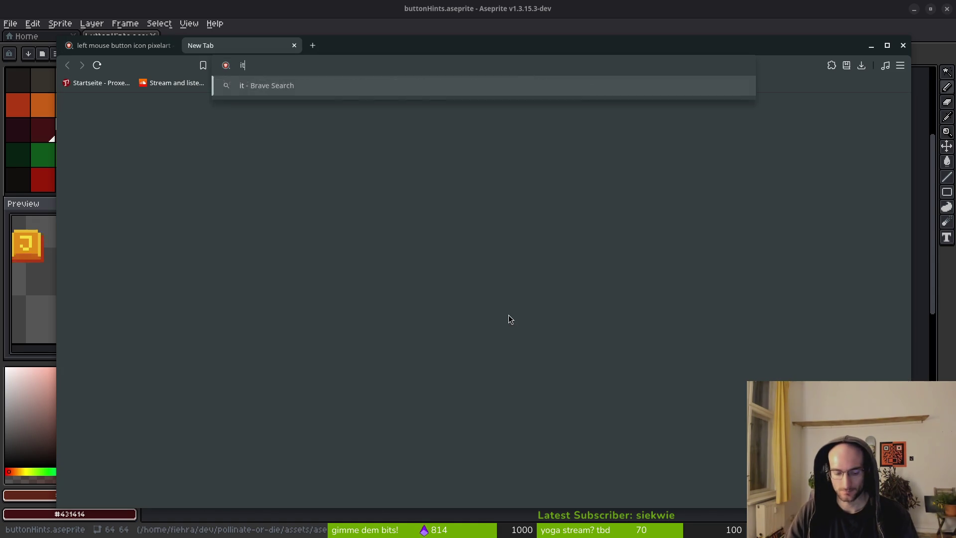
key(Return)
mouse_move(173, 98)
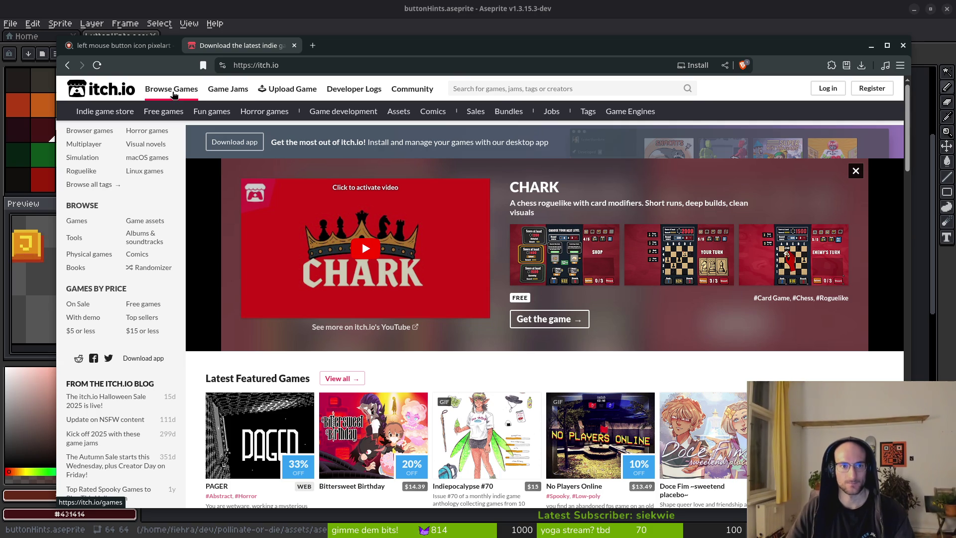
click(398, 111)
click(581, 89)
text(ton icons)
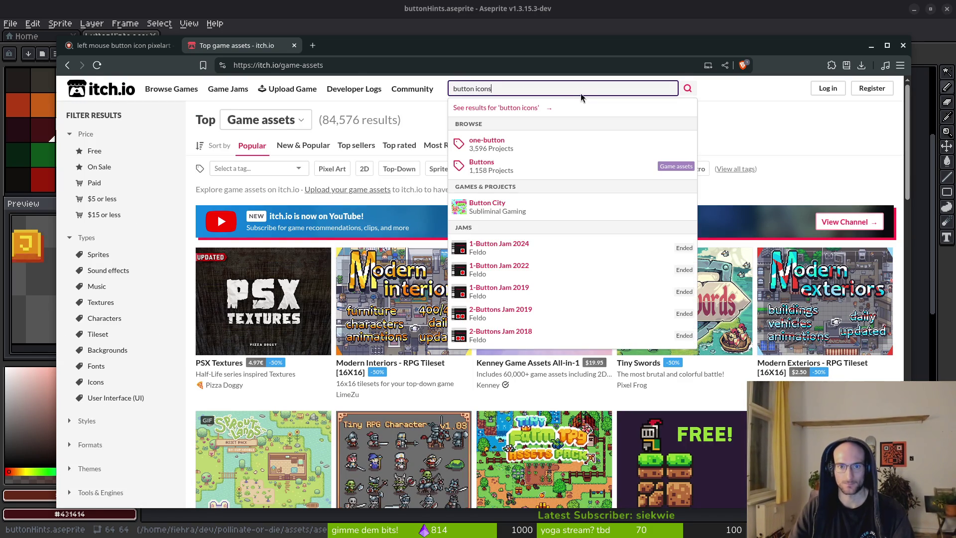
key(Return)
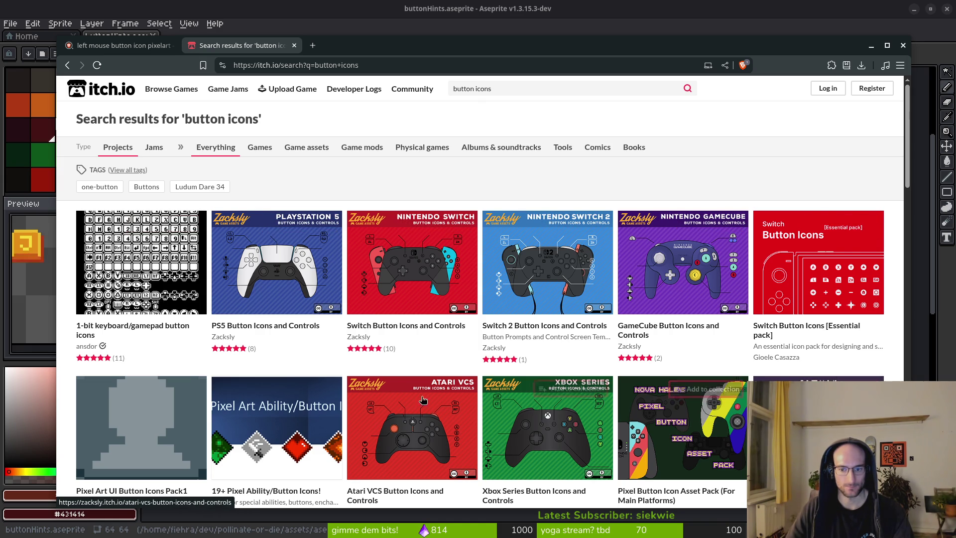
Open Solobyte's Pixelart CKM and Button Prompt 2 packs in background tabs
scroll(386, 369, down, 5)
scroll(454, 399, down, 4)
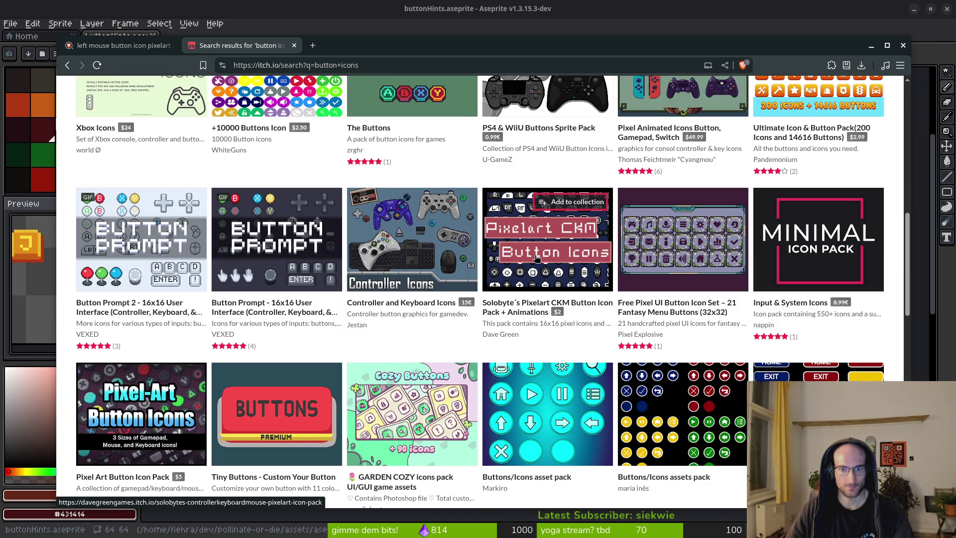
middle_click(547, 239)
middle_click(180, 271)
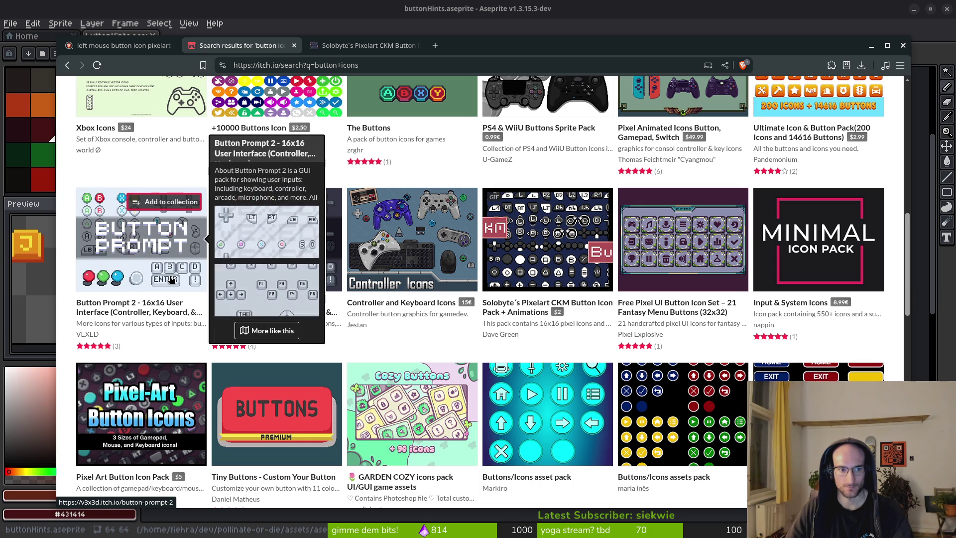
scroll(642, 380, down, 5)
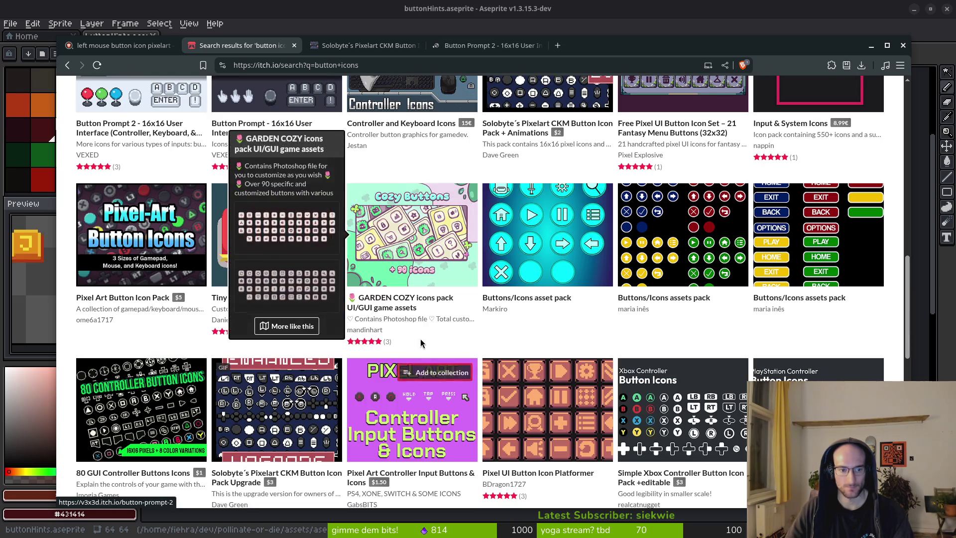
scroll(450, 337, down, 4)
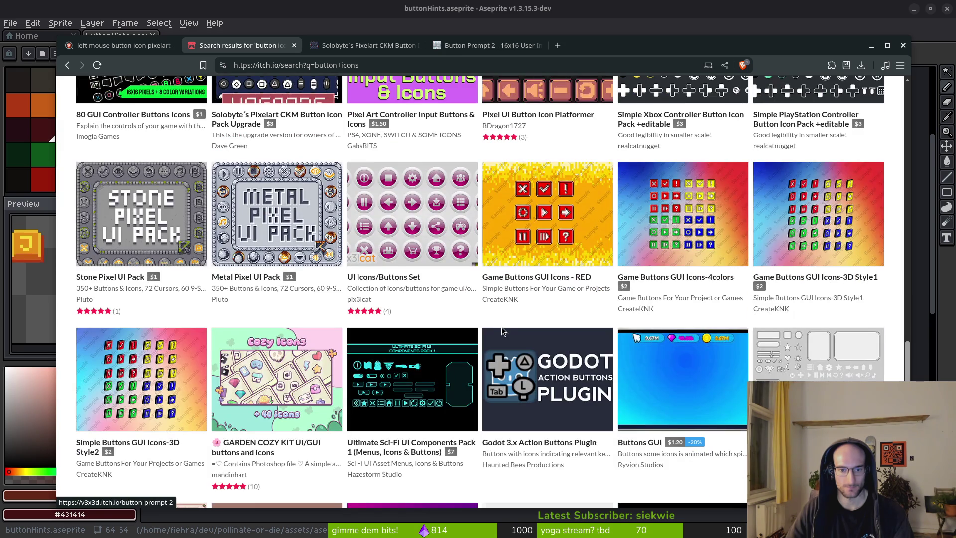
scroll(477, 327, down, 4)
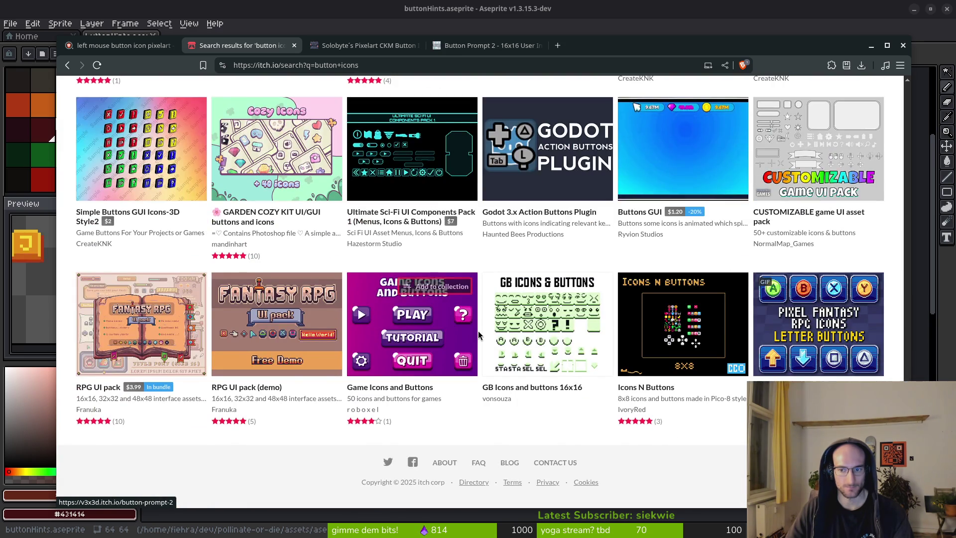
scroll(404, 87, up, 6)
View Solobyte's Pixelart CKM icon sheet enlarged, then return to Aseprite's J key sprite
click(356, 49)
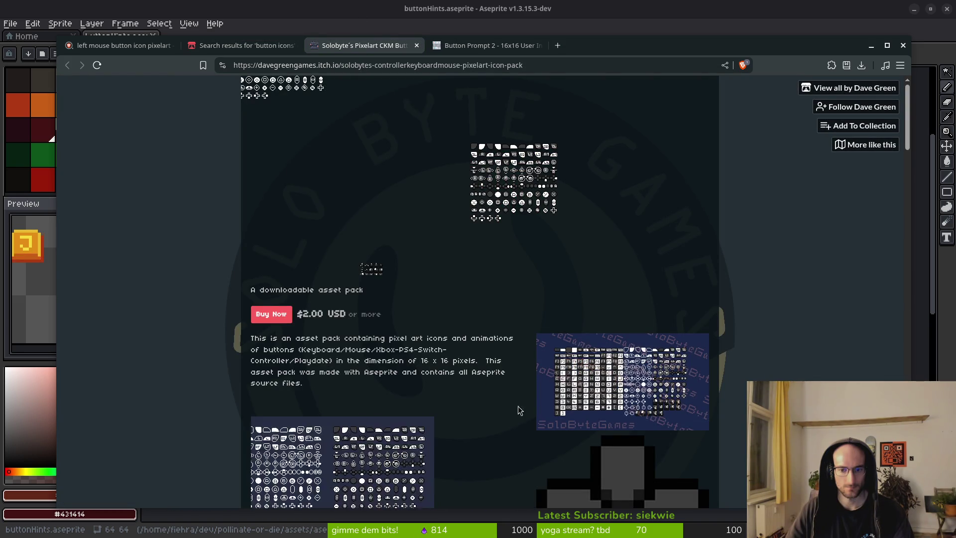
scroll(534, 406, down, 1)
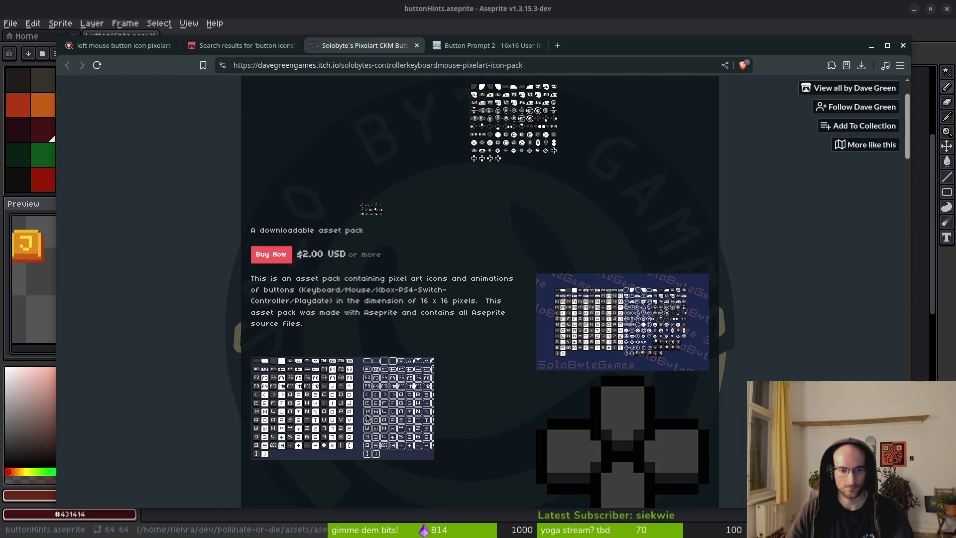
scroll(494, 181, up, 1)
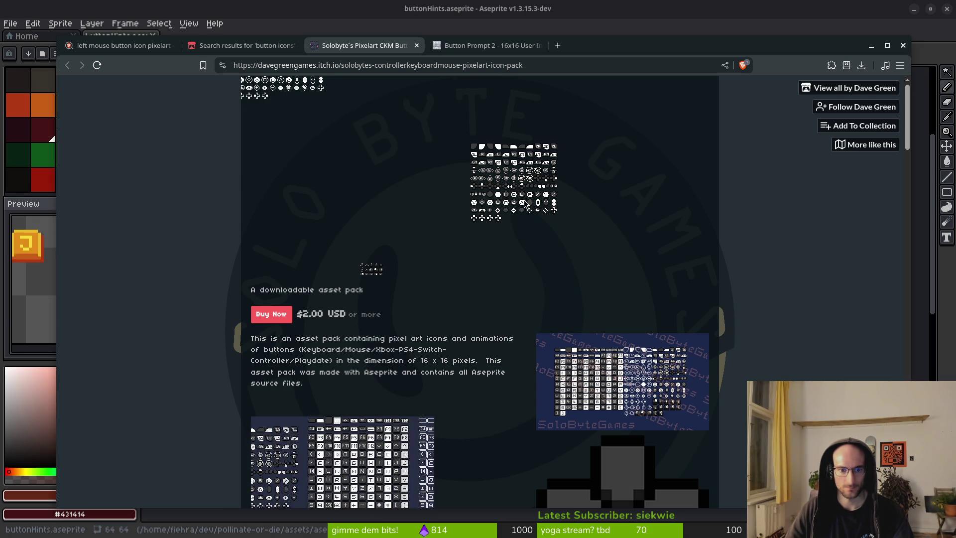
scroll(631, 285, down, 3)
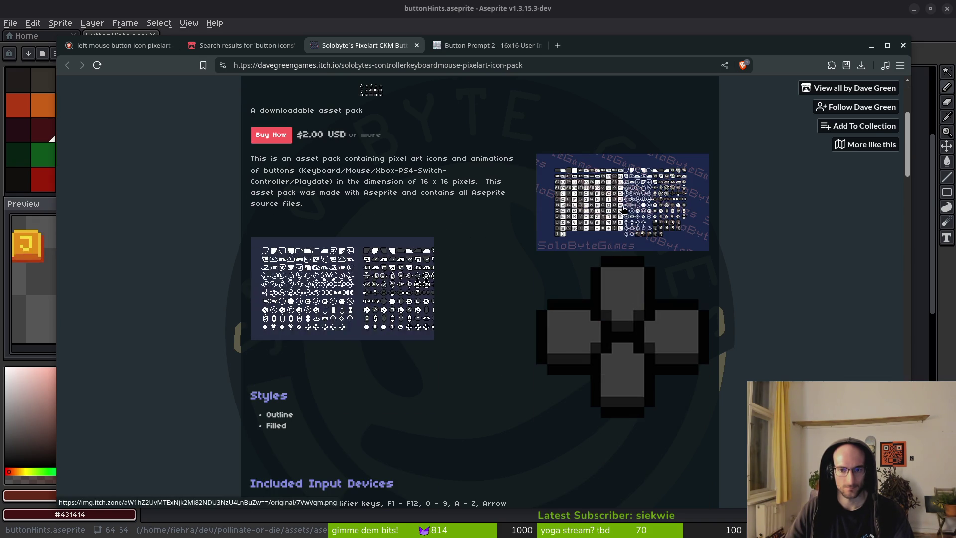
click(643, 230)
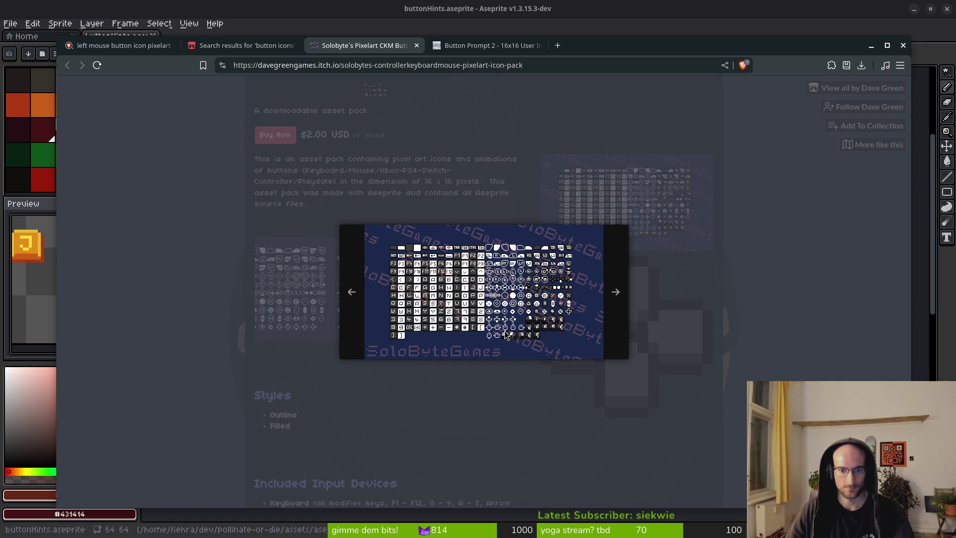
ctrl+scroll(506, 334, up, 8)
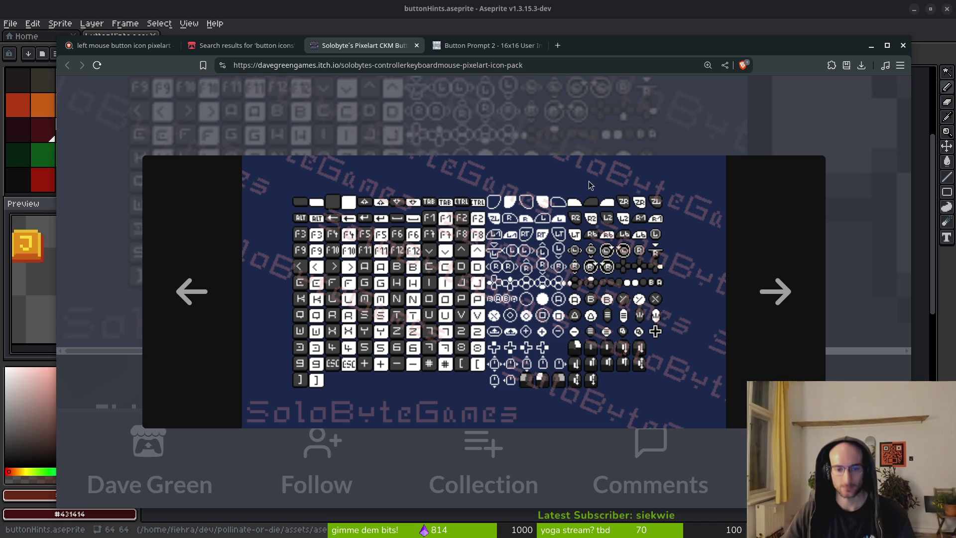
key(alt+Tab)
mouse_move(454, 261)
mouse_down()
mouse_move(507, 256)
mouse_move(497, 268)
mouse_up()
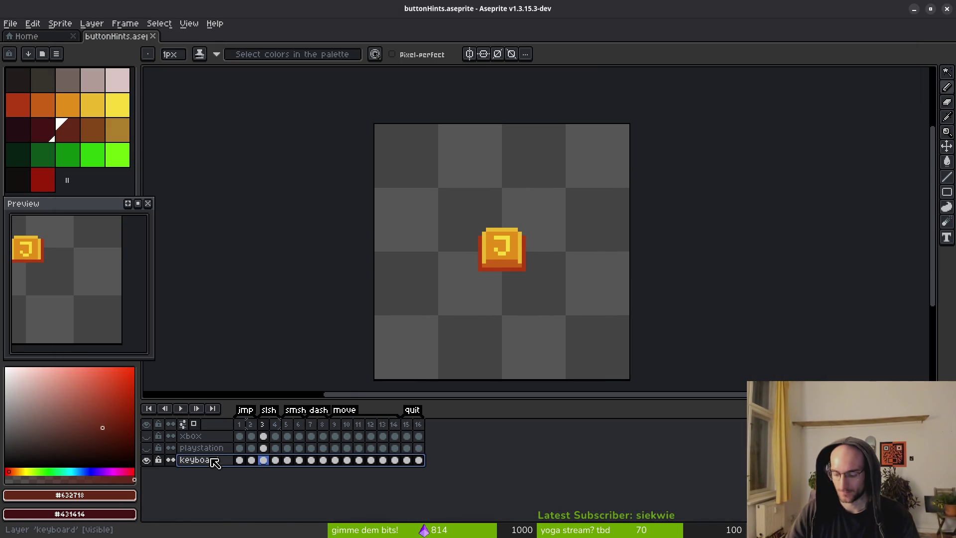
Add a new layer and sample the SPACE sprite's orange and yellow as main and second colours
key(shift+n)
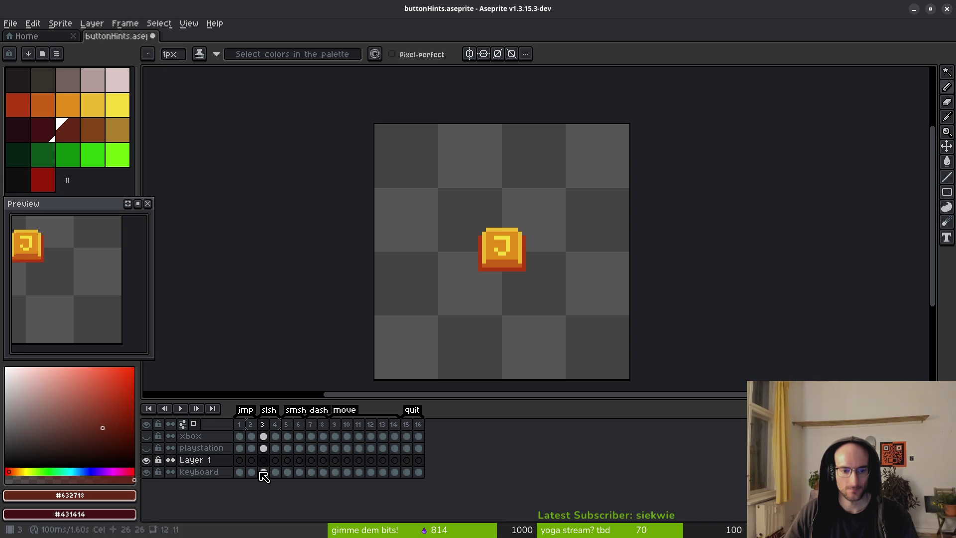
click(148, 473)
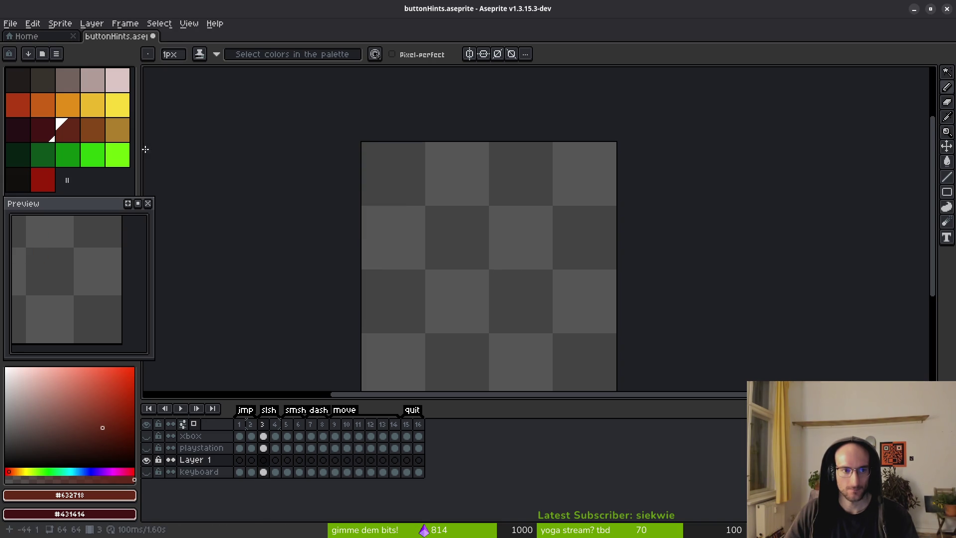
key(alt)
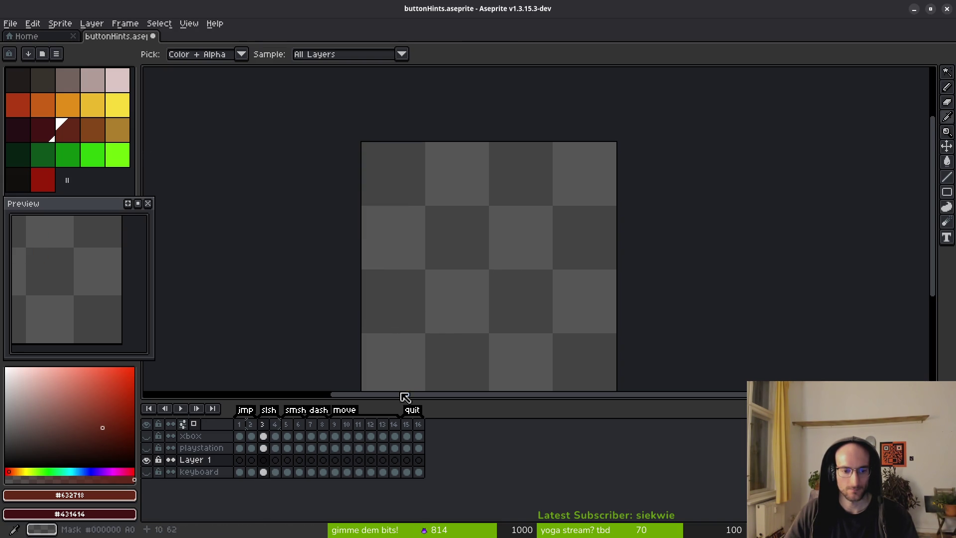
click(252, 472)
click(146, 471)
scroll(494, 273, up, 1)
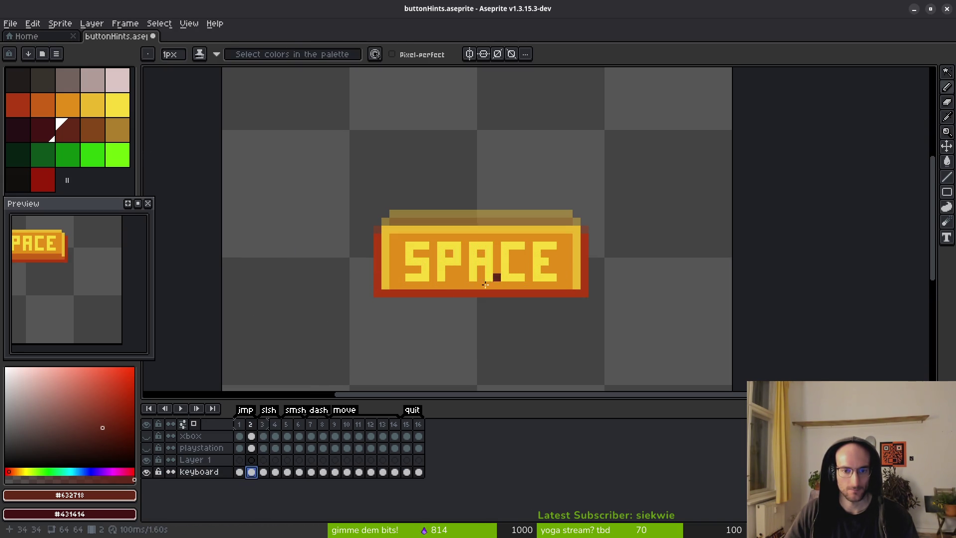
alt+click(460, 276)
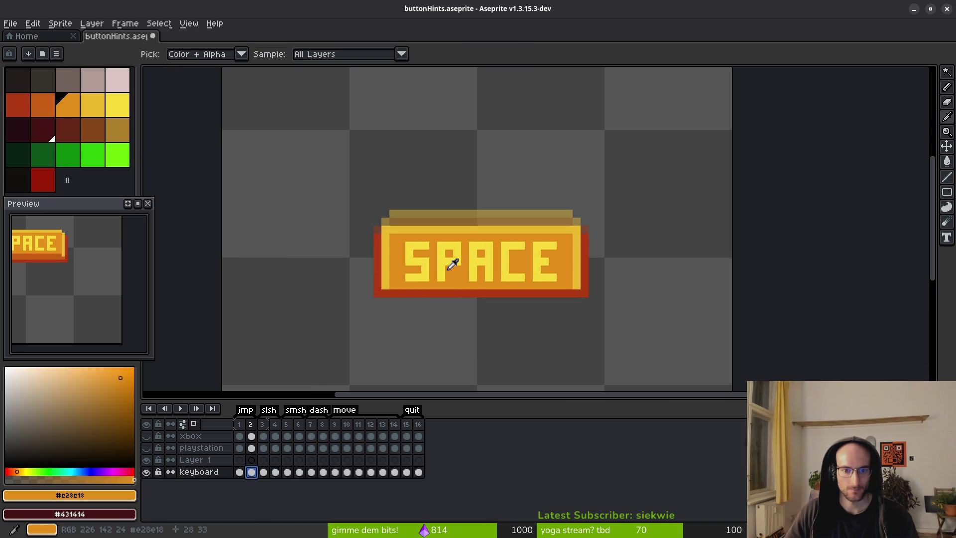
alt+right_click(387, 253)
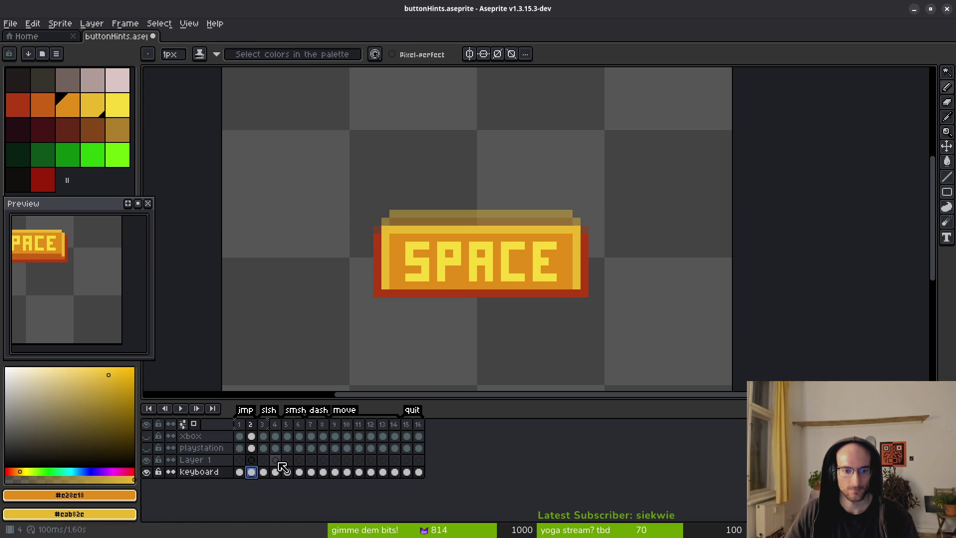
On Layer 1 frame 3, enable vertical symmetry and pencil a closed rounded mouse outline
click(264, 460)
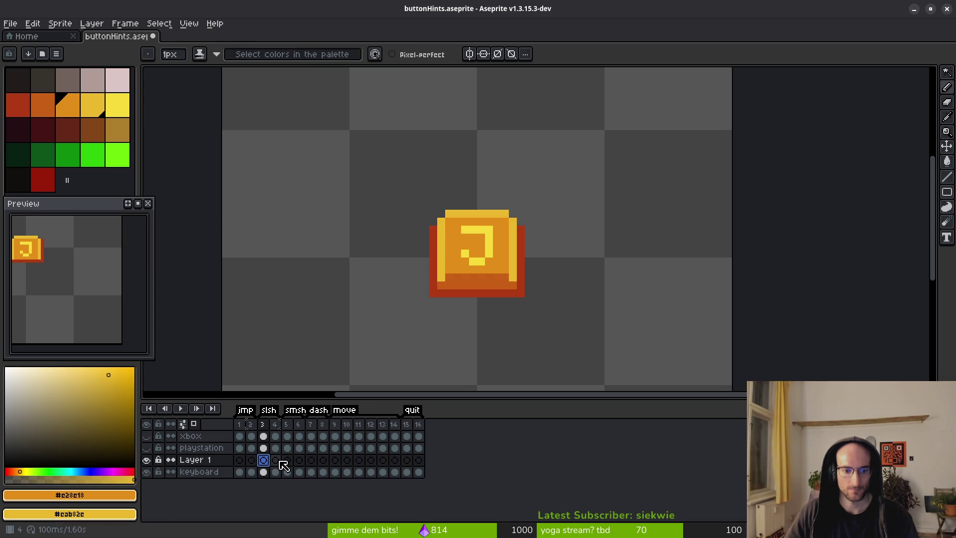
click(146, 471)
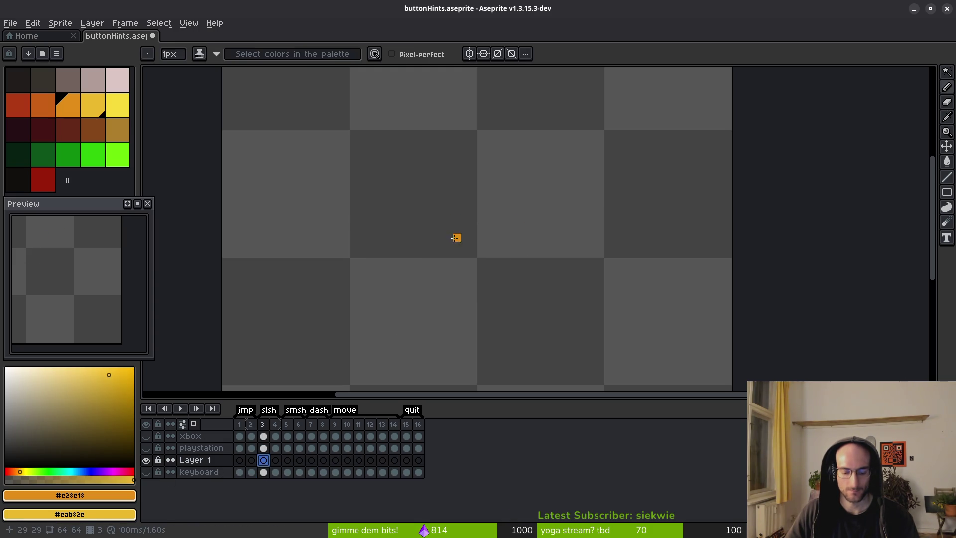
click(469, 54)
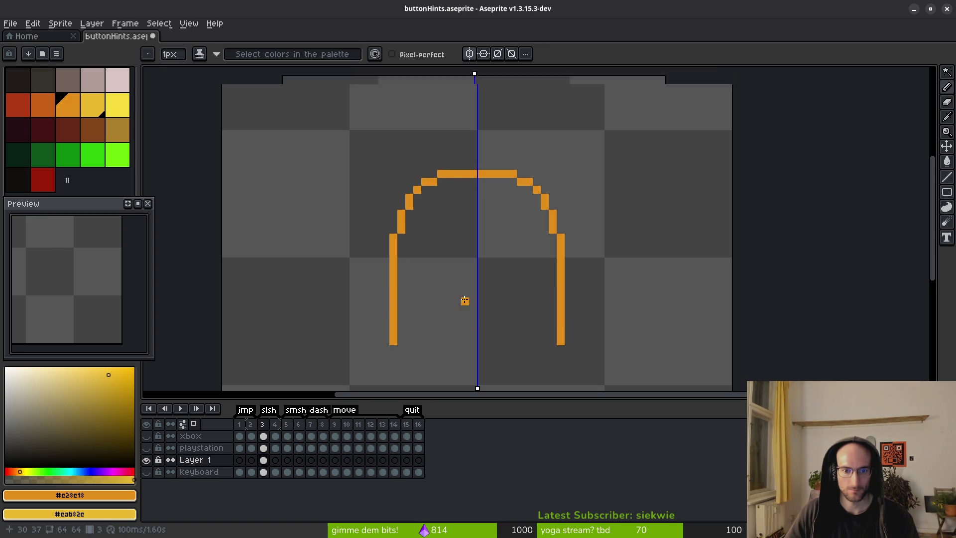
scroll(473, 334, down, 2)
scroll(448, 267, up, 2)
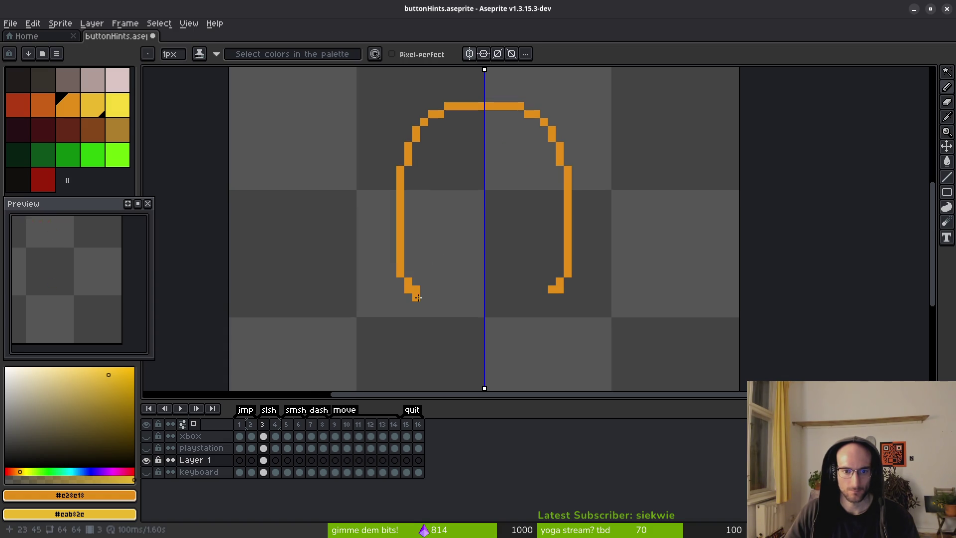
drag(438, 307, 480, 307)
scroll(480, 269, down, 2)
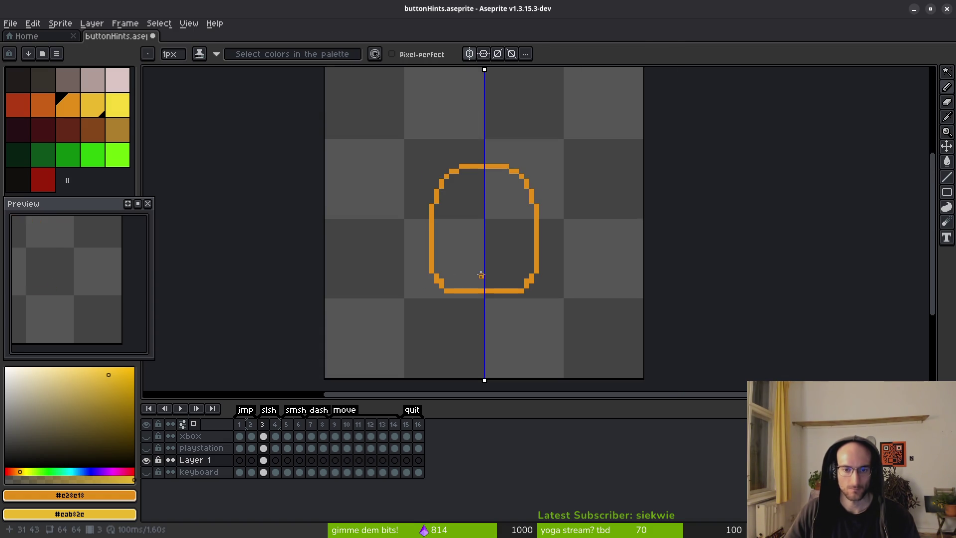
Fill the outline solid orange, turn off symmetry, and draw a yellow divider down from the top
drag(468, 269, 477, 253)
key(g)
click(476, 246)
key(b)
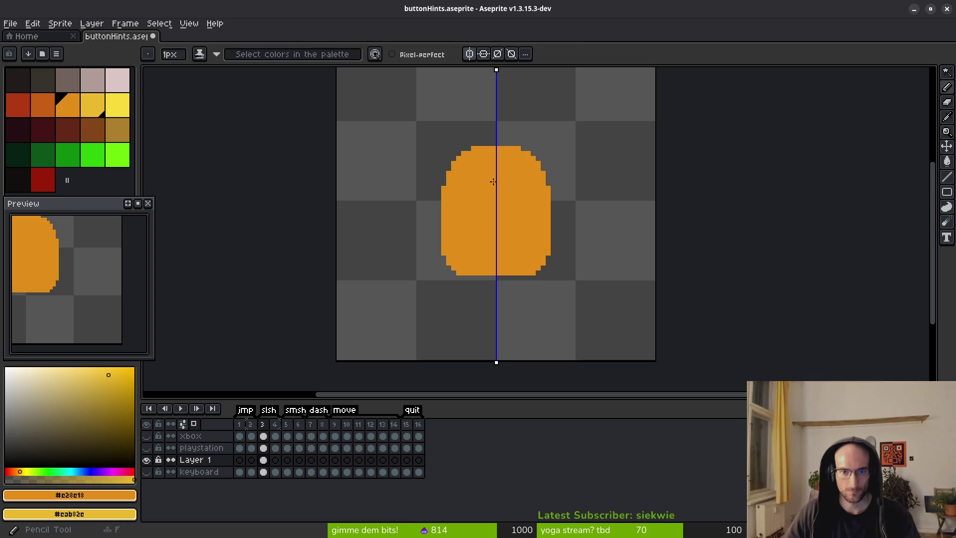
click(472, 59)
scroll(512, 186, up, 2)
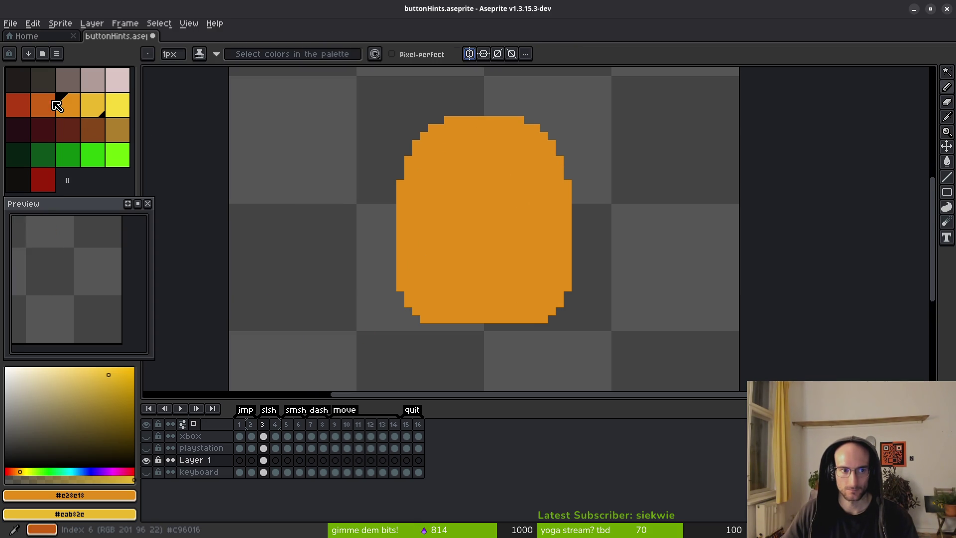
drag(483, 122, 480, 185)
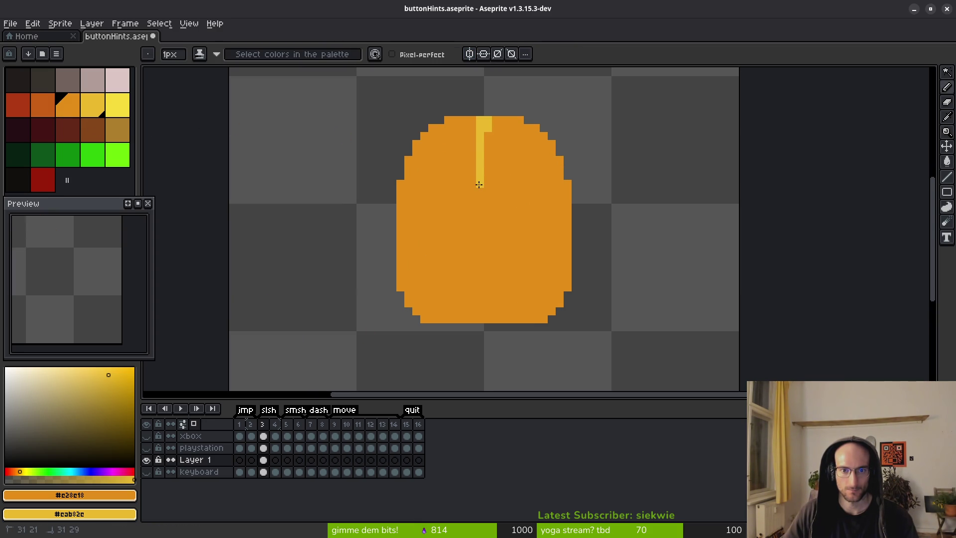
Outline the orange body in yellow and widen the yellow divider by one column
key(w)
click(453, 181)
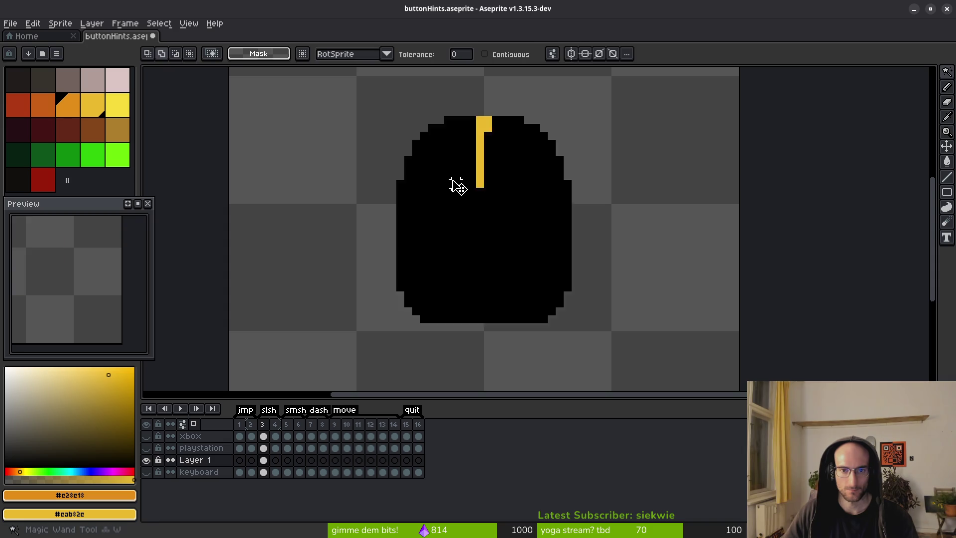
key(shift+o)
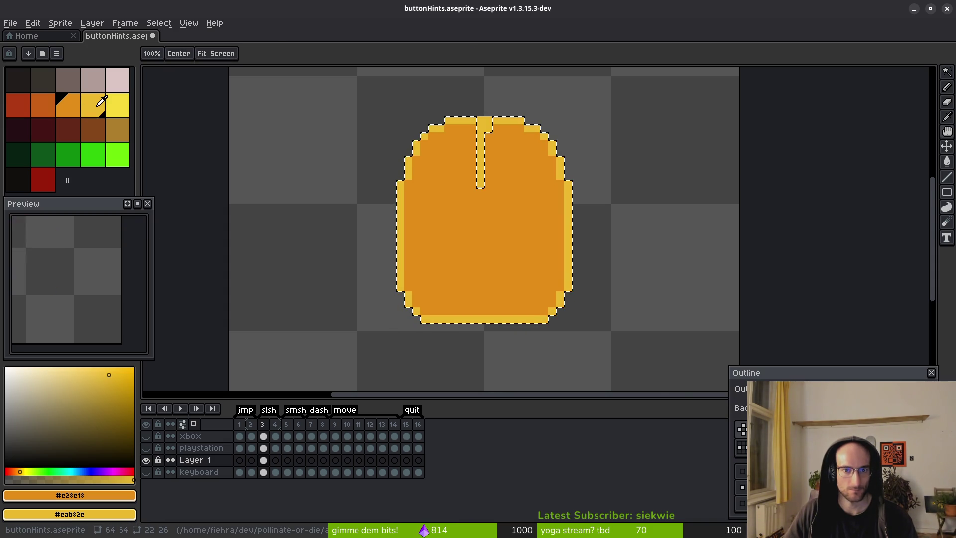
key(Return)
key(ctrl+d)
scroll(523, 228, down, 1)
scroll(496, 138, up, 2)
key(b)
drag(506, 122, 505, 217)
scroll(496, 215, down, 1)
scroll(490, 149, up, 1)
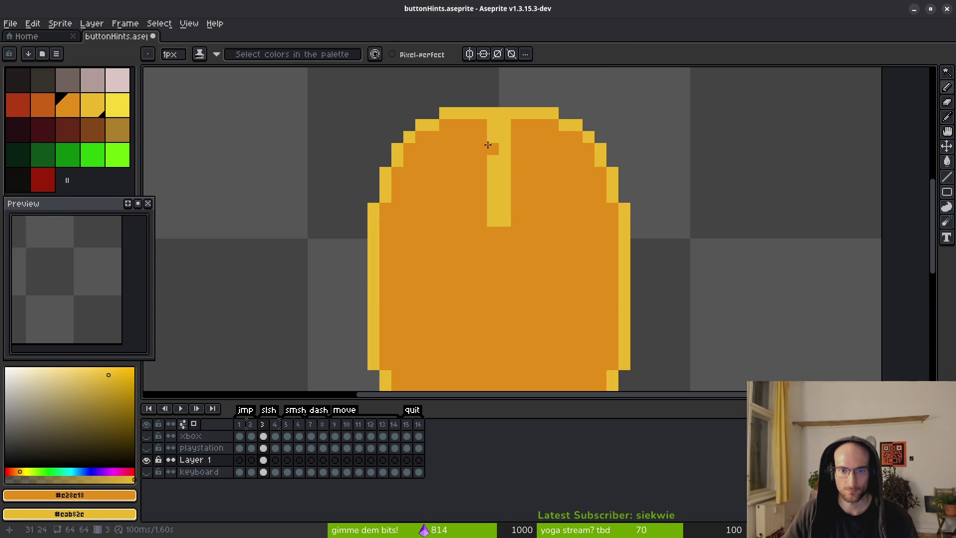
Repaint the divider's left column orange and its right column yellow
drag(492, 138, 494, 227)
scroll(525, 275, down, 4)
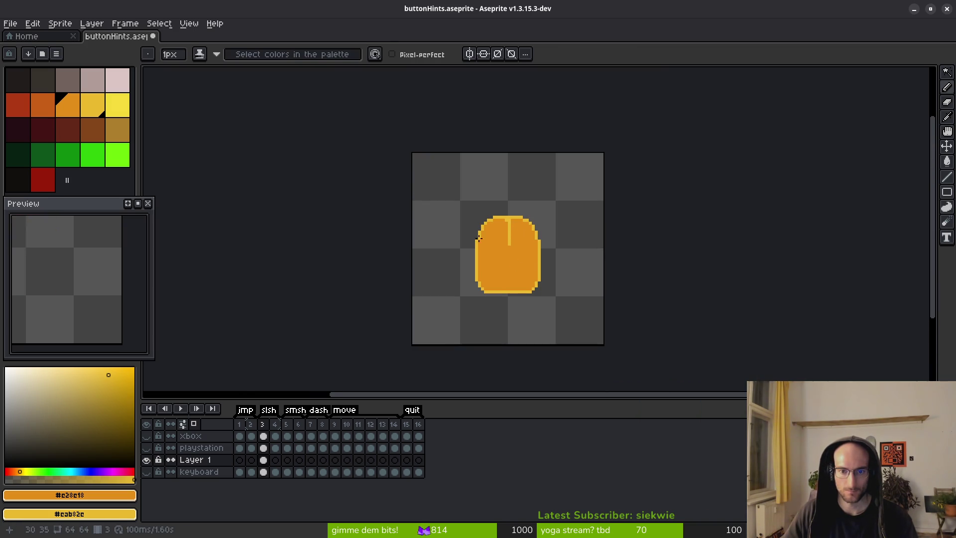
scroll(507, 259, up, 2)
scroll(522, 254, up, 1)
drag(505, 158, 509, 215)
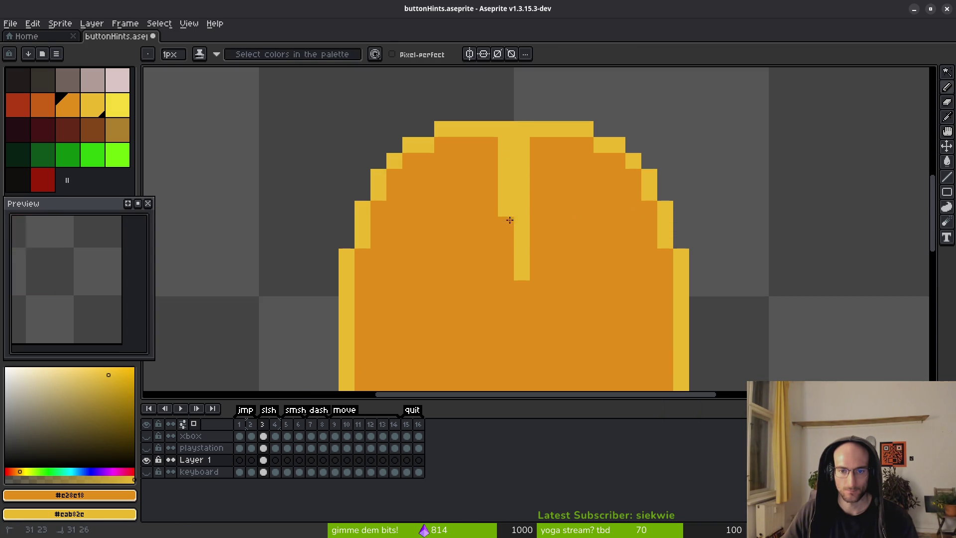
Shade a dark orange line down beside the yellow button divider
click(47, 107)
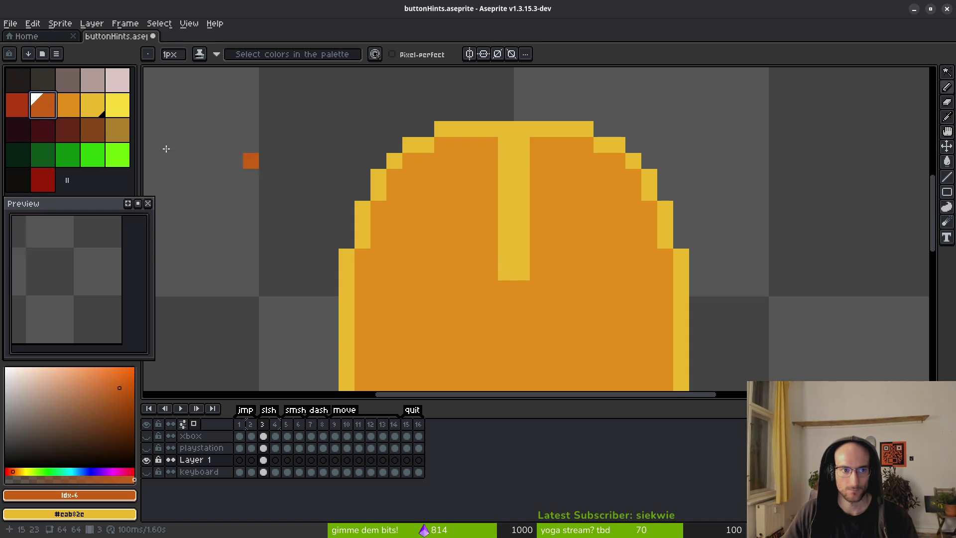
click(68, 111)
key(9)
drag(521, 158, 527, 277)
scroll(527, 277, down, 4)
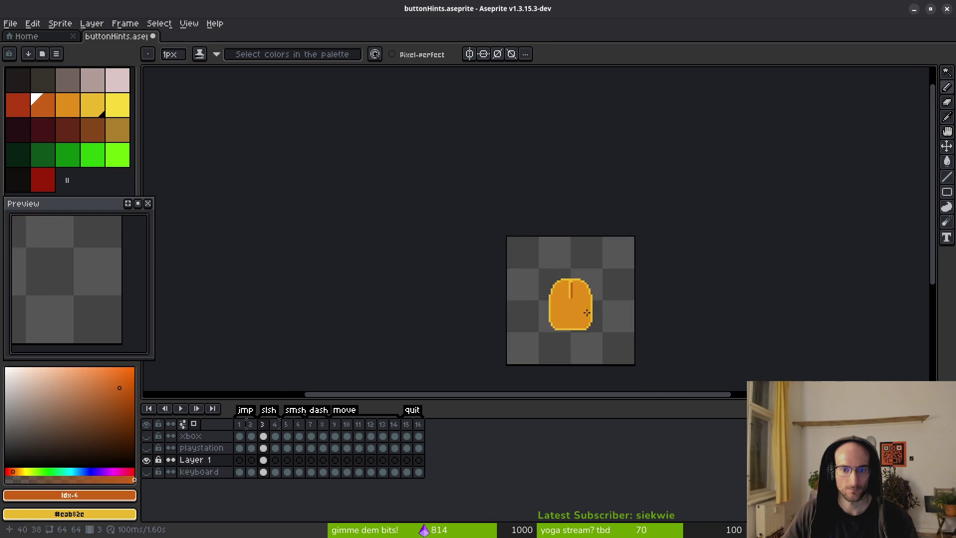
scroll(532, 276, up, 4)
click(548, 292)
key(ctrl+z)
scroll(532, 241, up, 3)
scroll(448, 158, down, 3)
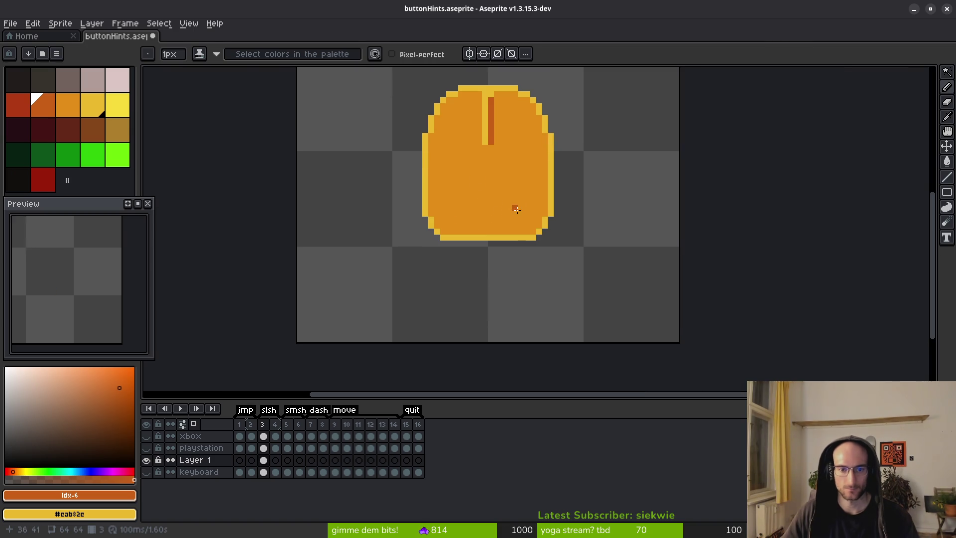
Nudge the lower part of the mouse body up one pixel and save
drag(486, 196, 495, 234)
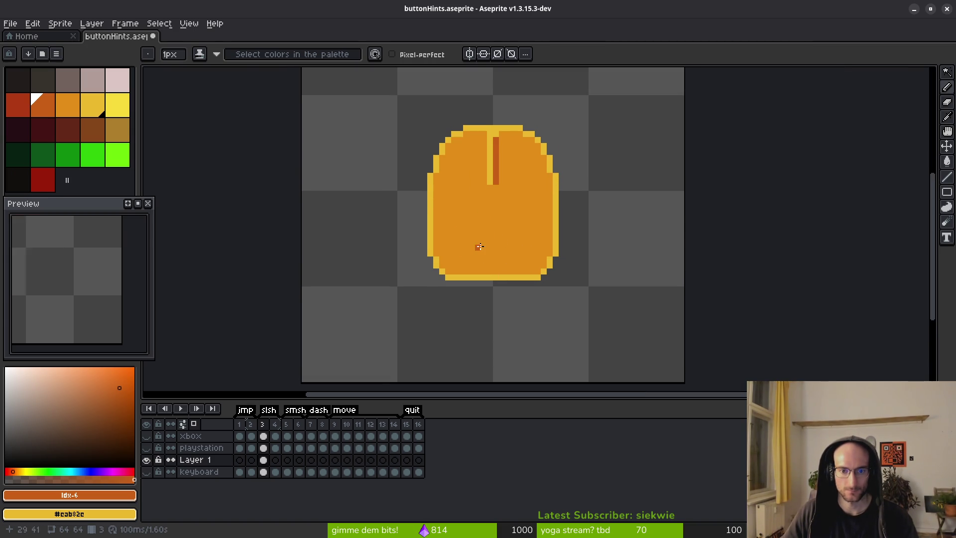
key(m)
drag(391, 208, 625, 352)
key(Up)
key(Up)
key(ctrl+s)
Narrow the body by nudging its left half right and right half left one pixel, then save
drag(410, 88, 476, 287)
key(Right)
key(ctrl+d)
mouse_move(510, 107)
mouse_down()
mouse_move(612, 314)
mouse_move(670, 374)
mouse_up()
key(Left)
key(ctrl+d)
key(ctrl+s)
Move the whole mouse body up two pixels
scroll(504, 229, down, 5)
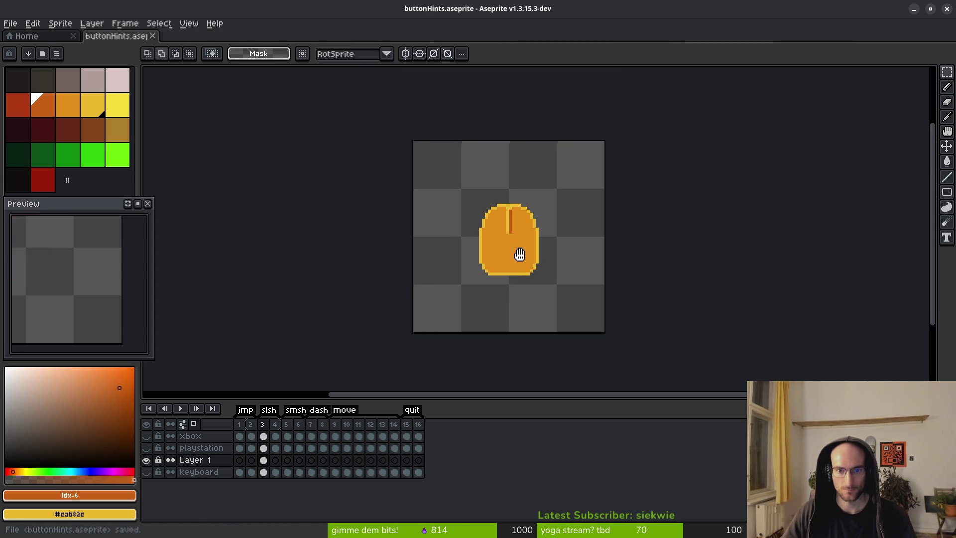
scroll(538, 271, up, 4)
drag(420, 154, 623, 336)
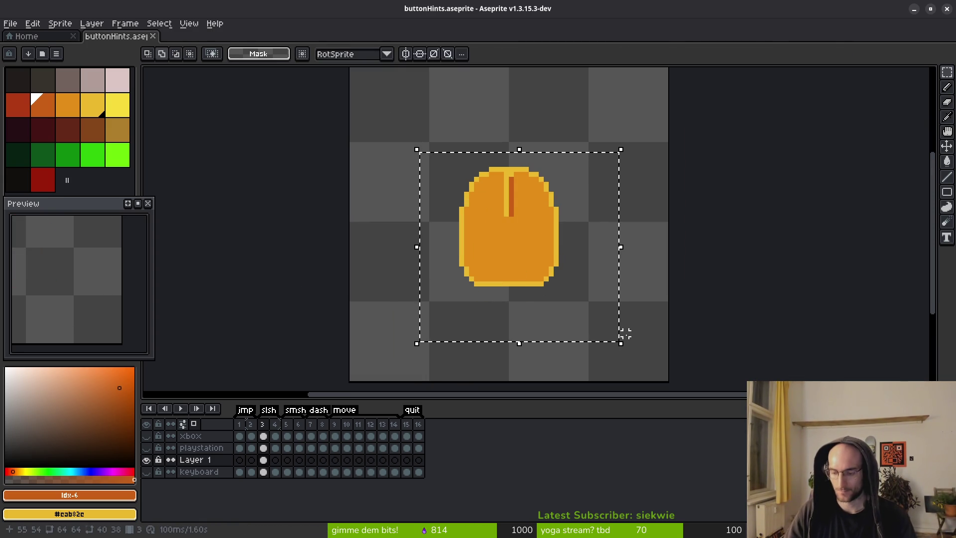
key(Up)
key(Up)
key(ctrl+d)
Try moving the lower body down one pixel, then undo it
scroll(544, 252, up, 2)
drag(348, 238, 665, 369)
key(Down)
key(ctrl+d)
key(b)
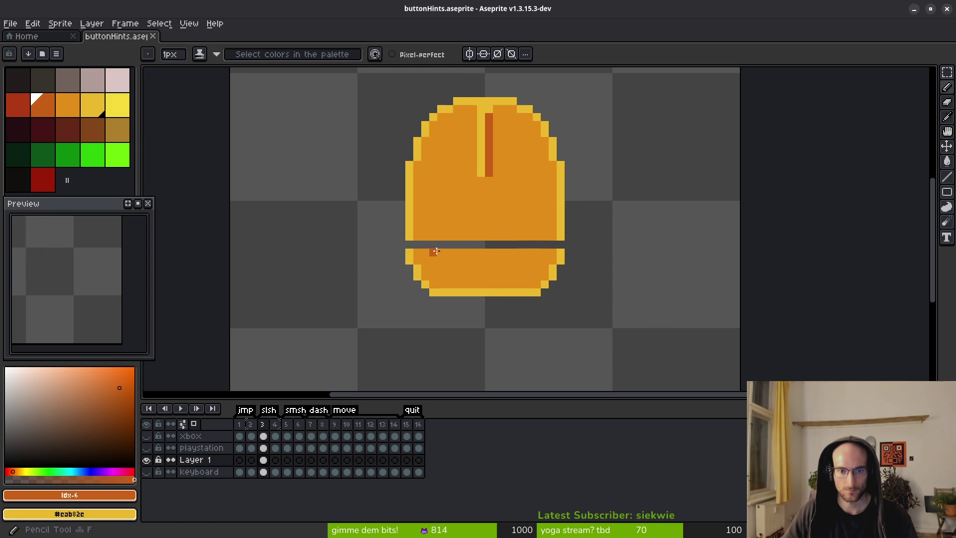
scroll(414, 251, up, 3)
scroll(502, 178, down, 4)
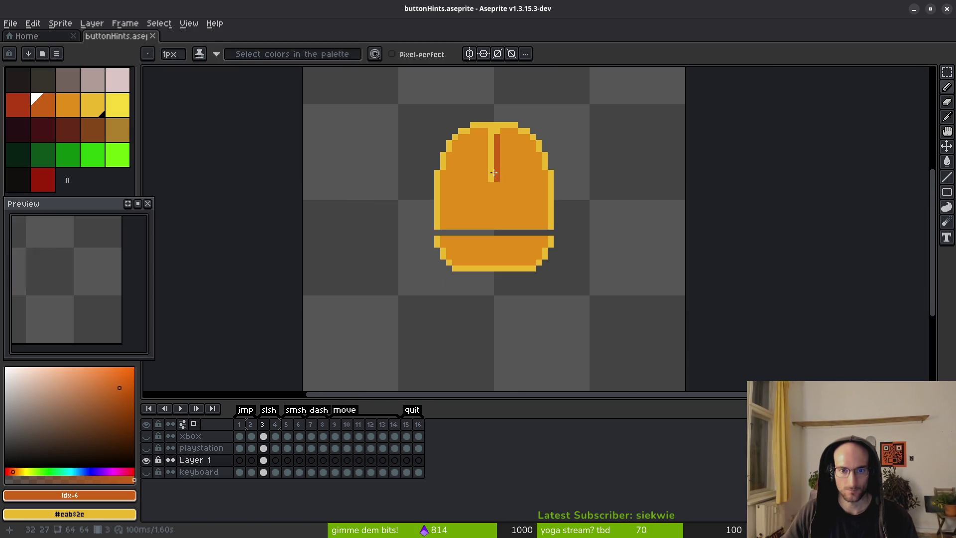
key(ctrl+z)
key(ctrl+z)
Check the area down to the sprite bottom, deselect, and save buttonHints.aseprite
key(ctrl+d)
key(m)
drag(385, 81, 756, 381)
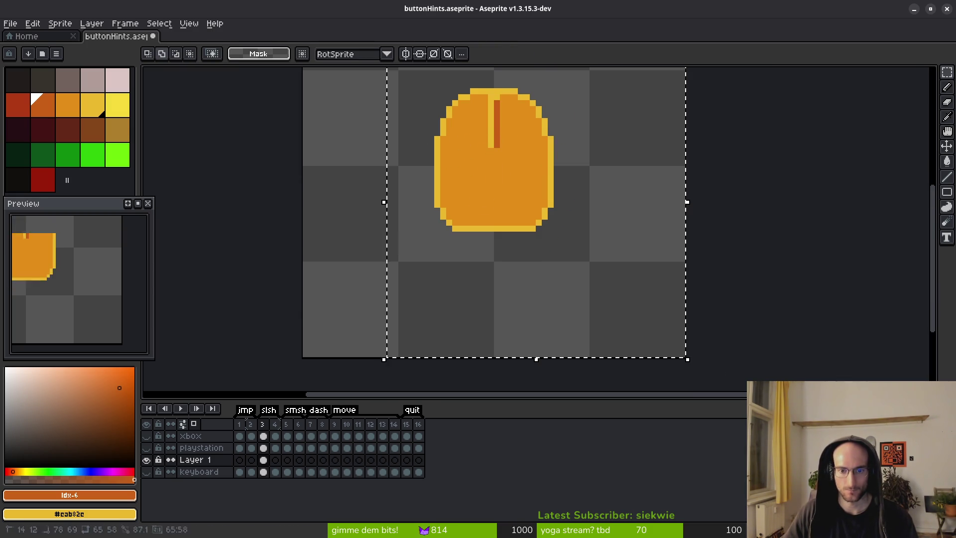
key(ctrl+d)
key(b)
scroll(533, 156, up, 3)
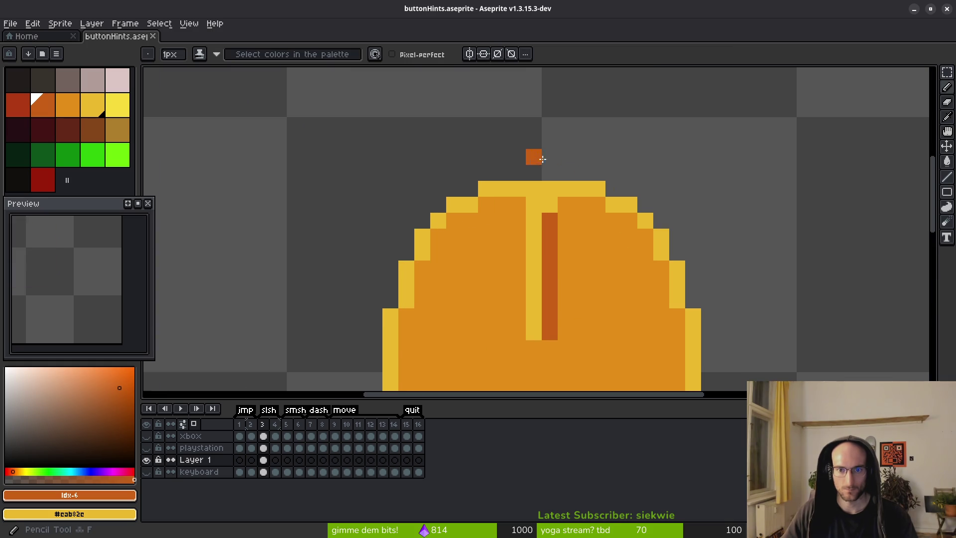
scroll(597, 185, down, 3)
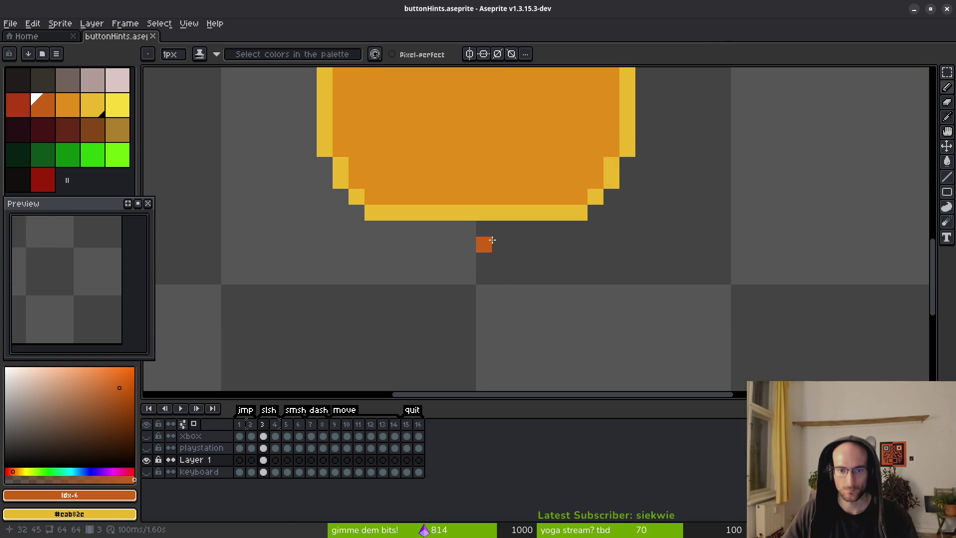
scroll(517, 246, down, 4)
key(ctrl+s)
Glance at the itch.io icon pack in the browser and return to Aseprite
scroll(528, 237, down, 1)
scroll(531, 168, up, 2)
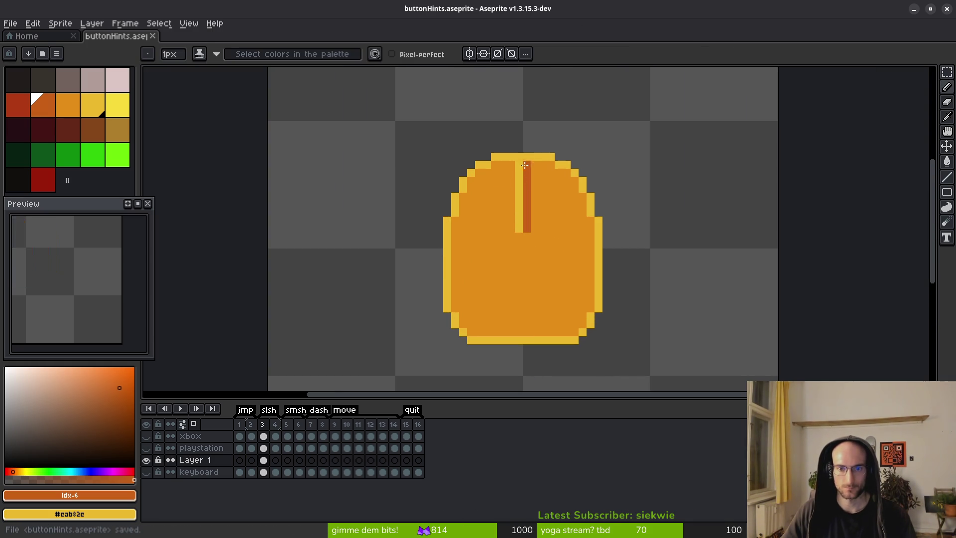
scroll(546, 246, down, 4)
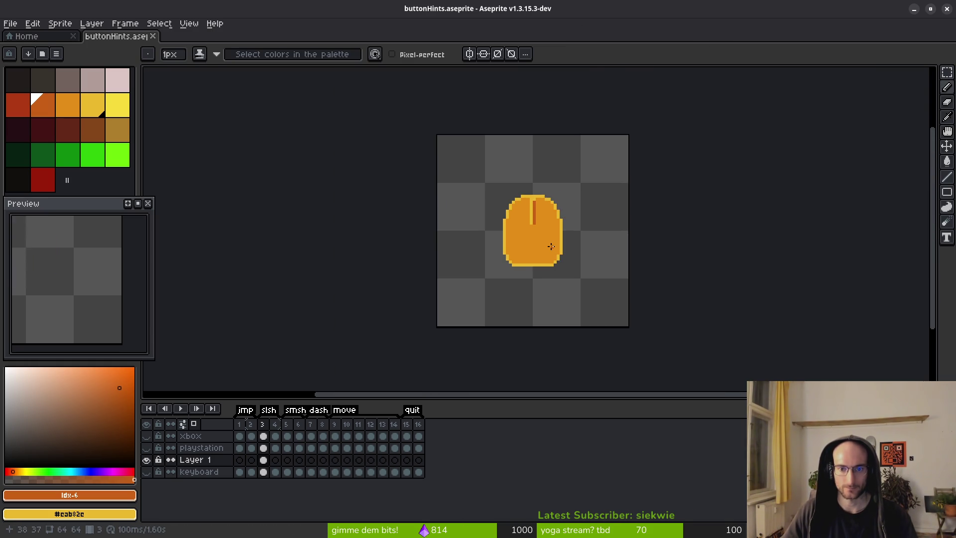
scroll(535, 248, up, 4)
key(alt+Tab)
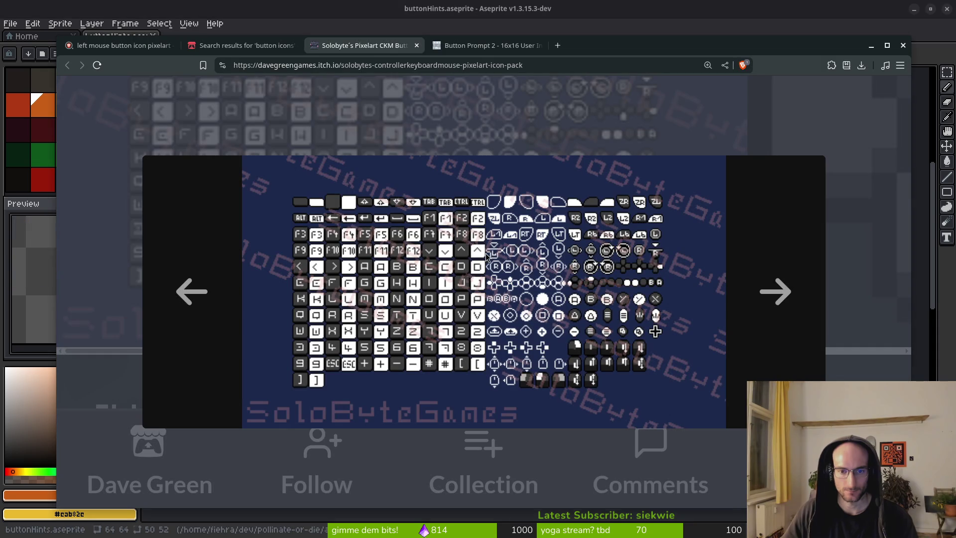
key(alt+Tab)
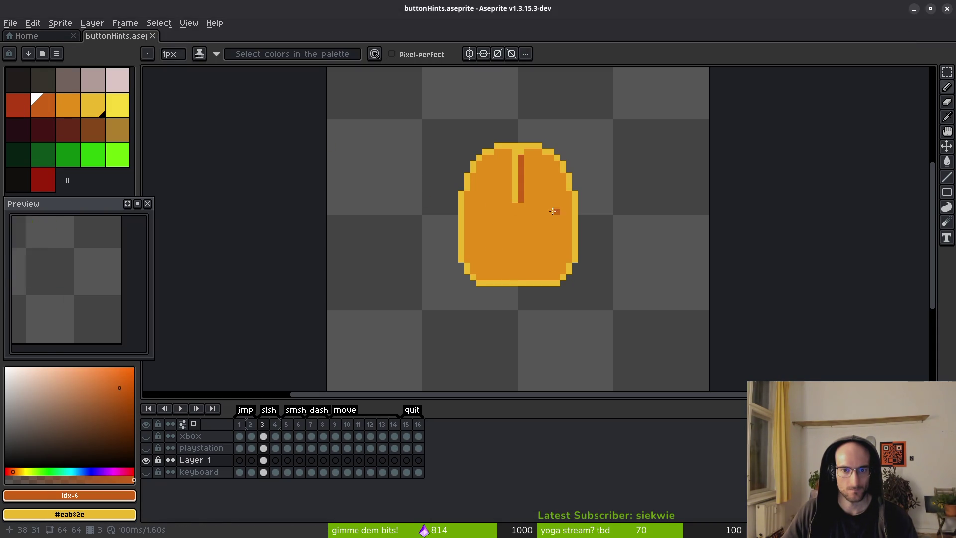
key(Left)
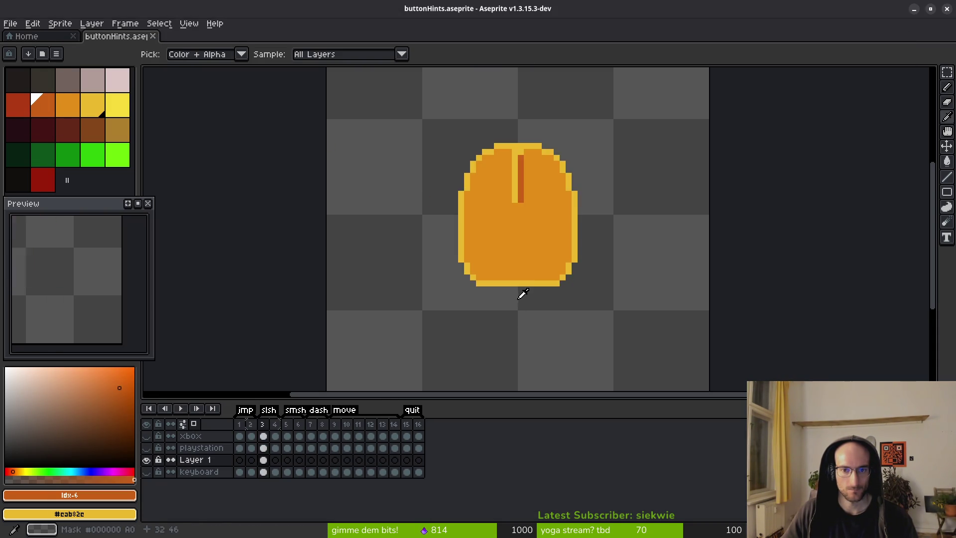
click(239, 471)
click(146, 471)
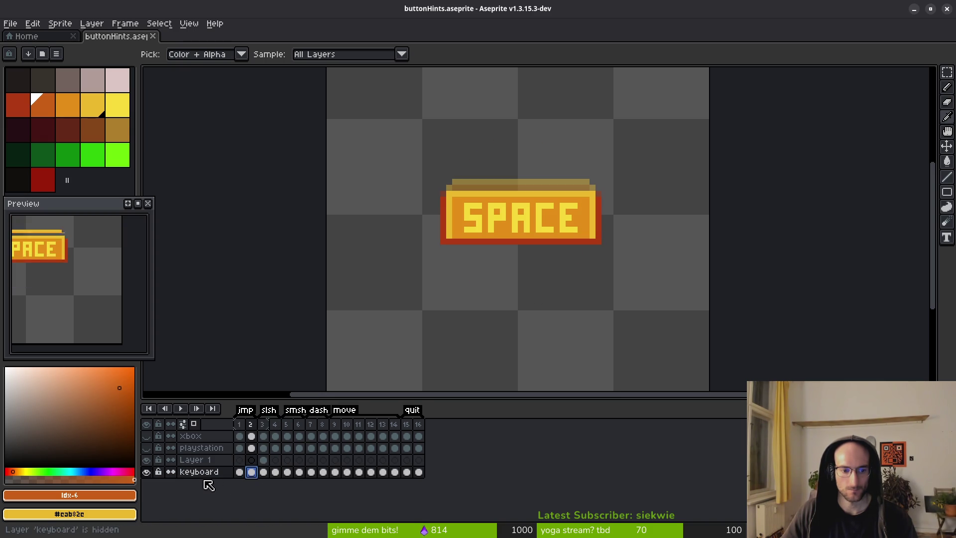
click(240, 471)
click(239, 460)
click(146, 471)
click(252, 459)
scroll(575, 230, up, 3)
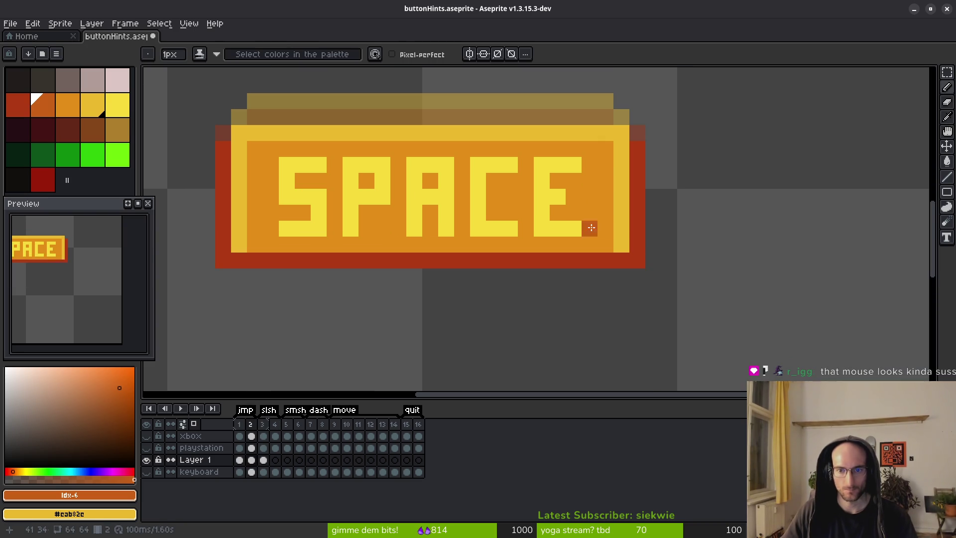
alt+click(638, 250)
alt+click(608, 220)
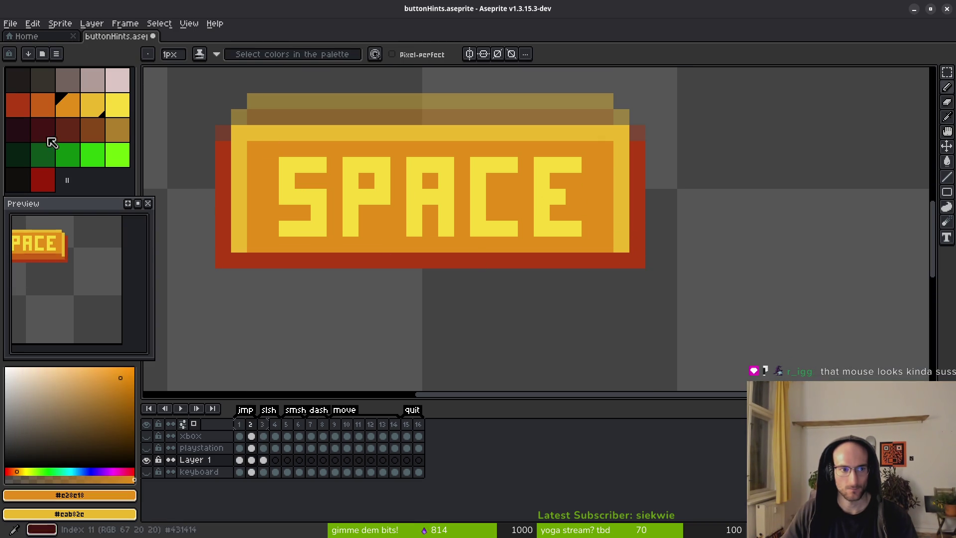
key(alt)
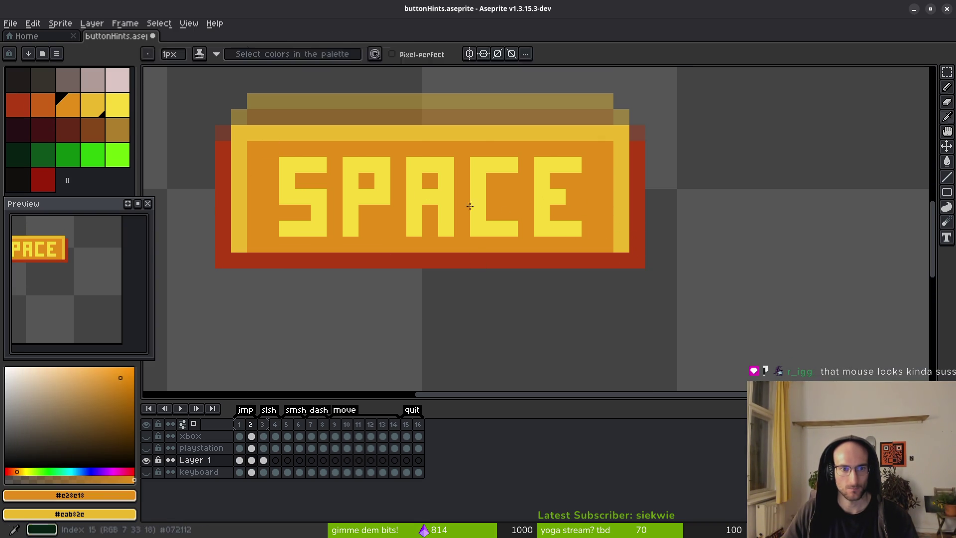
key(Left)
key(Right)
key(Right)
alt+click(428, 144)
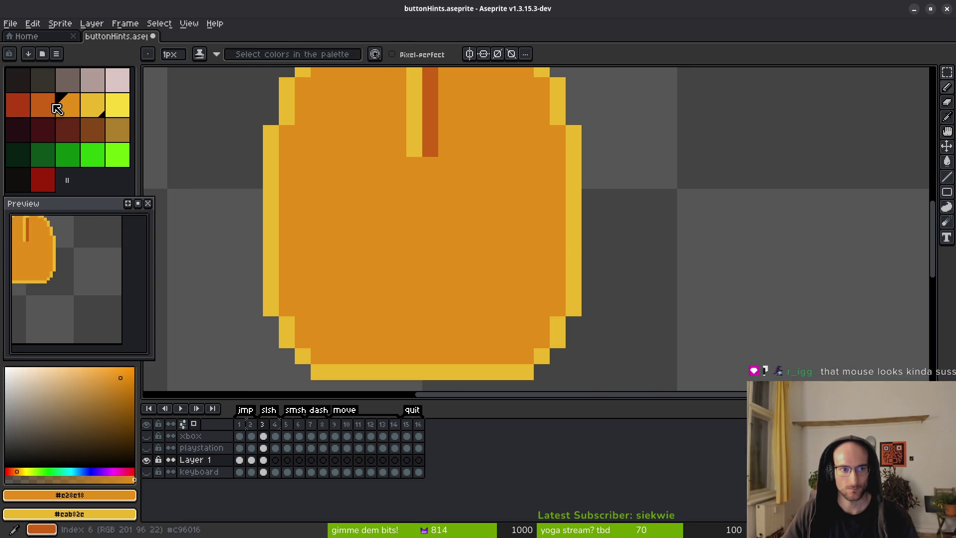
Test red and dark orange pixels, then draw the left button's dark orange bottom edge
click(17, 105)
click(446, 258)
scroll(470, 264, down, 2)
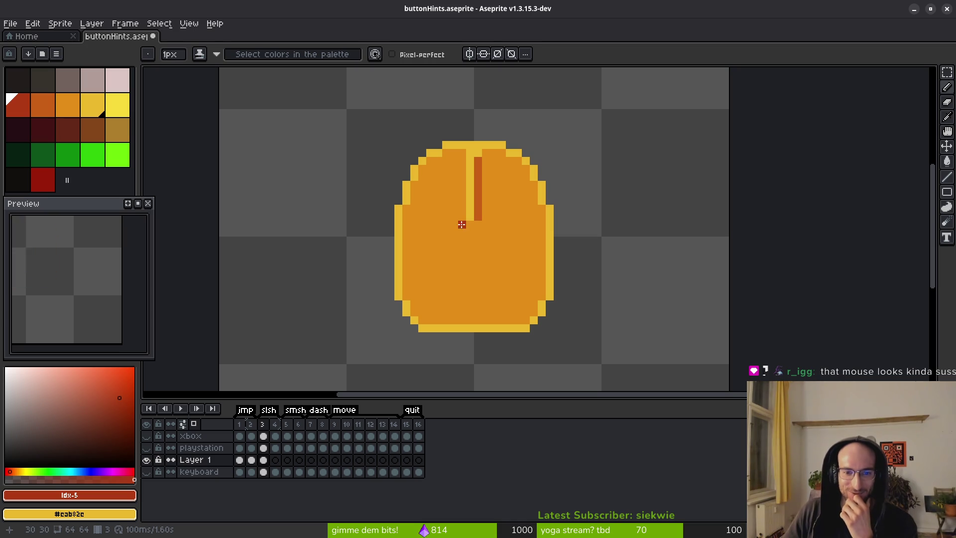
click(74, 107)
key(bracketleft)
click(443, 215)
drag(465, 220, 488, 233)
key(ctrl+z)
click(490, 236)
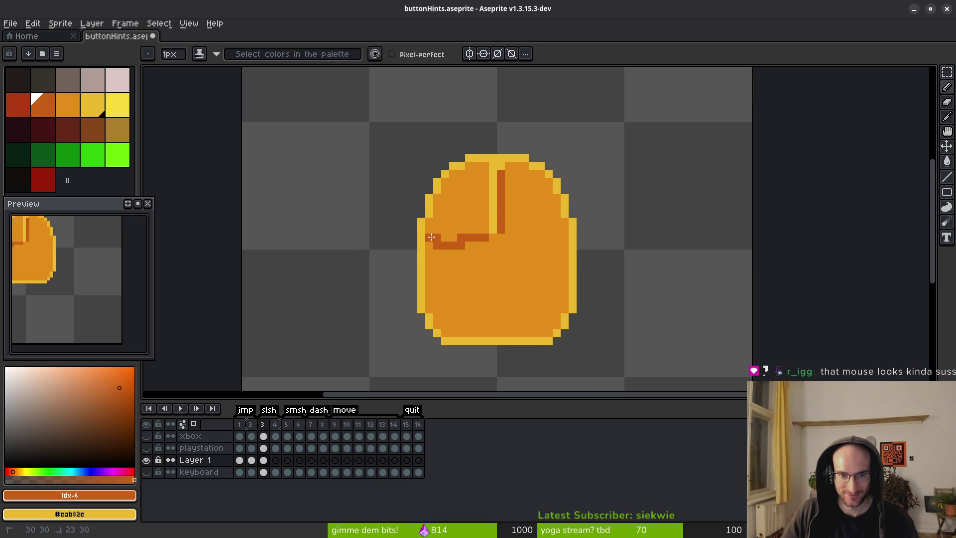
Bucket-fill the left button area dark orange
key(g)
click(470, 216)
scroll(486, 228, down, 1)
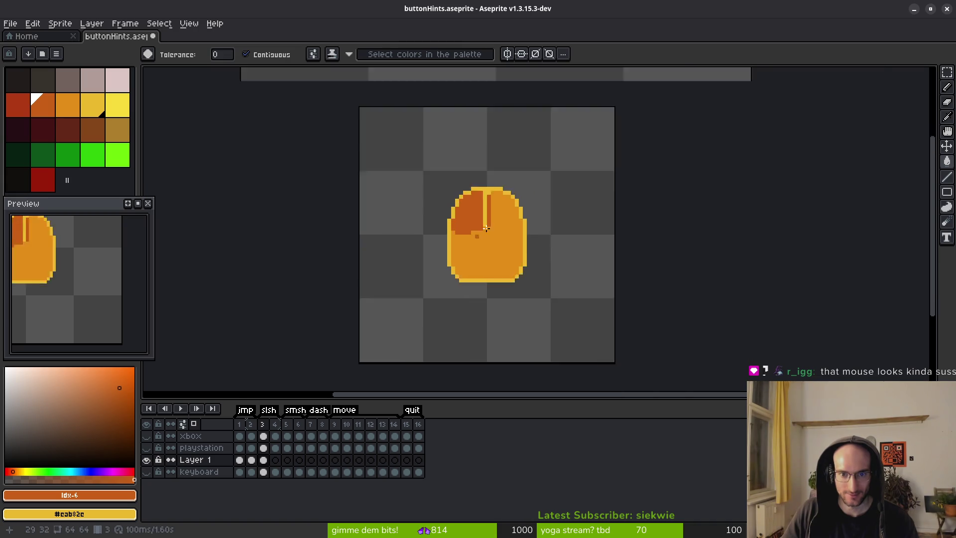
key(b)
scroll(487, 228, up, 3)
Outline the right button in dark orange, repainting stray pixels with body orange
click(480, 228)
click(492, 240)
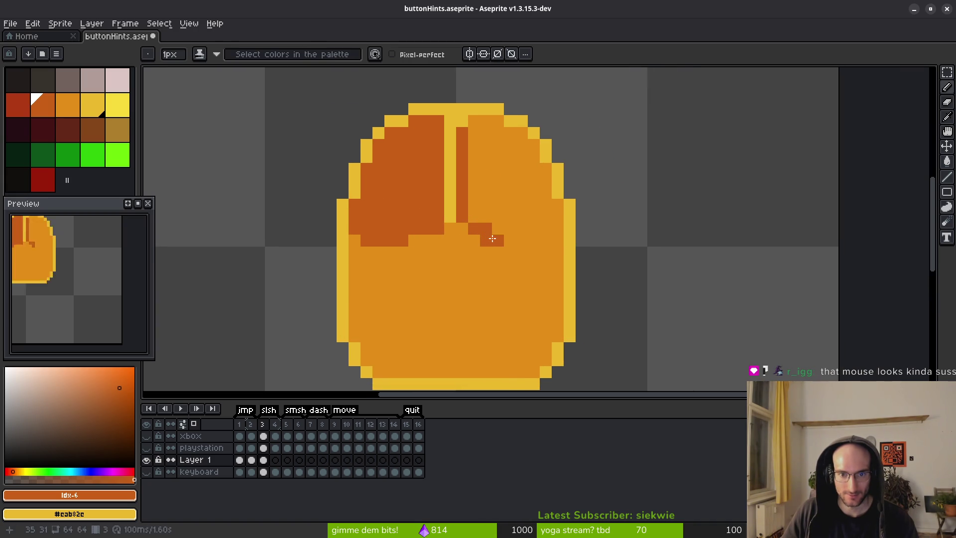
drag(492, 238, 547, 241)
click(558, 228)
click(552, 264)
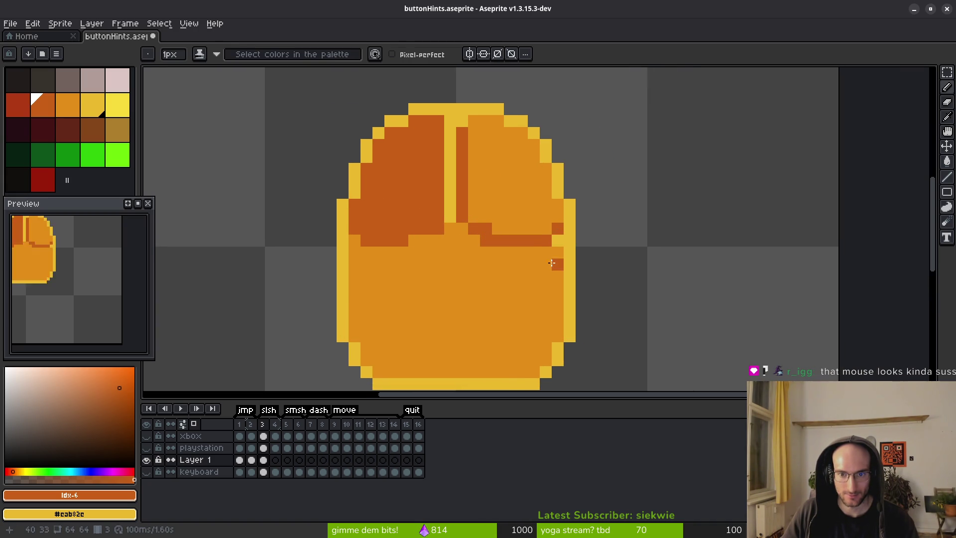
alt+right_click(551, 263)
right_click(486, 240)
Bucket-fill the right button area dark orange
key(g)
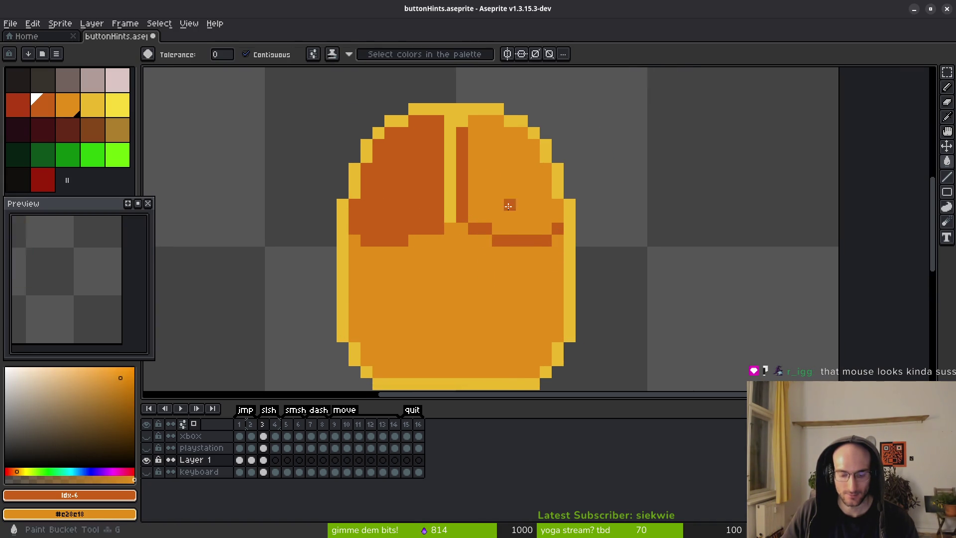
click(508, 212)
scroll(508, 212, down, 4)
scroll(503, 222, up, 4)
key(b)
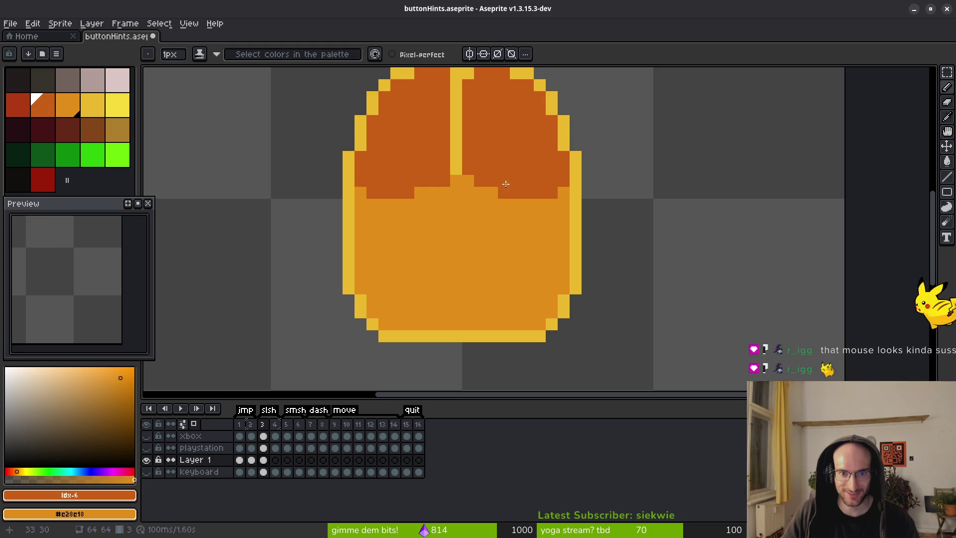
Try filling both left and right buttons red
drag(489, 184, 498, 227)
scroll(518, 242, down, 1)
scroll(518, 242, down, 2)
scroll(510, 260, up, 2)
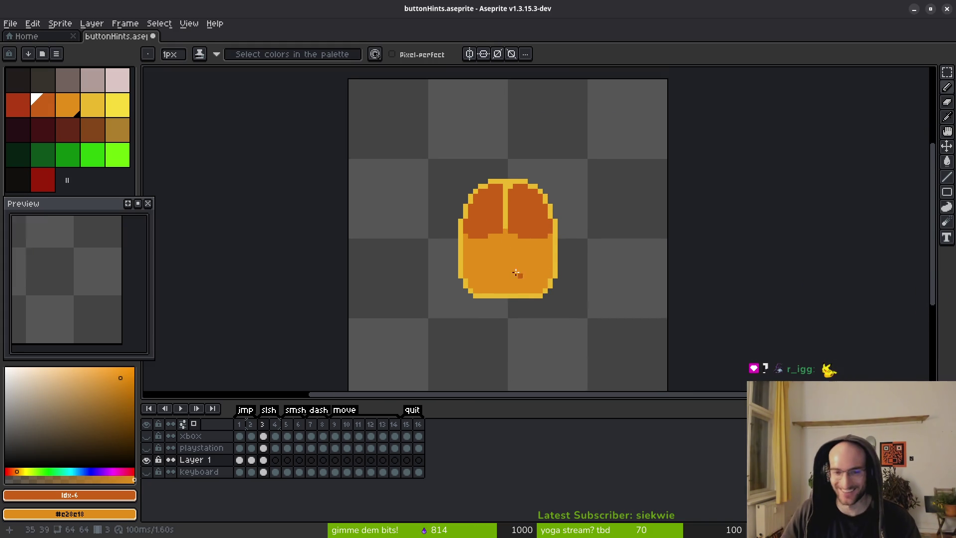
scroll(518, 254, up, 2)
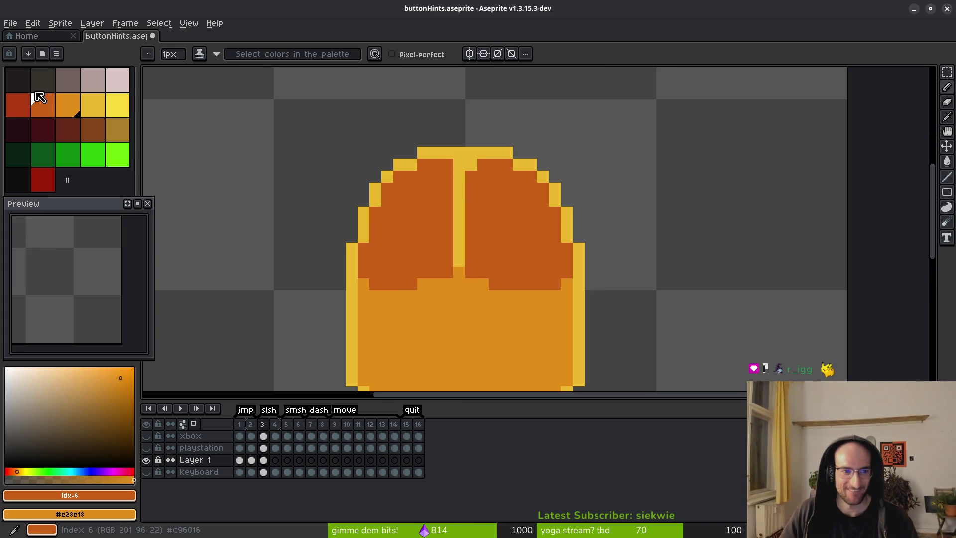
click(18, 104)
key(g)
click(420, 234)
click(522, 251)
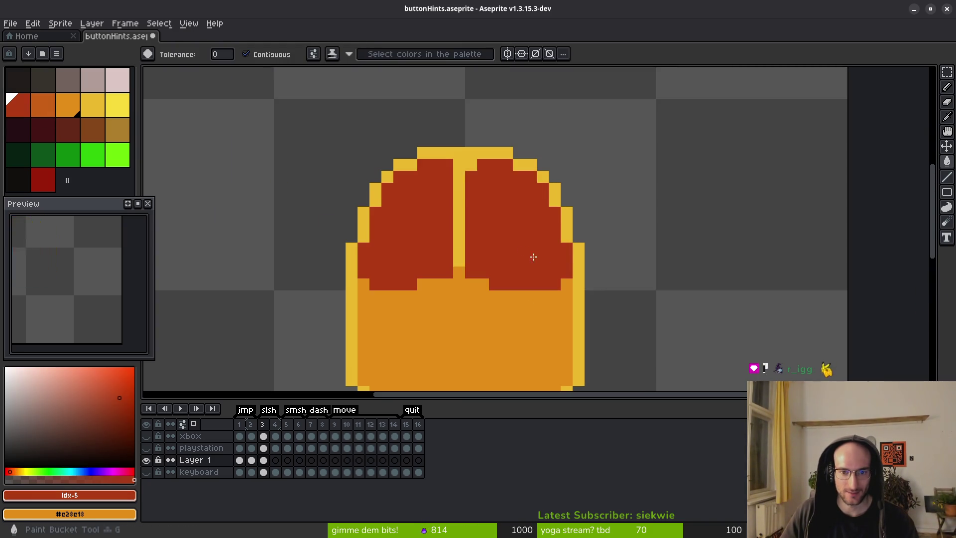
scroll(522, 251, down, 5)
scroll(539, 281, down, 4)
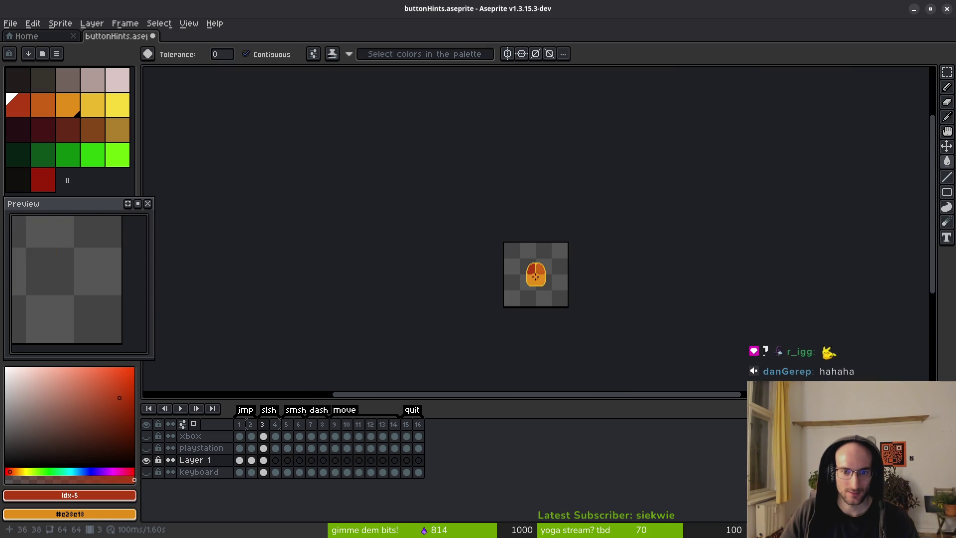
scroll(539, 280, up, 3)
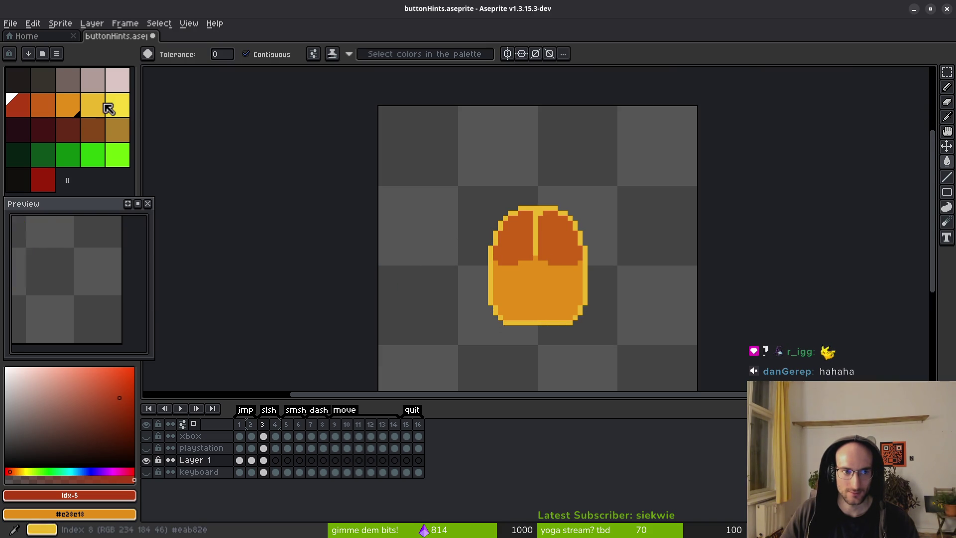
Bucket-fill the left button bright yellow to highlight a left click
click(106, 106)
scroll(514, 237, up, 3)
click(118, 104)
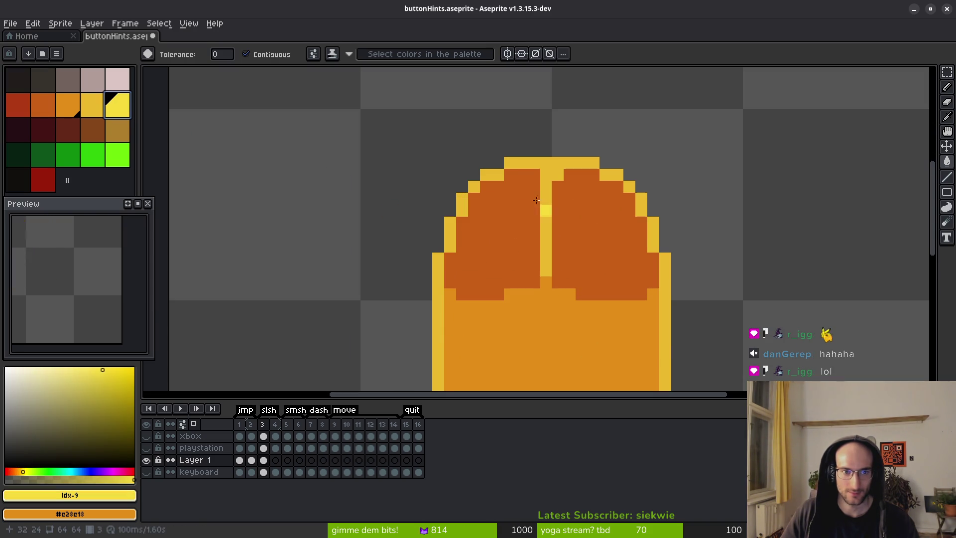
click(509, 234)
scroll(608, 288, down, 5)
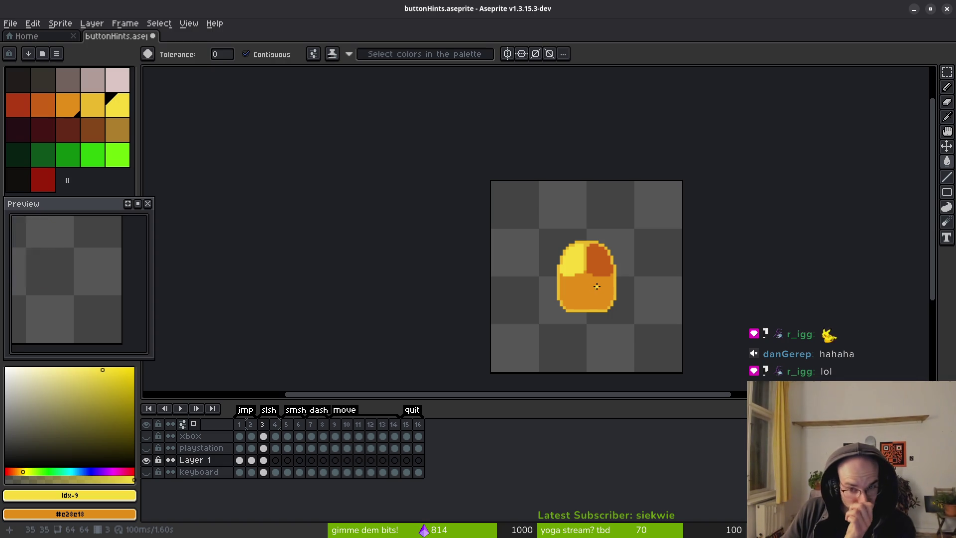
scroll(543, 255, down, 2)
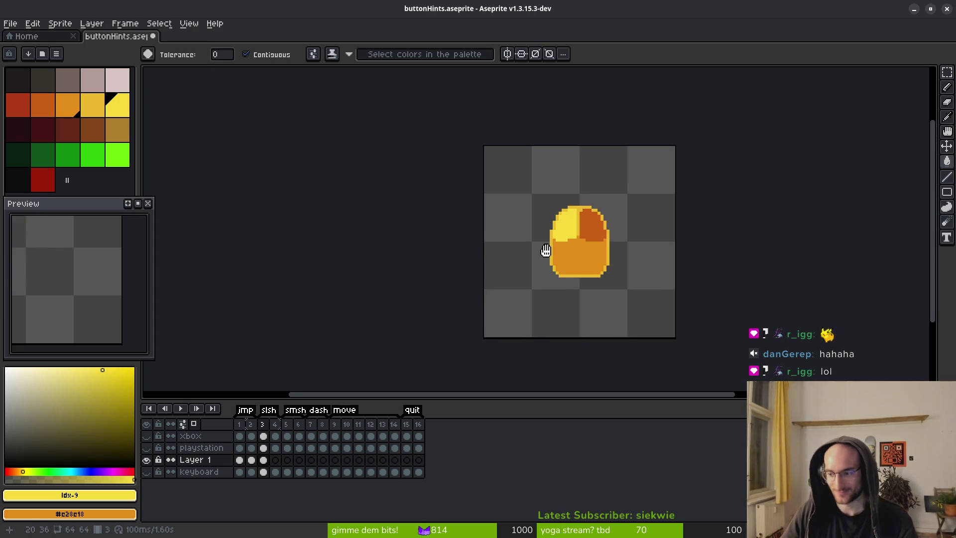
scroll(504, 264, up, 5)
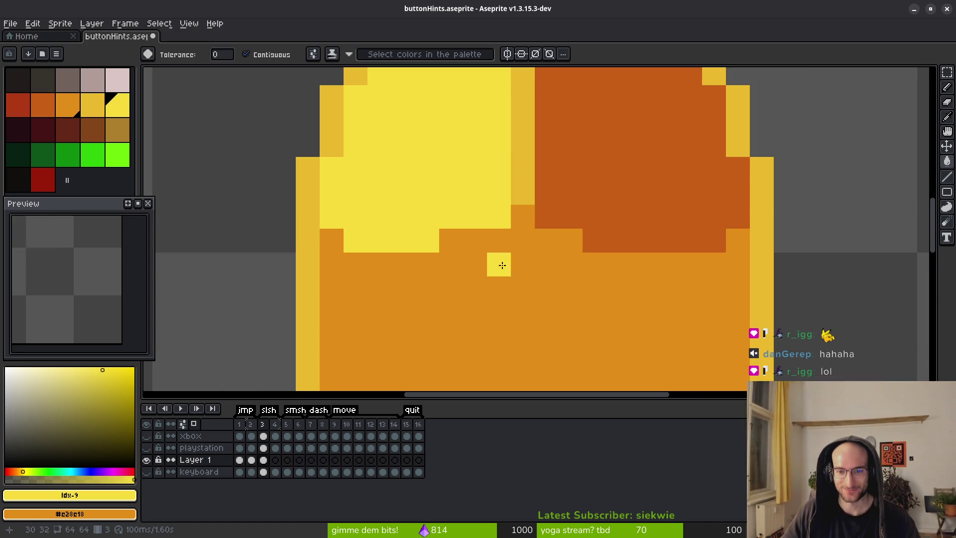
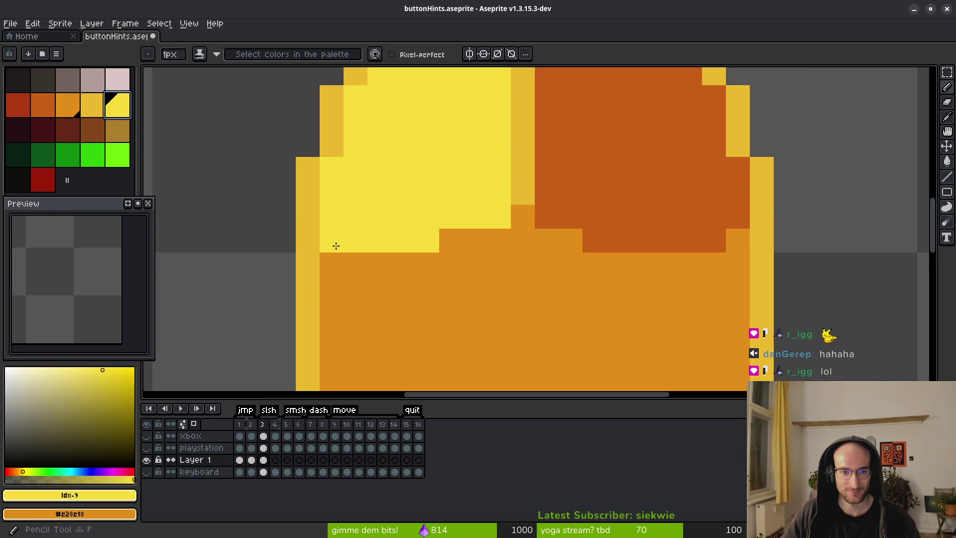
Extend yellow across the left button's lower edge and add dark orange to the right button
key(b)
click(356, 264)
mouse_move(362, 262)
mouse_down()
mouse_move(423, 263)
mouse_move(506, 241)
mouse_move(700, 263)
mouse_up()
alt+click(593, 240)
click(551, 242)
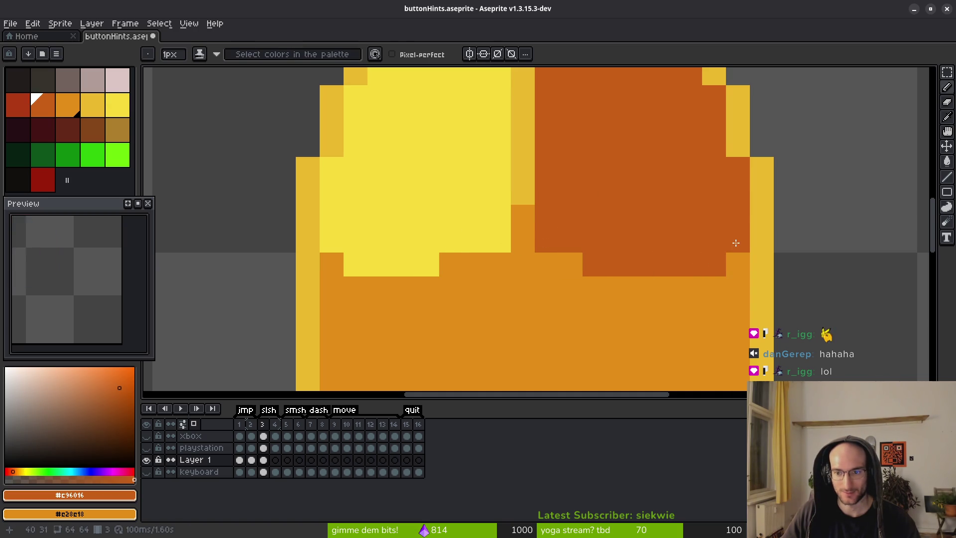
scroll(736, 242, down, 5)
scroll(612, 219, up, 4)
Switch to the lighter orange and paint light-orange pixels across the right button
alt+click(612, 238)
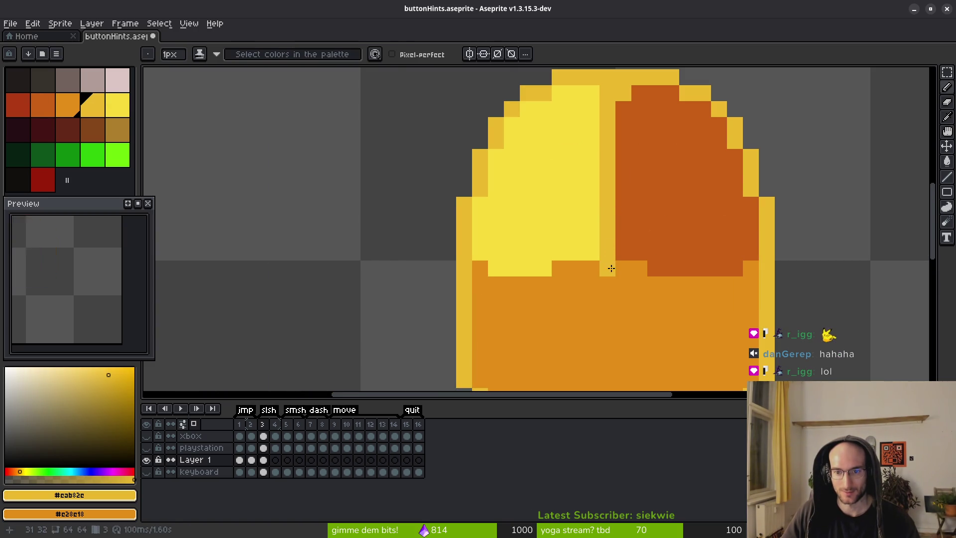
scroll(672, 266, down, 5)
scroll(674, 264, up, 3)
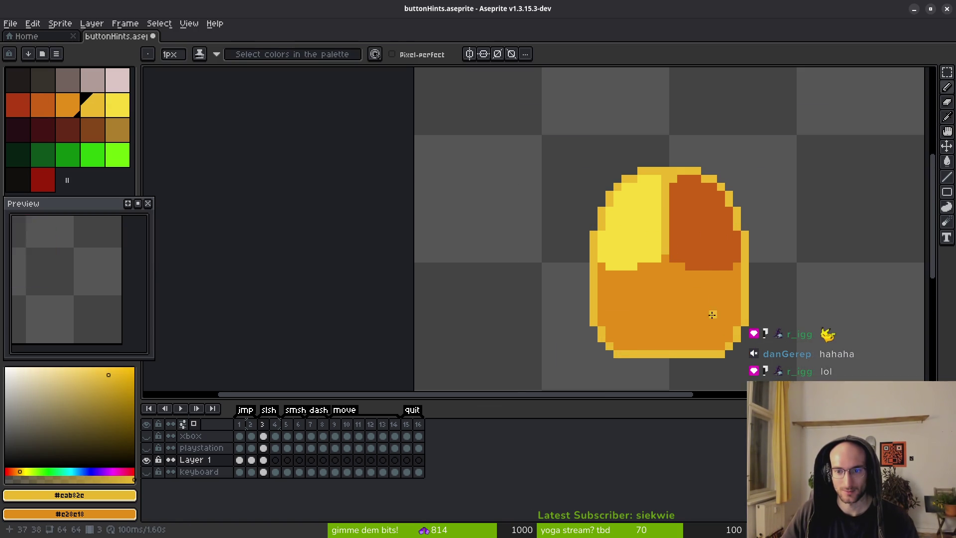
scroll(710, 313, down, 3)
scroll(577, 249, up, 5)
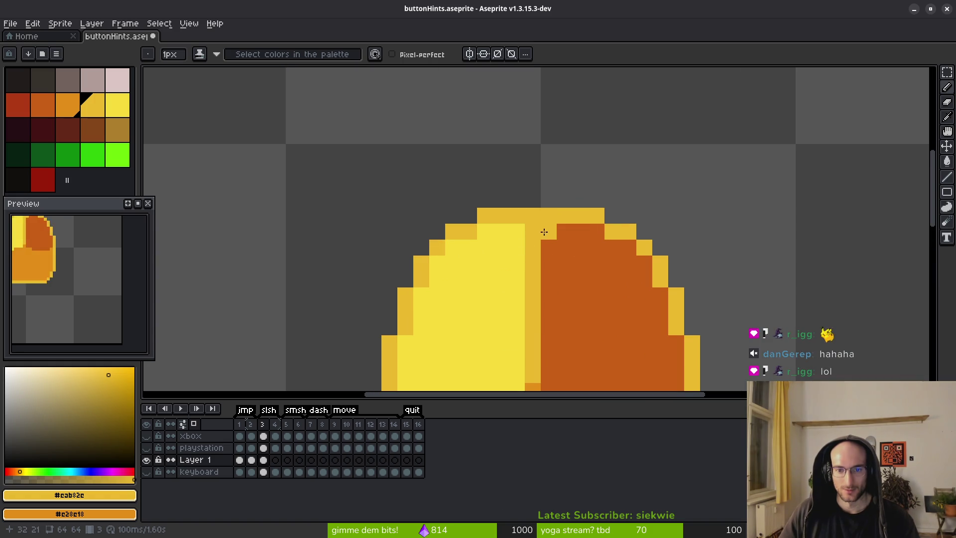
click(44, 104)
key(0)
drag(532, 231, 597, 208)
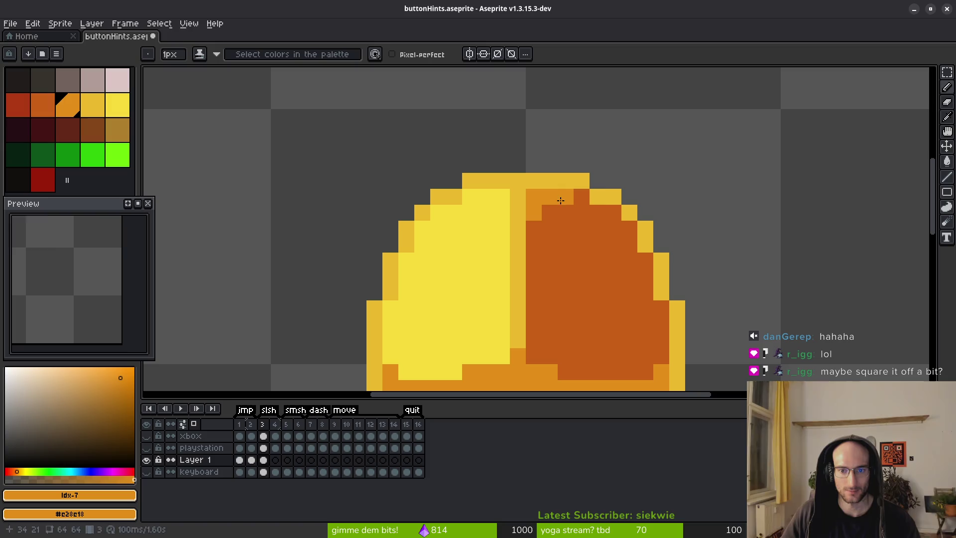
click(661, 305)
Add more light-orange pixels to the right button, undoing a stray one
scroll(642, 334, down, 4)
scroll(642, 334, up, 4)
click(585, 285)
scroll(584, 293, down, 7)
scroll(586, 274, up, 5)
click(586, 274)
key(ctrl+z)
Place a light-orange pixel in the yellow area instead of the dark-orange area
scroll(557, 244, up, 3)
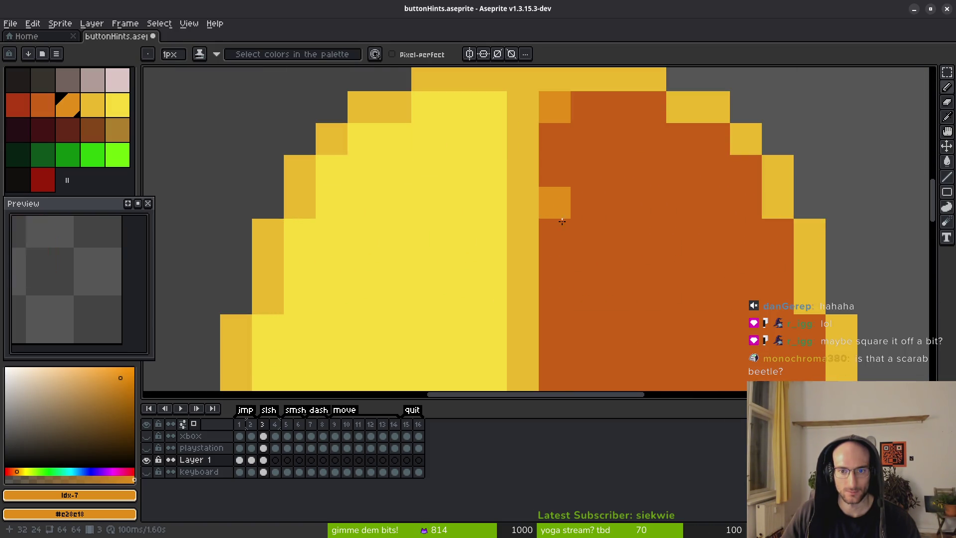
scroll(560, 205, down, 1)
click(581, 260)
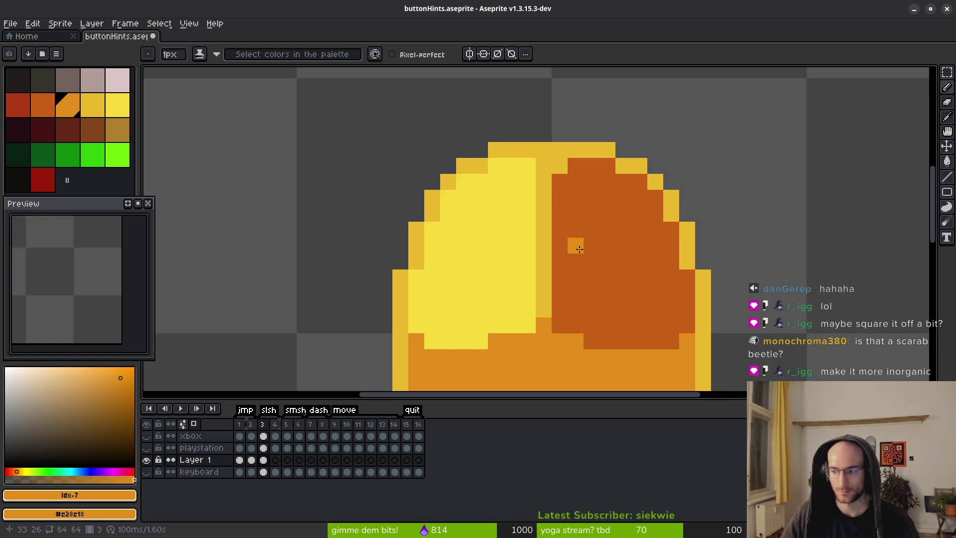
key(ctrl+z)
click(524, 249)
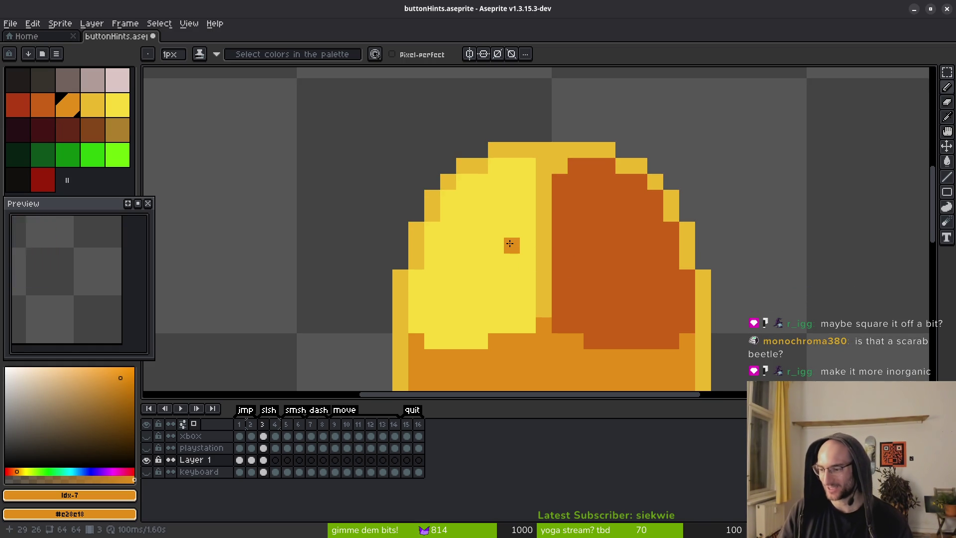
scroll(580, 264, down, 5)
scroll(580, 264, right, 1)
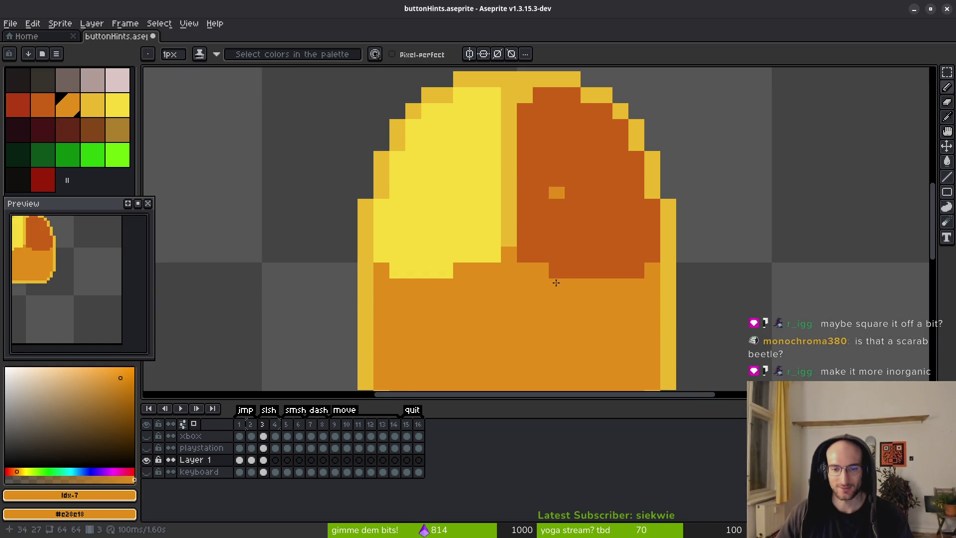
Marquee-select the mouse's bottom row, nudge it up one pixel and save
key(m)
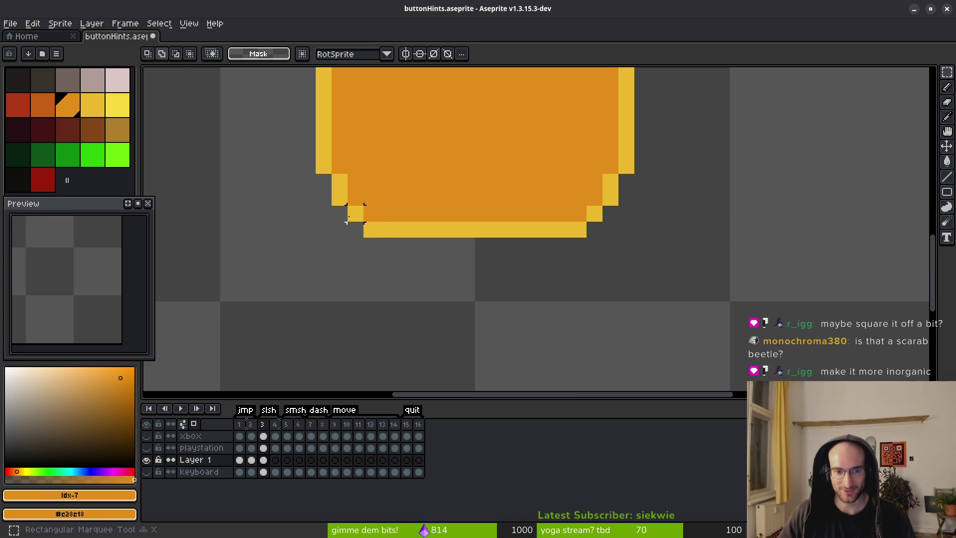
drag(366, 222, 622, 249)
key(Up)
key(ctrl+s)
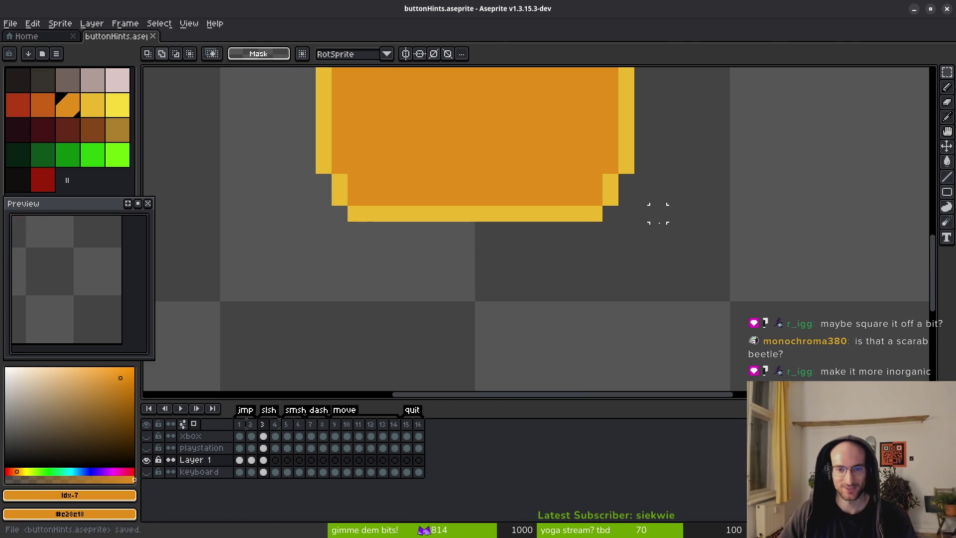
scroll(622, 249, down, 9)
scroll(608, 247, right, 1)
scroll(602, 219, up, 5)
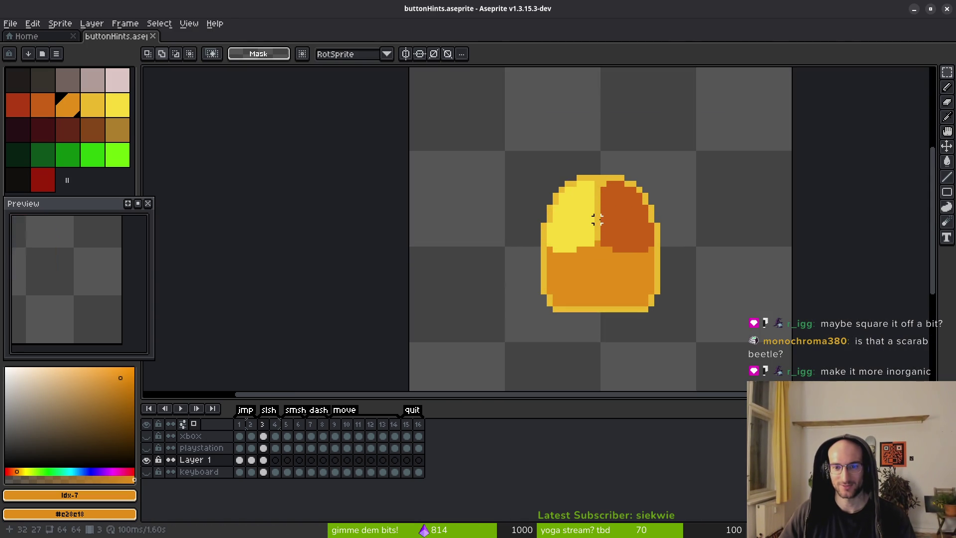
scroll(603, 213, down, 3)
scroll(551, 251, up, 3)
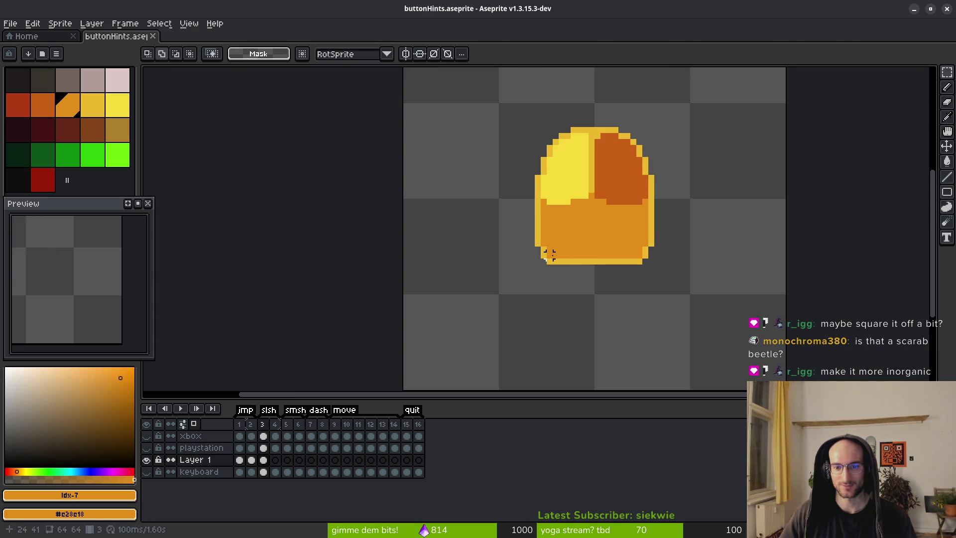
Clear a selected strip of the bottom row, deselect and save
drag(543, 255, 667, 273)
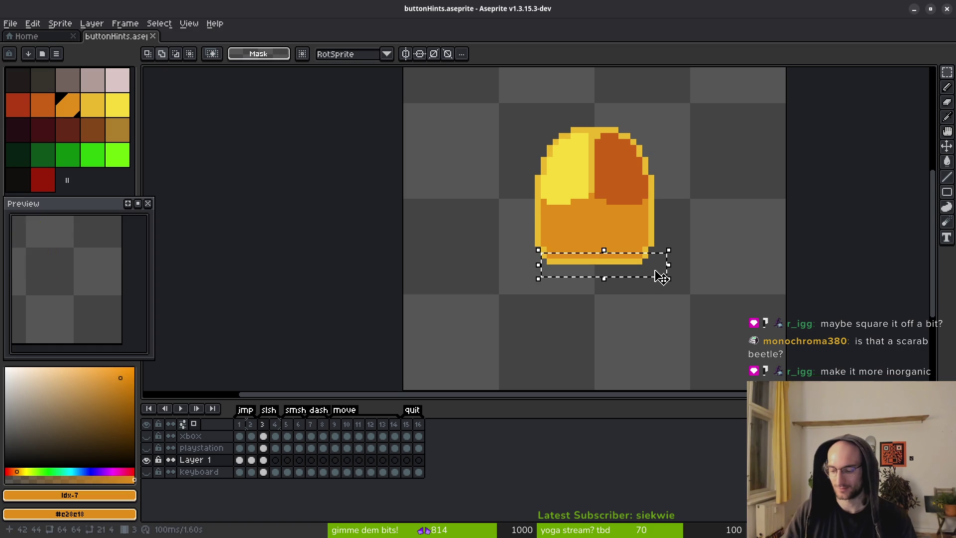
key(Delete)
key(ctrl+d)
key(ctrl+s)
scroll(640, 267, down, 1)
scroll(640, 268, down, 1)
key(ctrl+a)
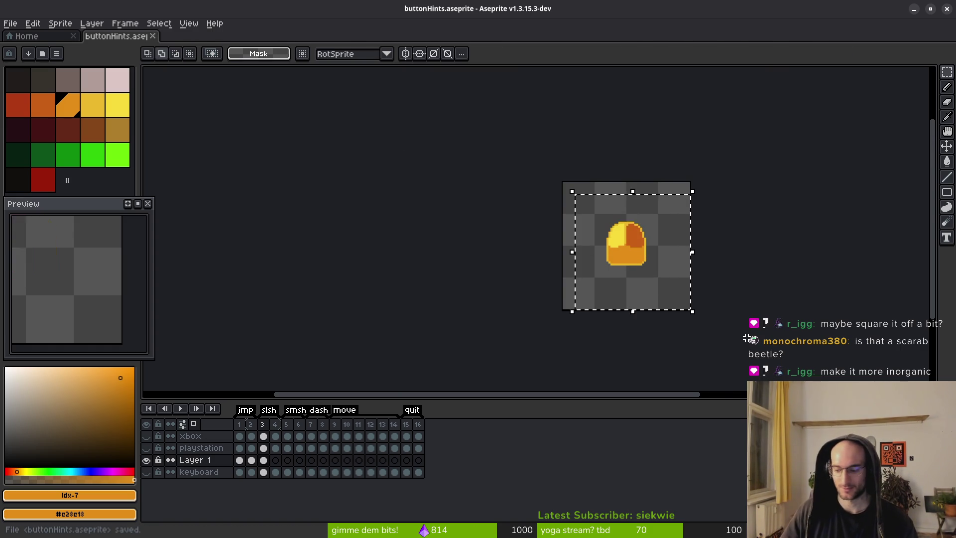
key(ctrl+d)
scroll(632, 268, up, 1)
Move the lower body band down two pixels to open a gap, then save
drag(570, 254, 733, 325)
key(Down)
key(Down)
key(ctrl+d)
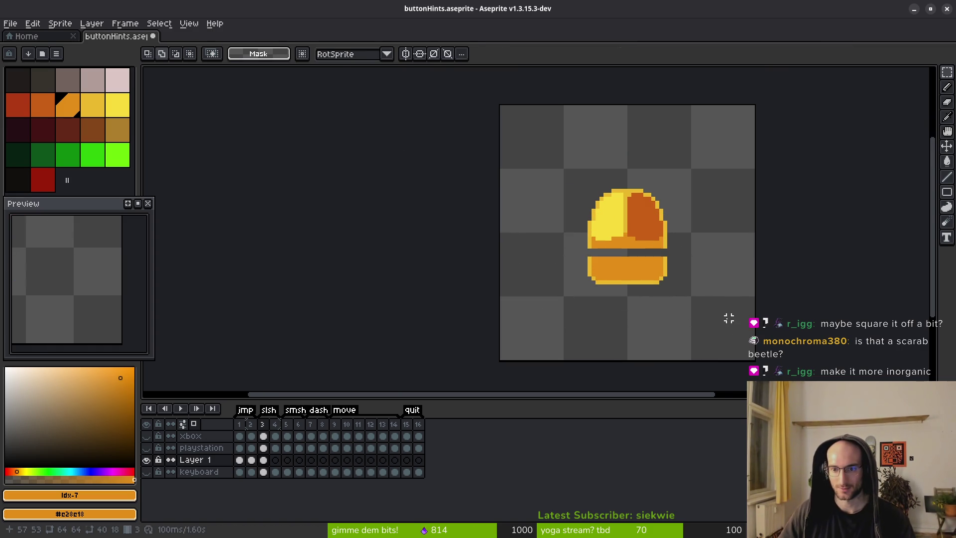
drag(530, 141, 723, 325)
key(ctrl+d)
key(ctrl+s)
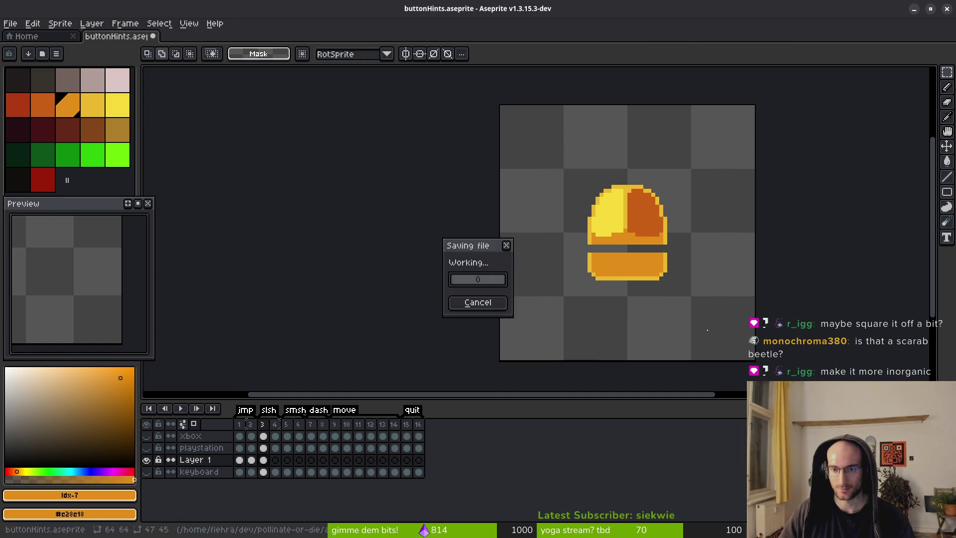
scroll(695, 277, up, 2)
scroll(695, 277, down, 2)
scroll(531, 282, up, 2)
Try an orange bucket fill around the mouse, undo it, and paint a sampled yellow pixel
key(g)
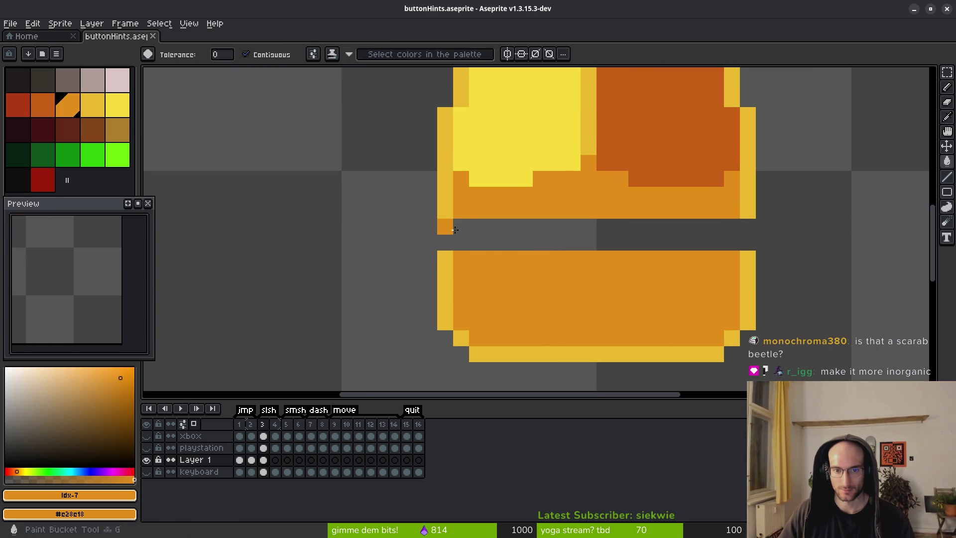
click(470, 234)
key(ctrl+z)
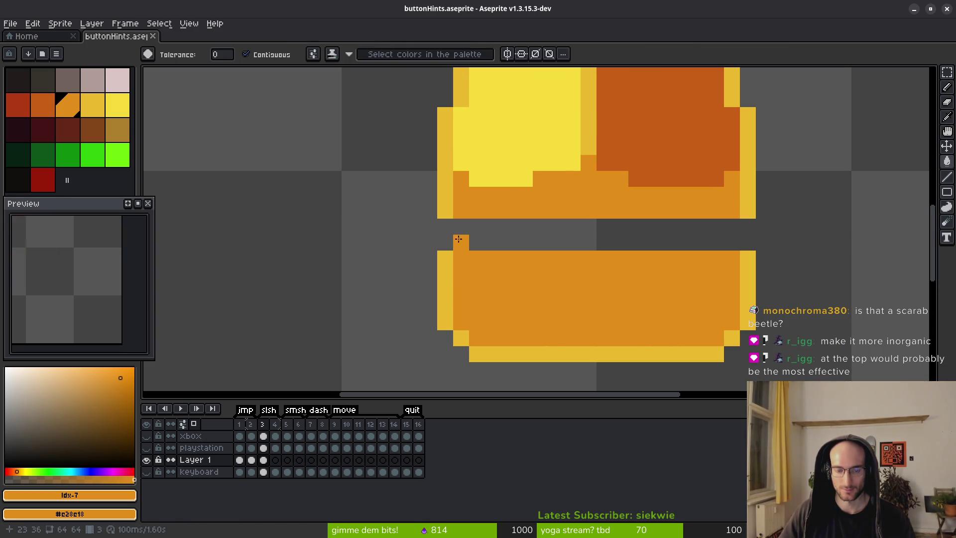
alt+click(448, 204)
key(b)
click(453, 231)
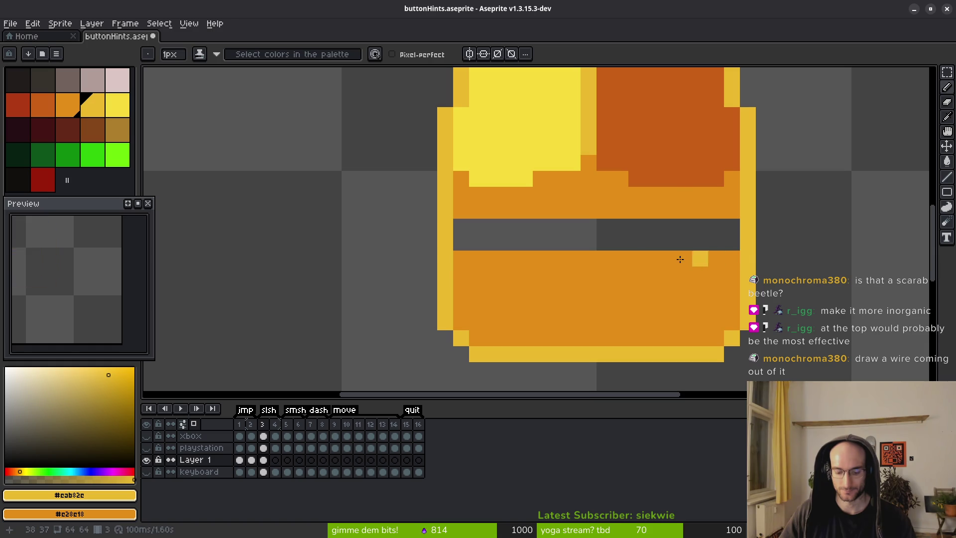
Bucket-fill the gap in the mouse body with orange and save
key(g)
click(651, 241)
key(b)
scroll(662, 264, down, 2)
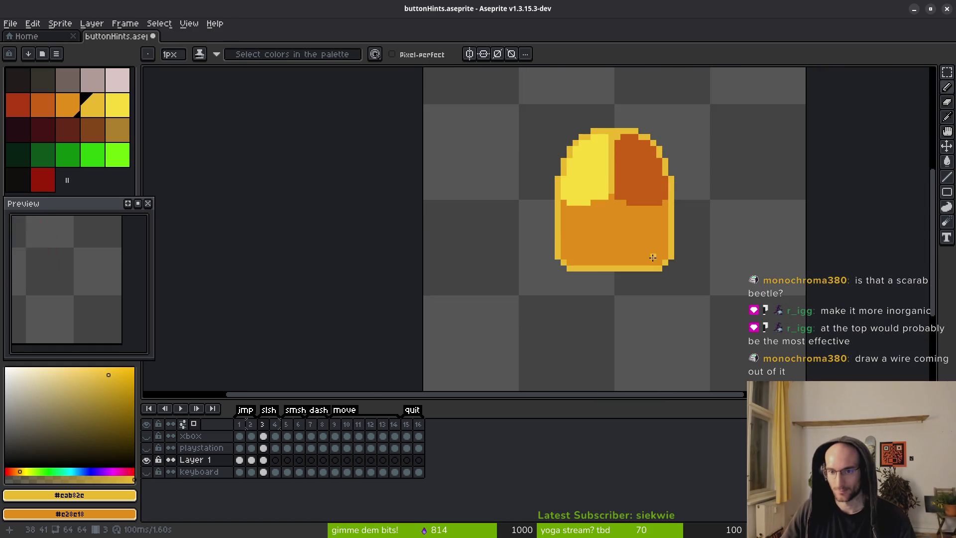
key(ctrl+s)
scroll(633, 213, up, 3)
click(597, 224)
scroll(609, 203, down, 4)
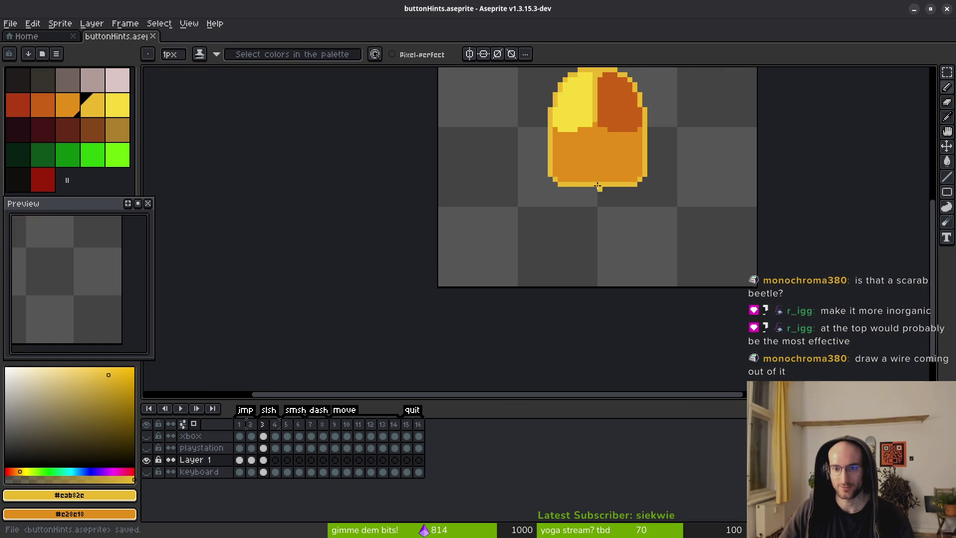
Undo back through the split edits so the body is whole again, and save
key(ctrl+z)
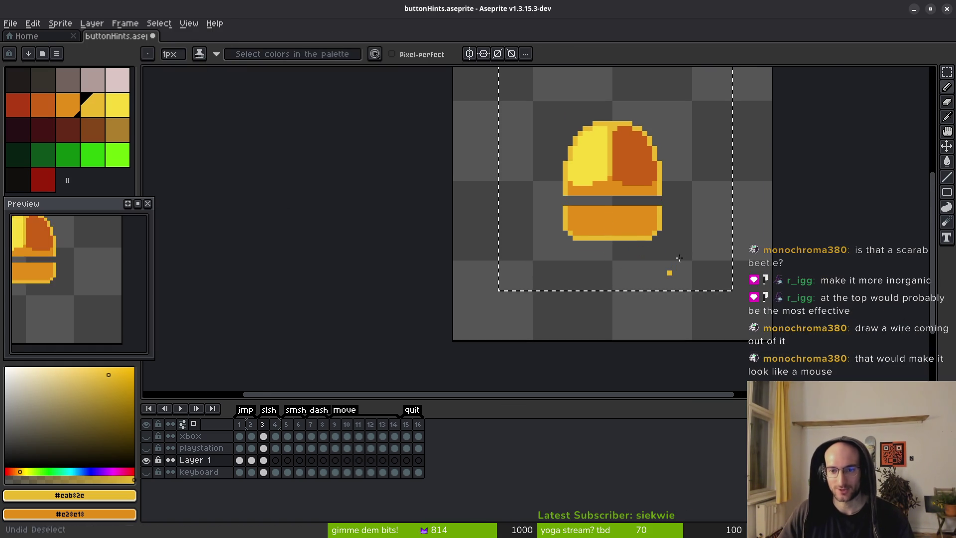
key(ctrl+z)
key(ctrl+z)
key(ctrl+z)
key(ctrl+z)
key(ctrl+s)
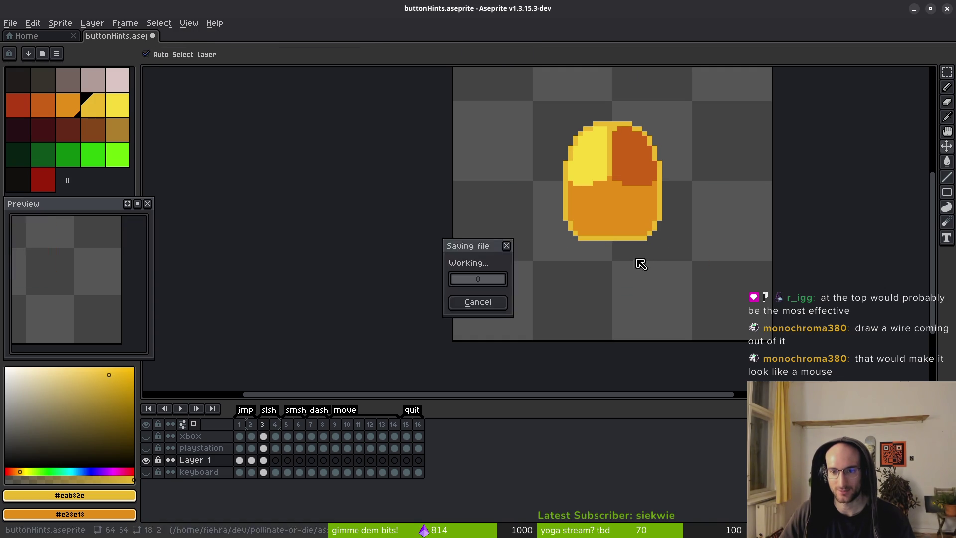
scroll(644, 263, up, 3)
click(18, 105)
Draw a red cable trailing down-left from the mouse's bottom and tidy its pixels
mouse_move(642, 187)
mouse_down()
mouse_move(596, 261)
mouse_move(527, 313)
mouse_up()
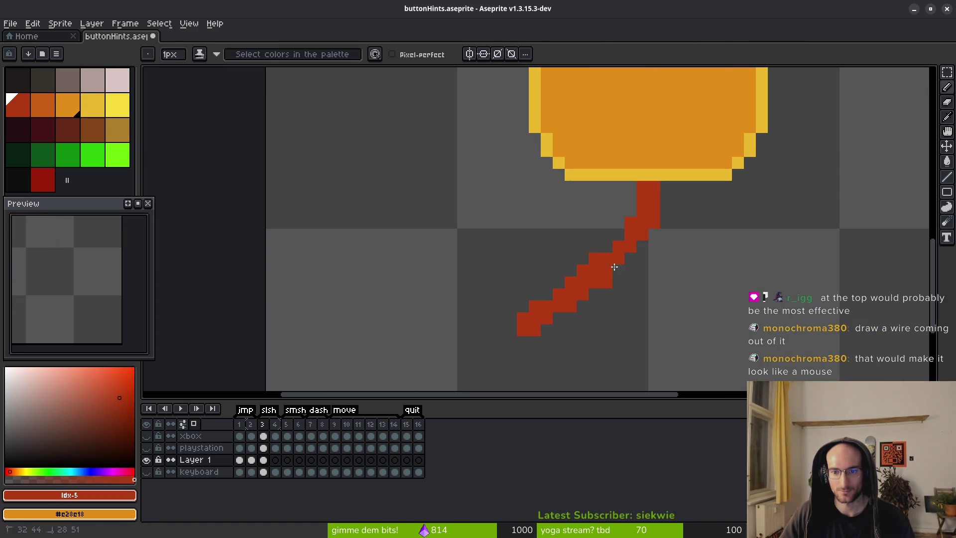
scroll(637, 238, down, 4)
scroll(542, 239, up, 4)
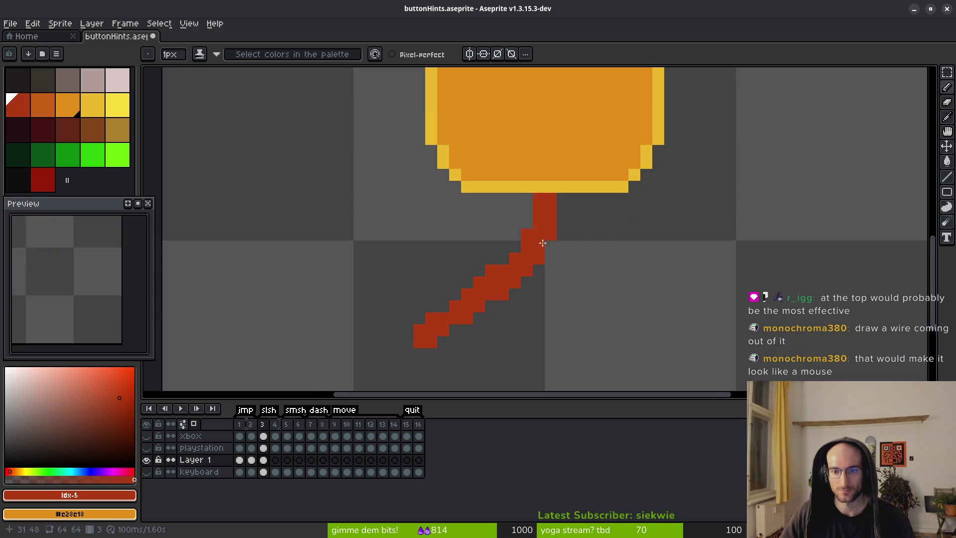
key(ctrl+z)
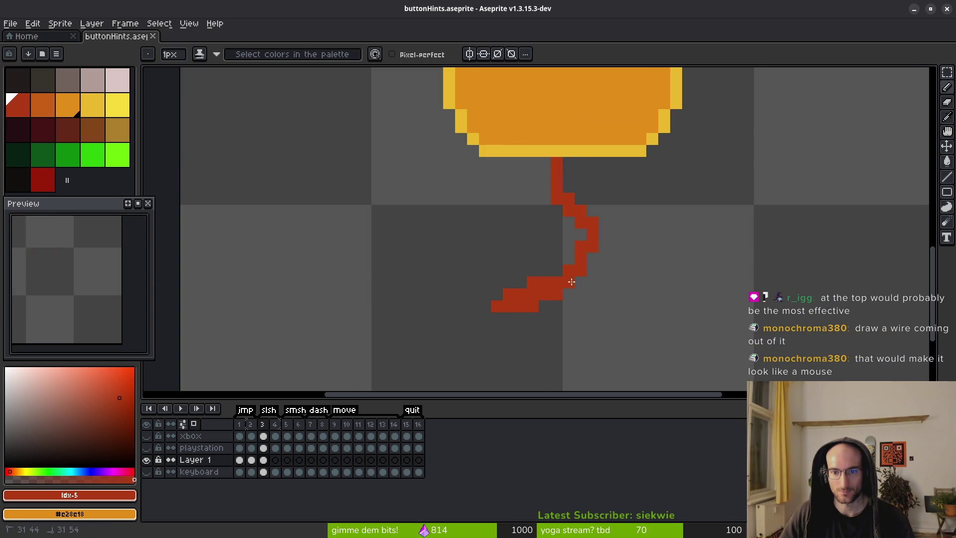
key(e)
click(580, 188)
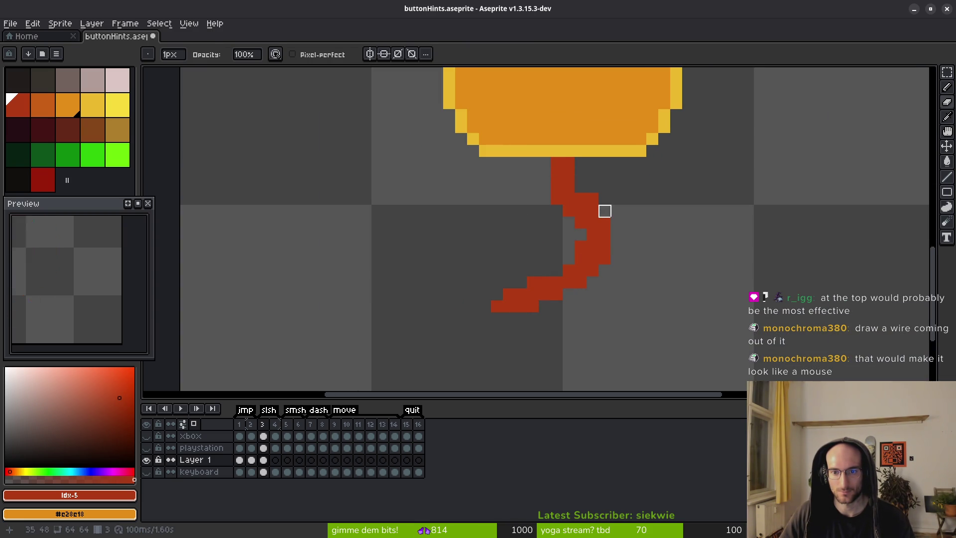
key(e)
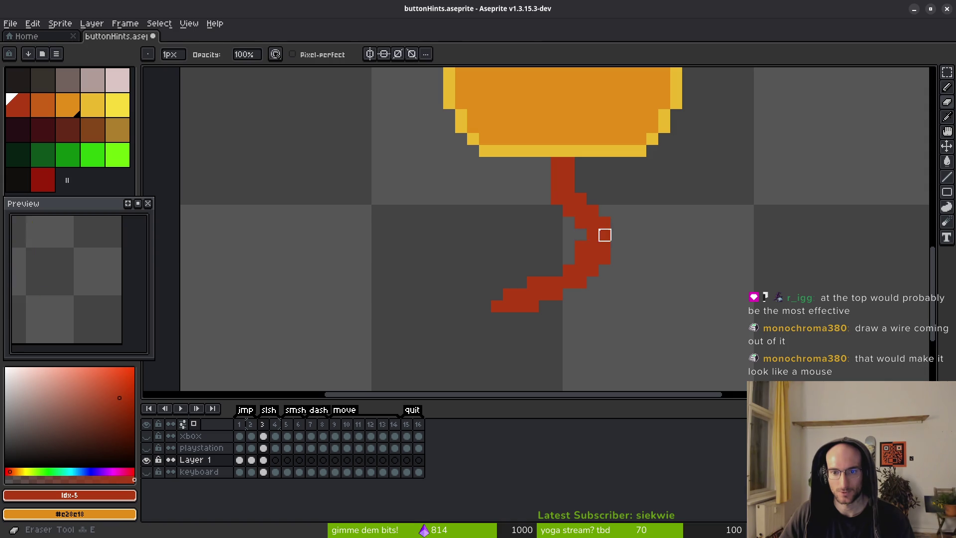
key(e)
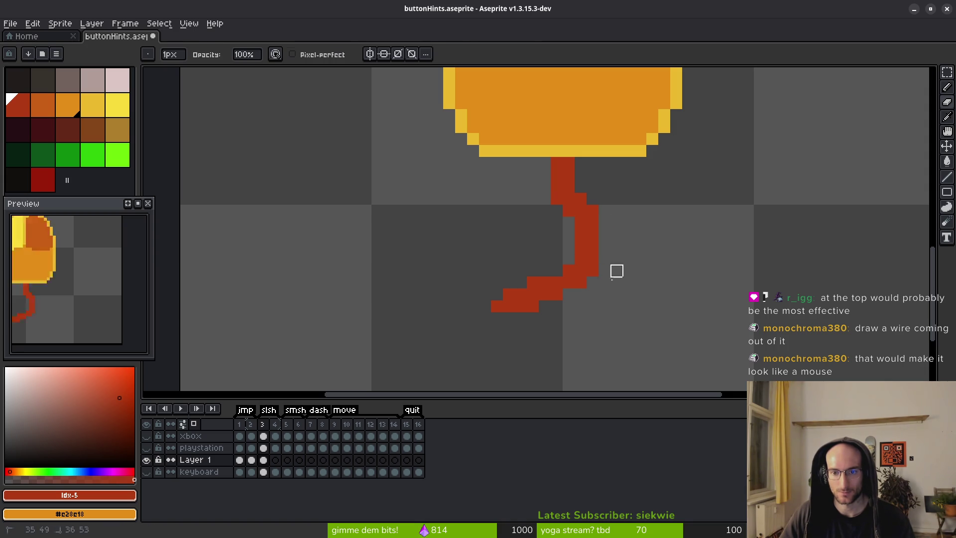
key(b)
click(503, 314)
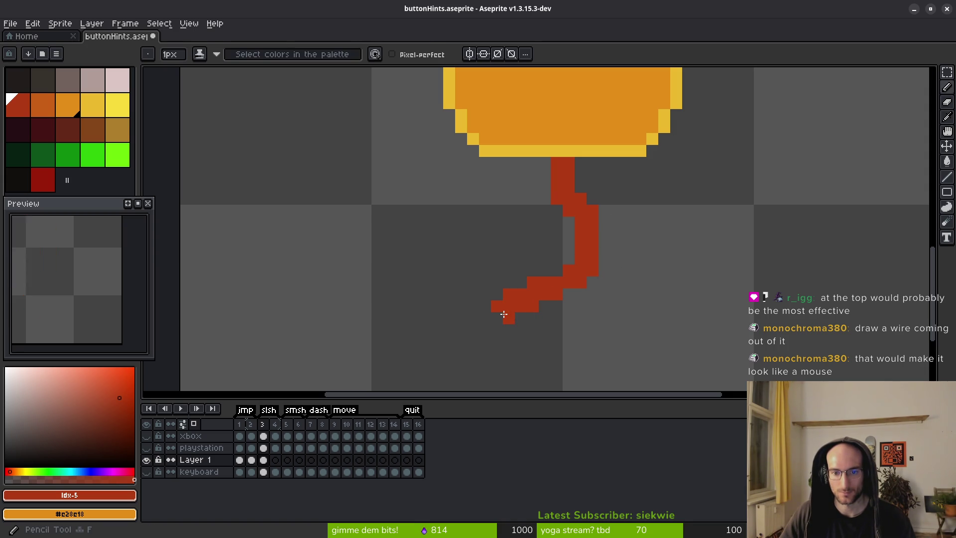
scroll(634, 311, down, 5)
scroll(616, 285, up, 6)
Bucket-fill the red wire with the orange palette colour
click(43, 104)
scroll(513, 234, up, 3)
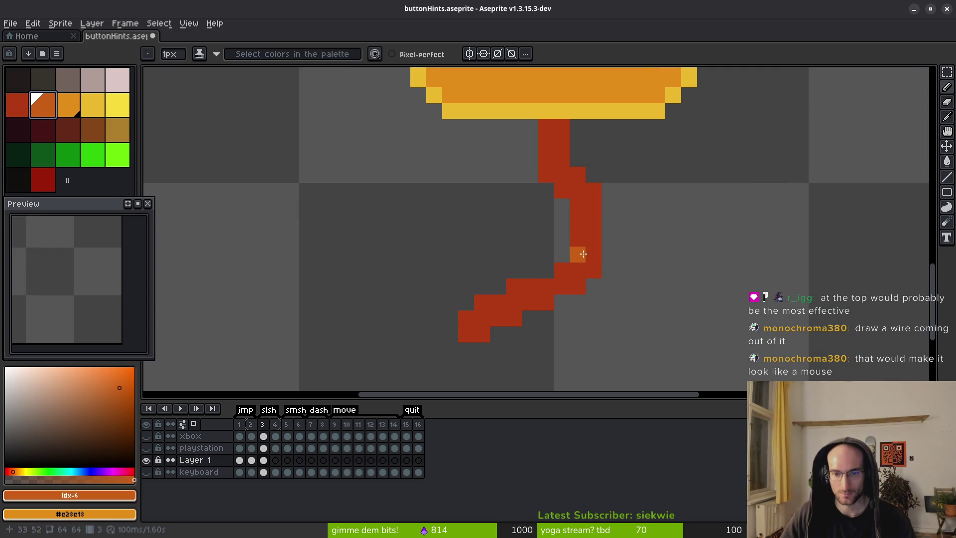
key(g)
click(591, 236)
scroll(643, 271, down, 6)
drag(644, 270, 610, 242)
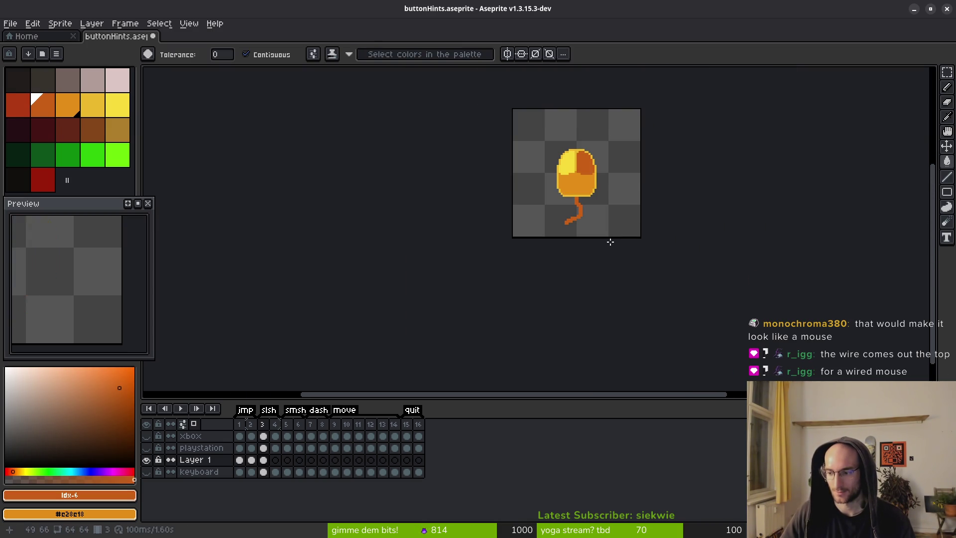
Move the wire above the mouse body, flip it vertically and nudge it 1 px left and down
key(alt+Tab)
key(alt+Tab)
scroll(623, 266, up, 3)
key(w)
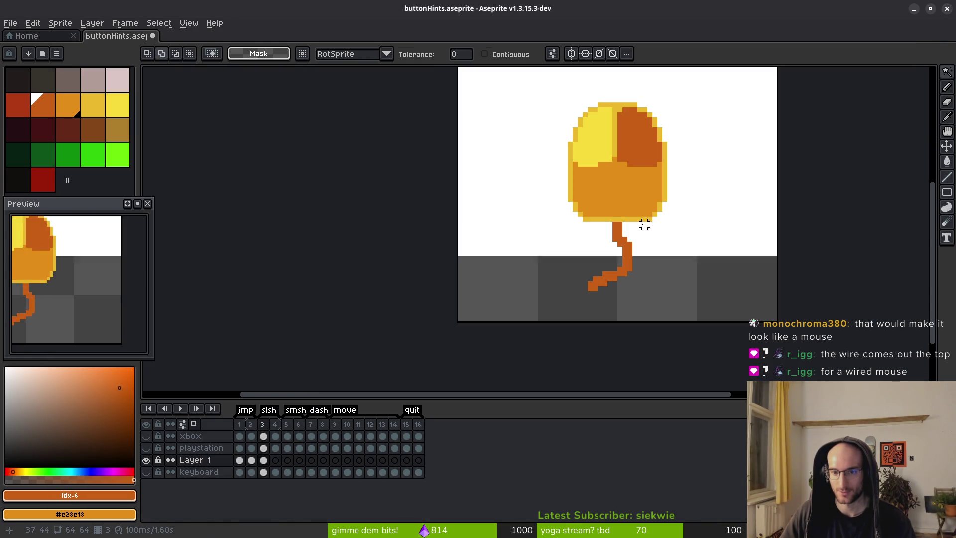
key(m)
mouse_move(644, 214)
mouse_down()
mouse_move(608, 266)
mouse_move(529, 311)
mouse_up()
drag(571, 267, 593, 115)
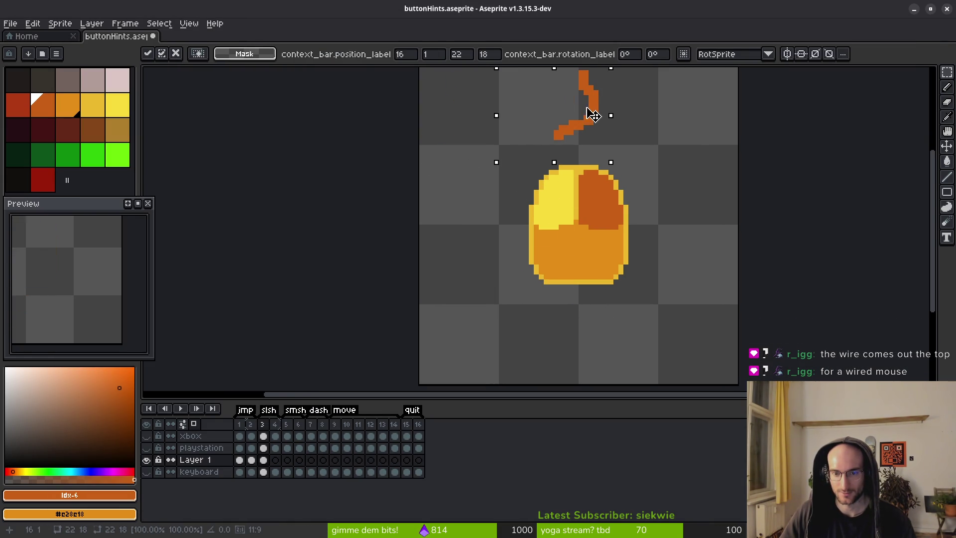
key(shift+v)
key(Left)
key(Down)
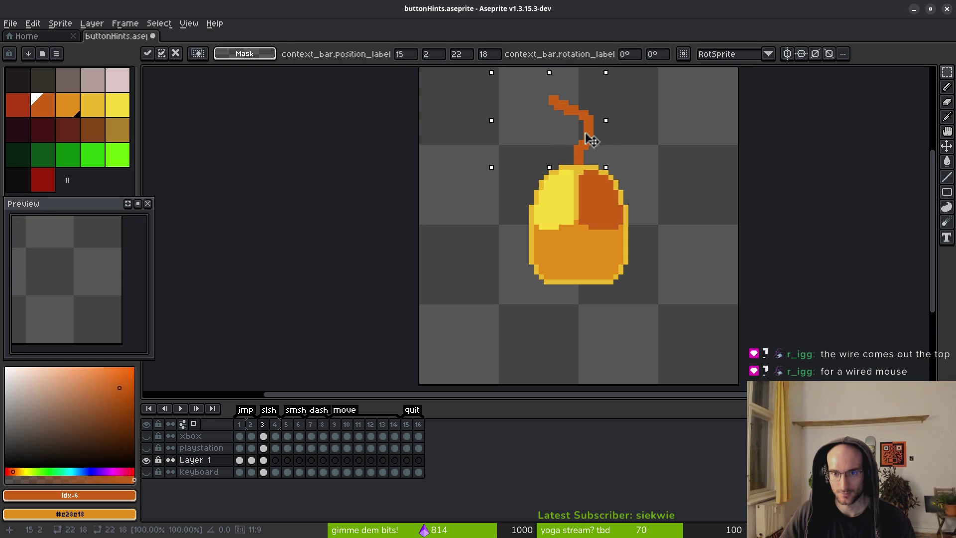
scroll(647, 174, down, 5)
key(ctrl+d)
Shift the whole mouse and its wire down 4 px
scroll(689, 228, up, 5)
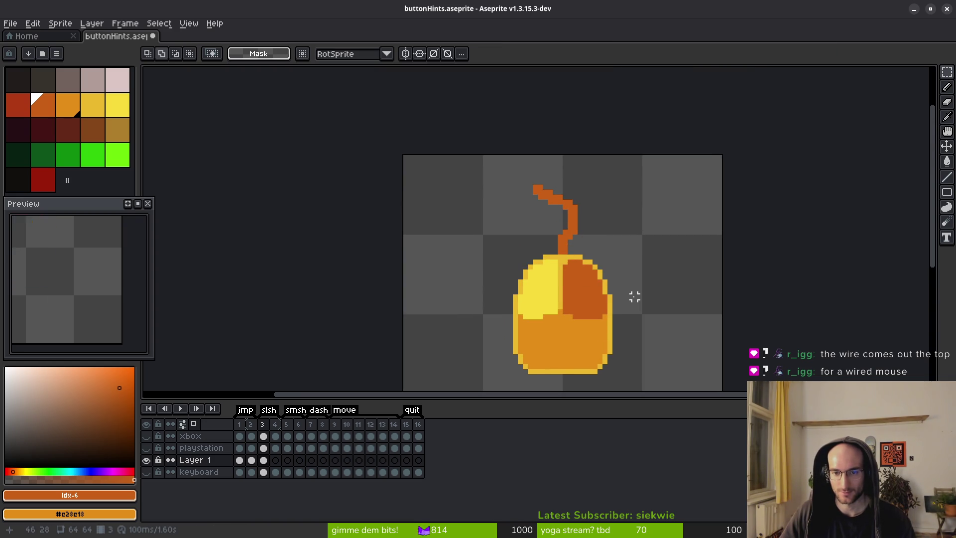
scroll(547, 199, down, 2)
drag(457, 97, 708, 359)
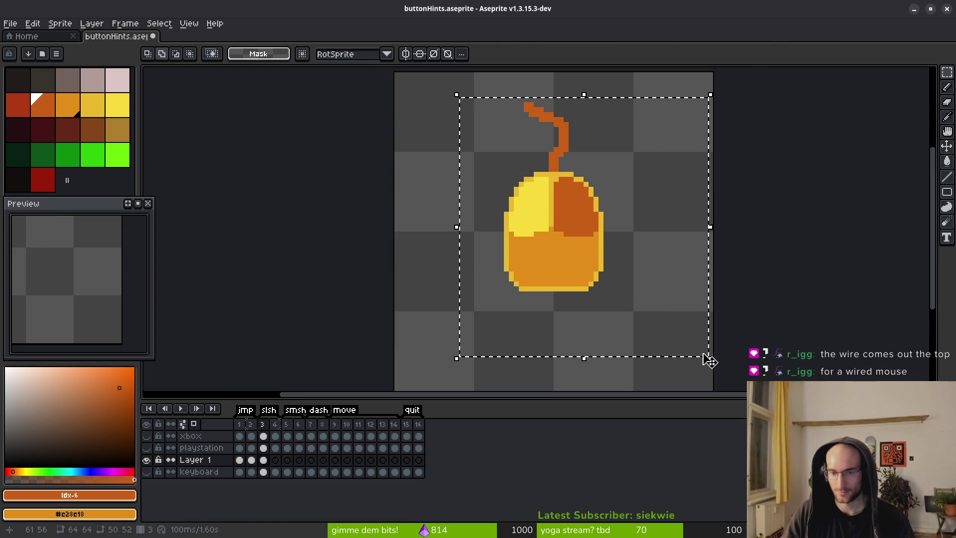
key(Down)
key(Down)
key(Down)
key(ctrl+d)
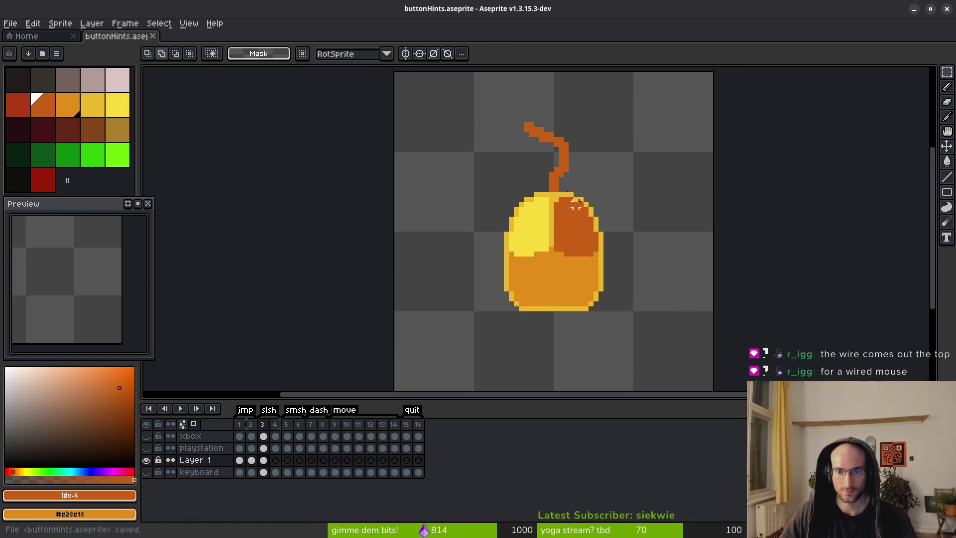
scroll(563, 194, up, 2)
mouse_move(481, 155)
mouse_down()
mouse_move(670, 277)
mouse_move(706, 329)
mouse_up()
key(ctrl+d)
Patch the wire's two gaps and smooth its curve by erasing and adding pixels
key(e)
click(583, 305)
key(b)
click(601, 313)
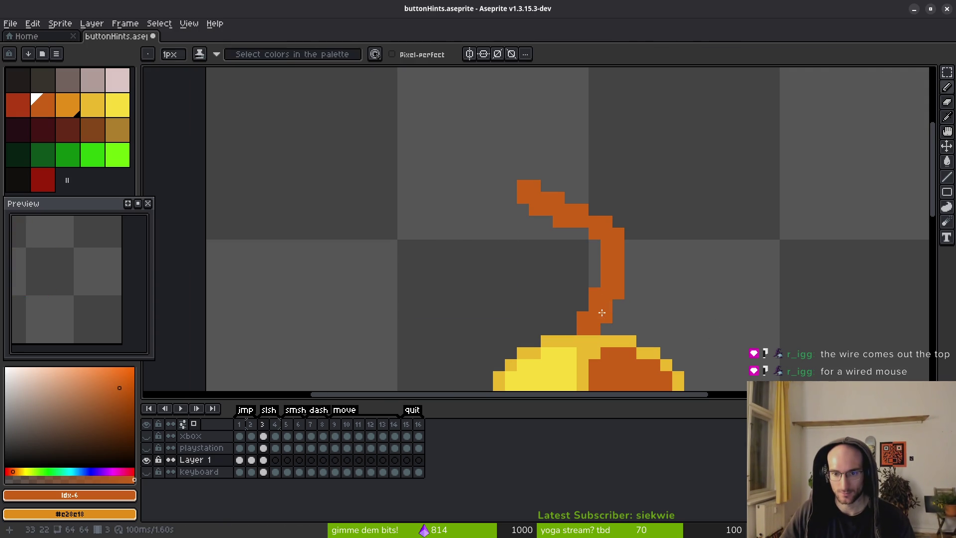
scroll(666, 301, down, 2)
scroll(669, 284, up, 2)
click(597, 251)
click(598, 240)
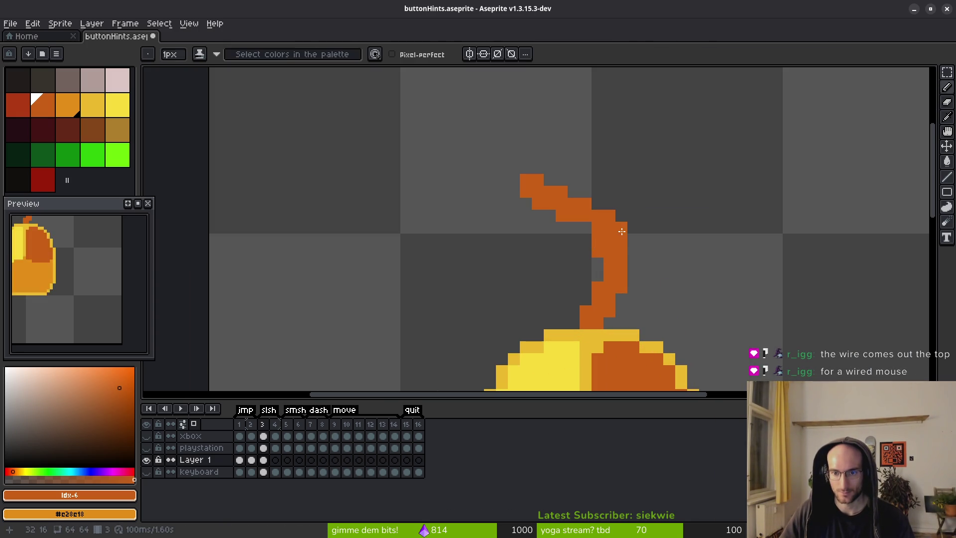
key(e)
scroll(682, 254, down, 9)
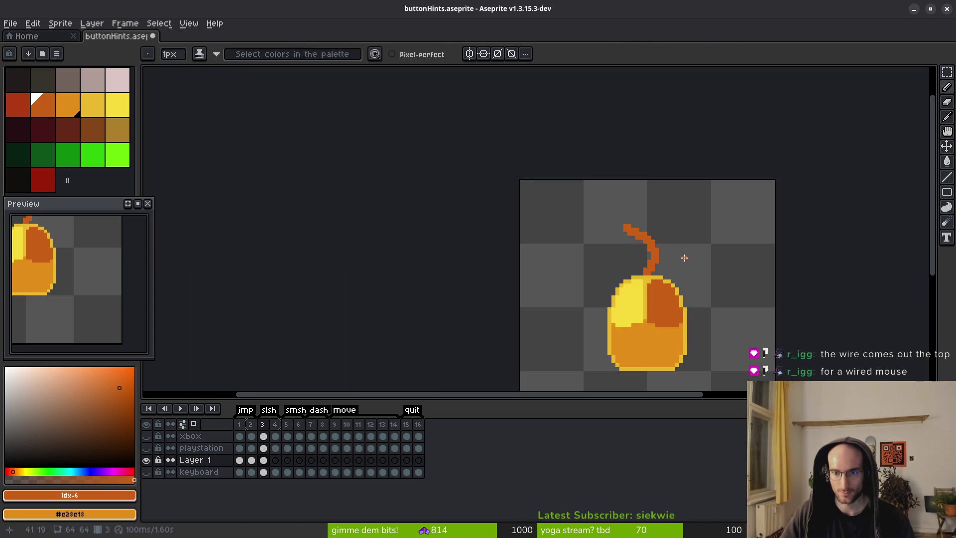
scroll(640, 239, up, 6)
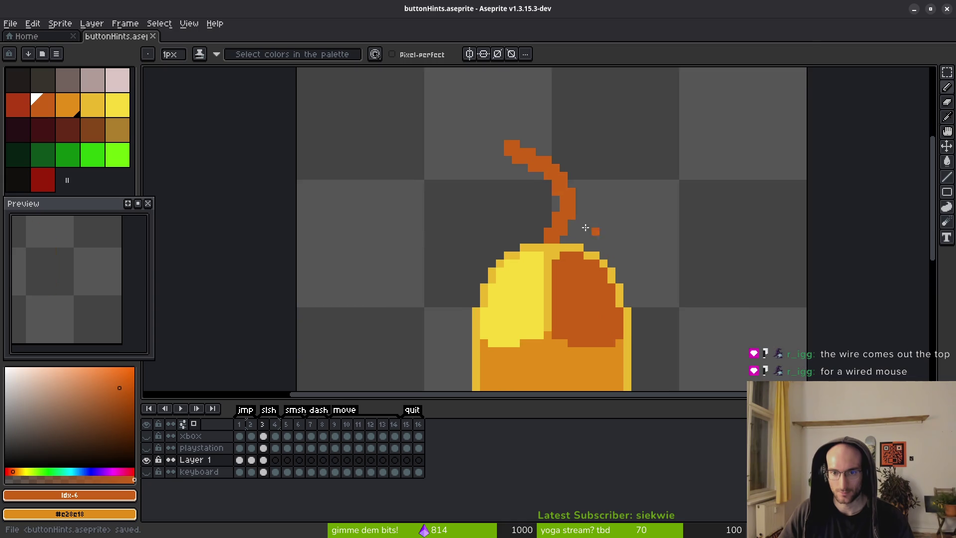
click(21, 114)
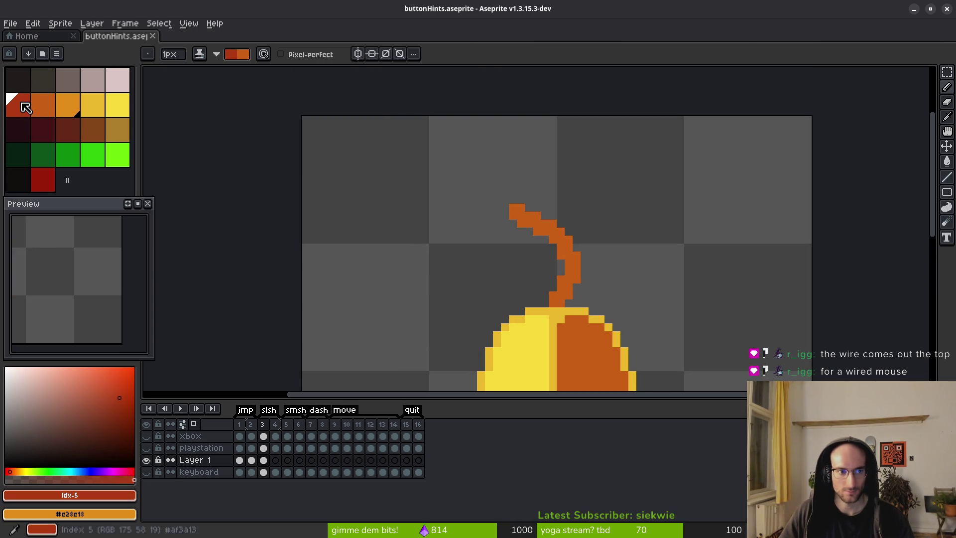
Pencil dark red shading pixels along the wire's right edge, from bottom to top
scroll(567, 306, up, 2)
click(567, 305)
drag(493, 347, 517, 323)
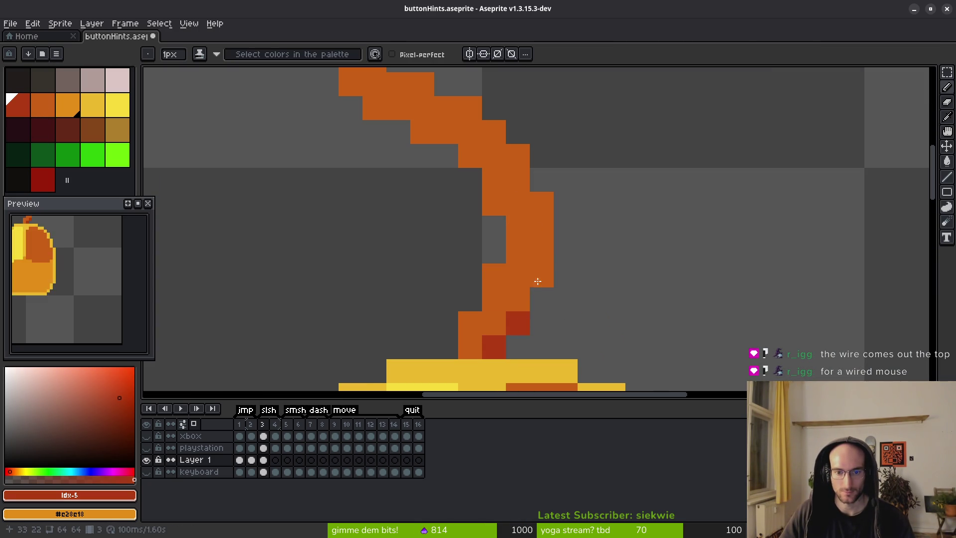
click(541, 276)
click(541, 228)
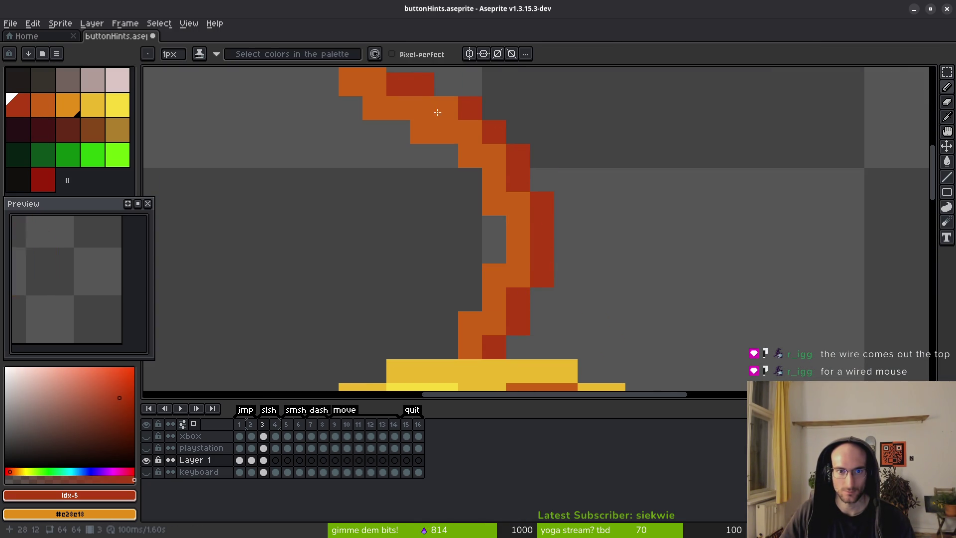
drag(395, 85, 413, 128)
scroll(416, 152, down, 6)
scroll(416, 151, up, 6)
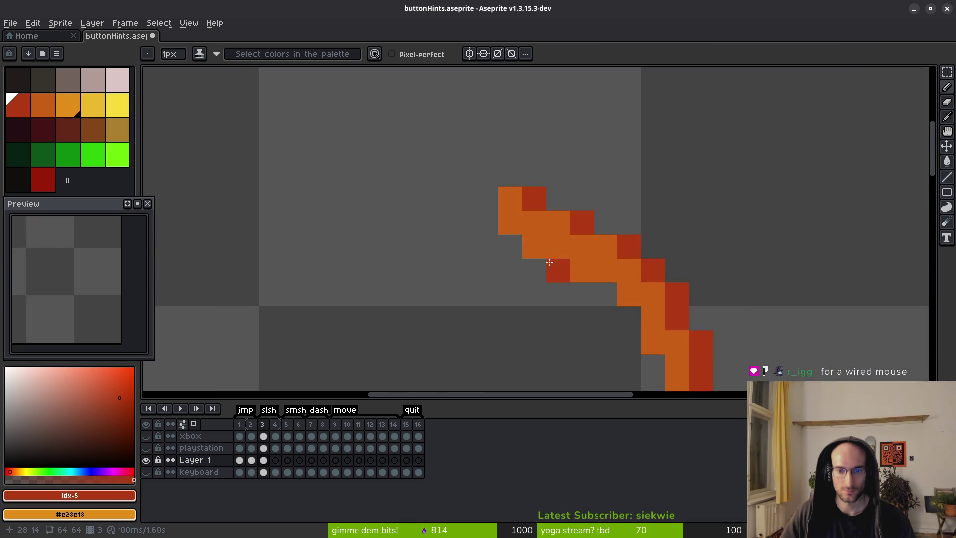
scroll(604, 245, down, 9)
scroll(621, 276, down, 1)
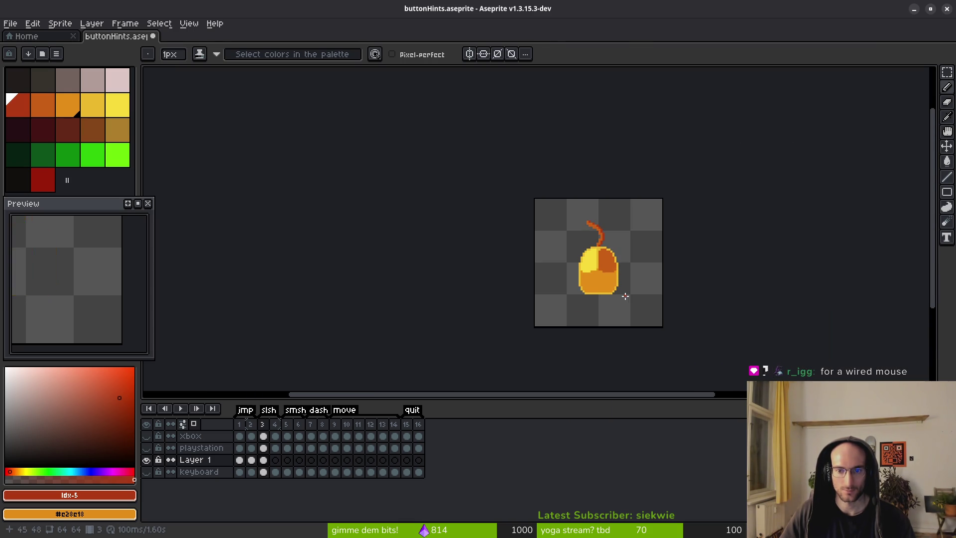
Save the sprite and step forward and back one animation frame
key(ctrl+s)
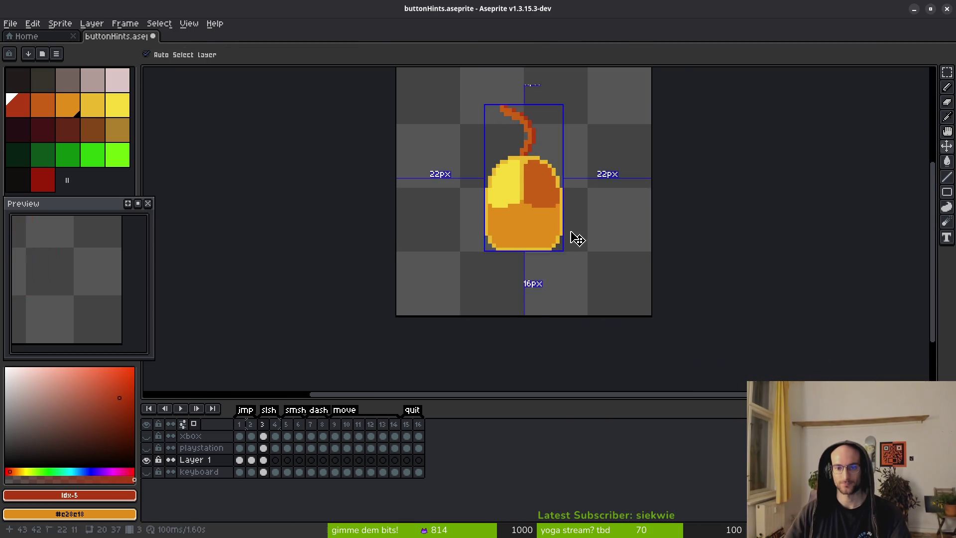
key(Right)
key(Left)
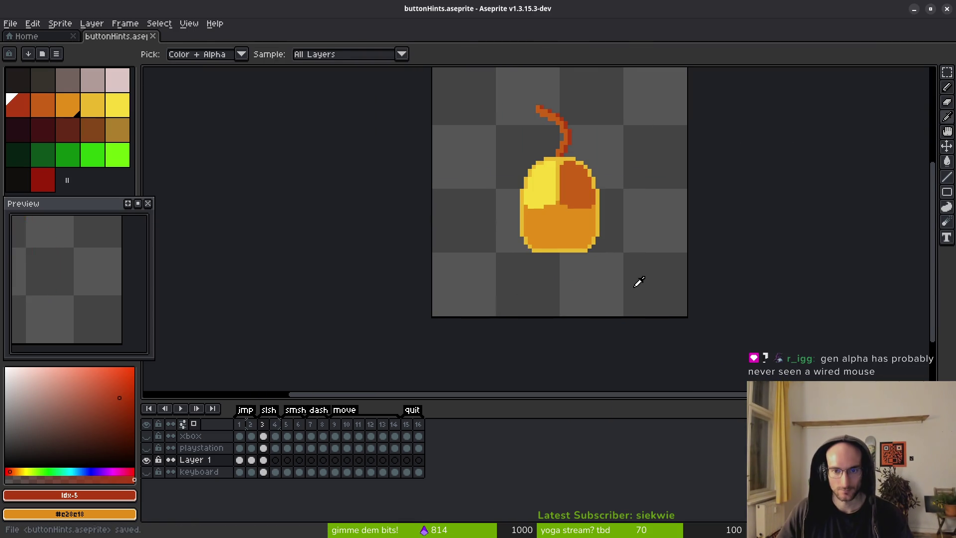
With the Pencil and dark orange, paint a pixel over the yellow highlight
key(b)
click(49, 109)
scroll(535, 218, up, 2)
click(550, 239)
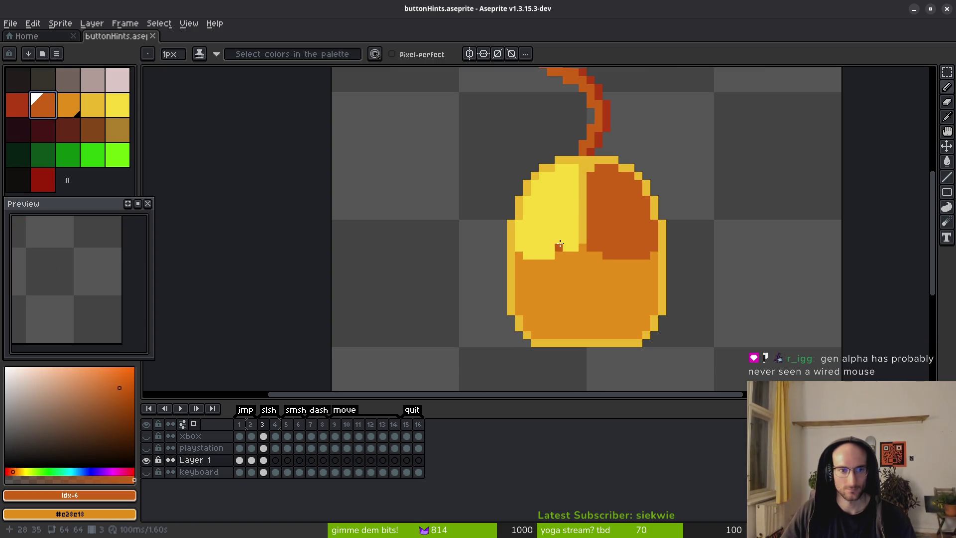
Flood-fill the yellow highlight with orange; try a yellow left-button fill and undo it
scroll(594, 266, up, 2)
key(g)
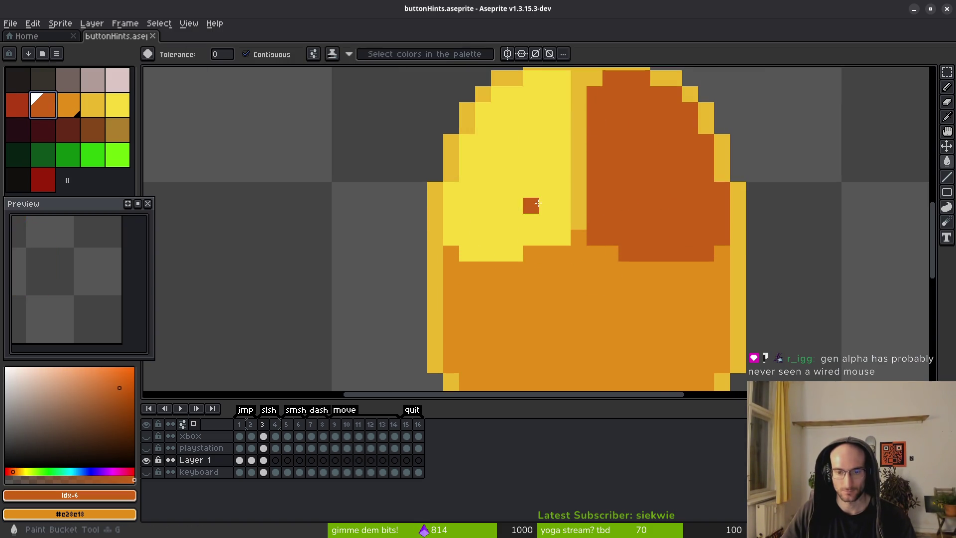
click(513, 199)
scroll(608, 272, down, 4)
scroll(608, 272, down, 4)
scroll(579, 251, up, 5)
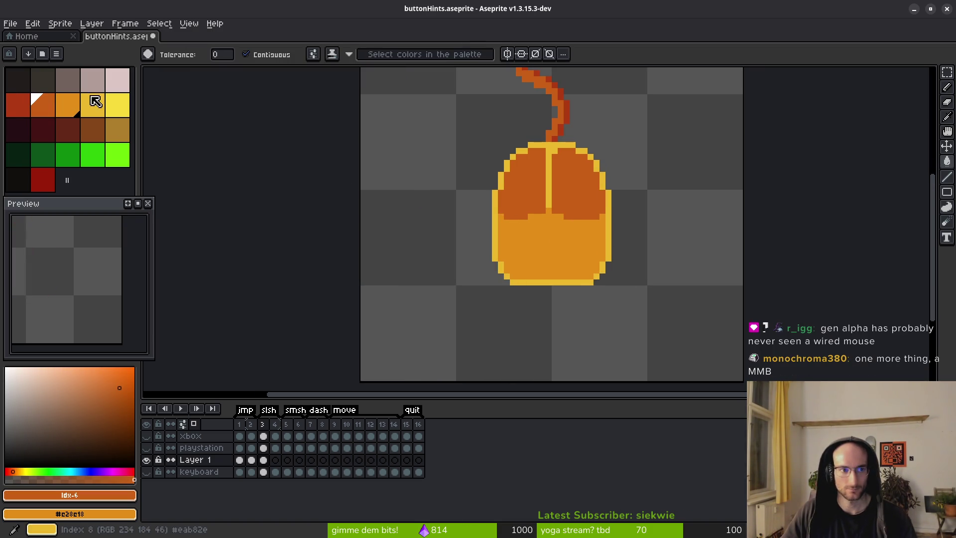
key(0)
key(0)
click(532, 192)
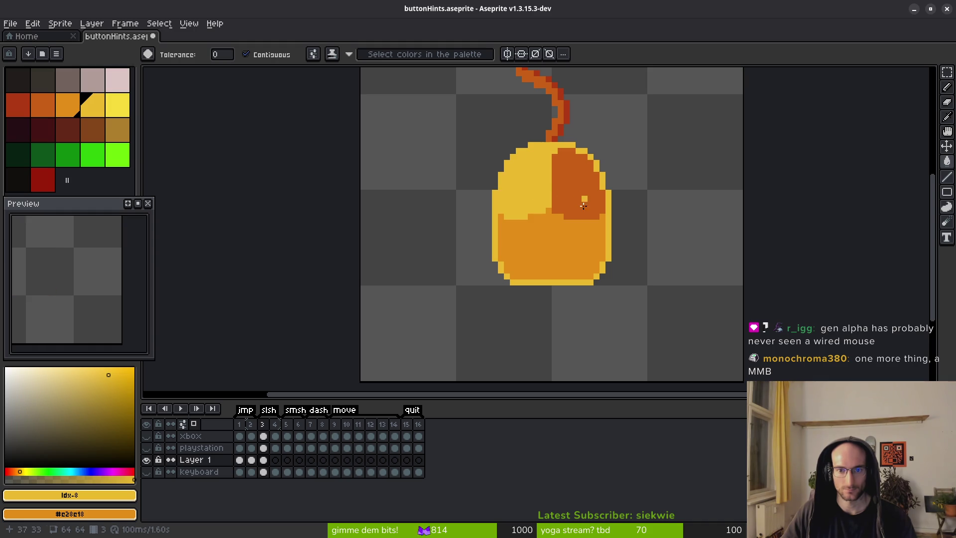
key(ctrl+z)
Fill both the left and right button areas with bright yellow
click(47, 106)
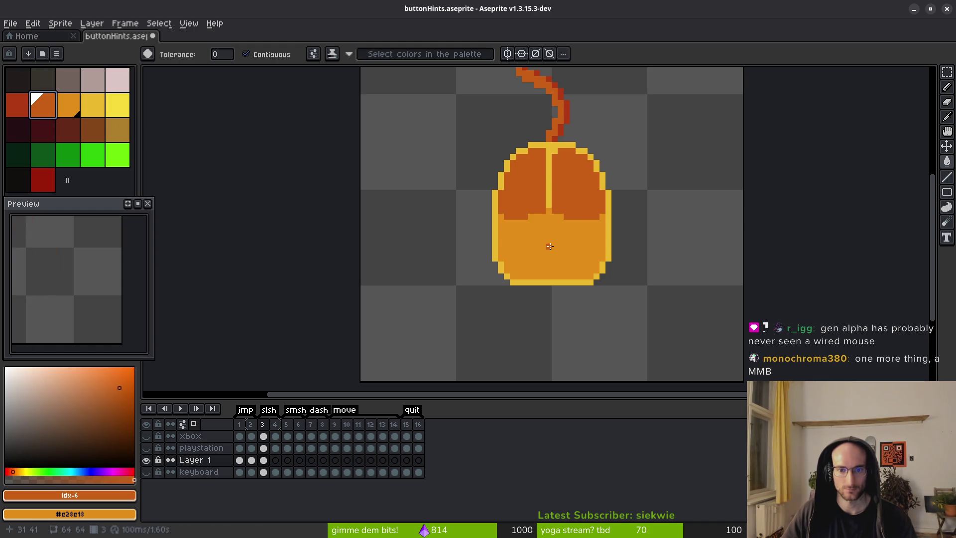
scroll(549, 246, up, 4)
scroll(455, 218, down, 1)
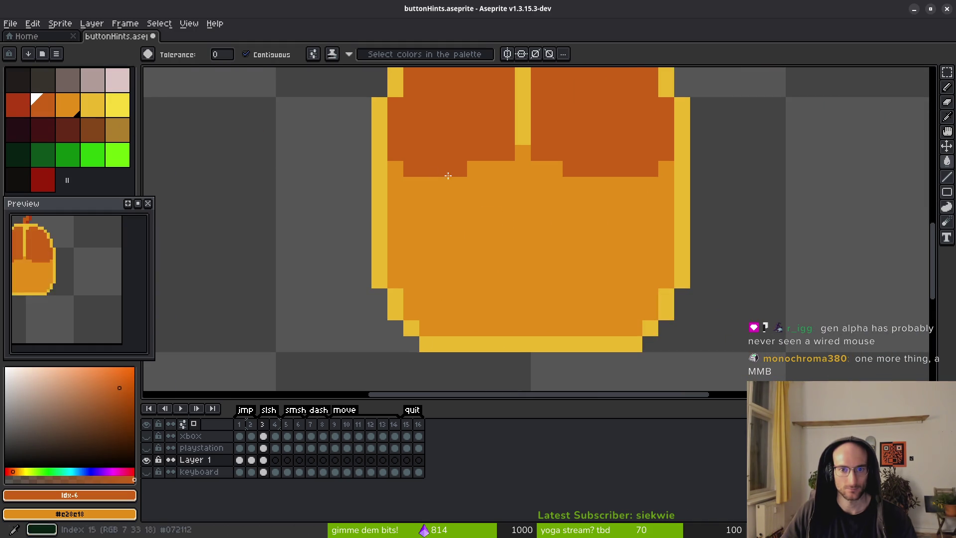
click(117, 105)
click(418, 141)
click(559, 136)
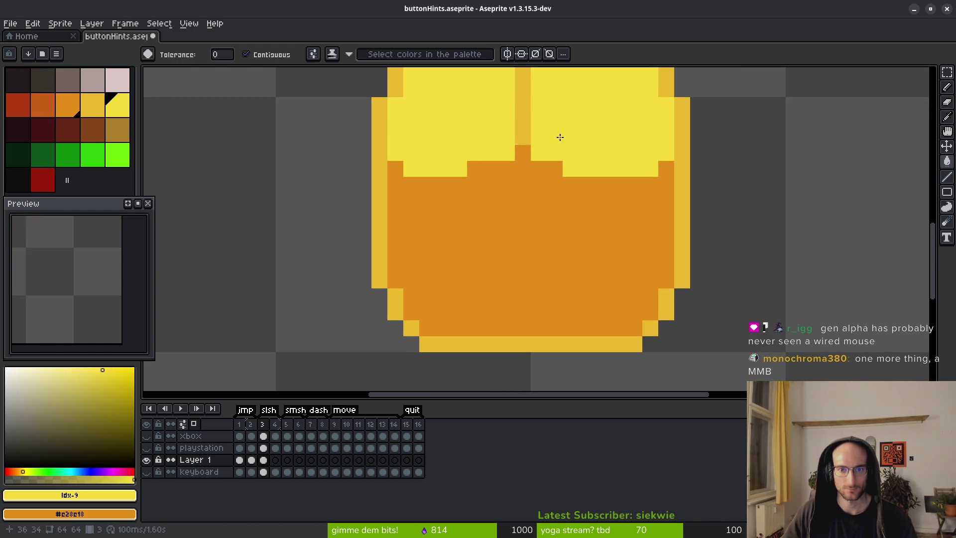
Fill the lower body dark orange and both buttons mid orange
click(43, 105)
click(512, 239)
drag(512, 239, 423, 323)
click(79, 107)
click(404, 188)
click(513, 189)
scroll(537, 259, down, 4)
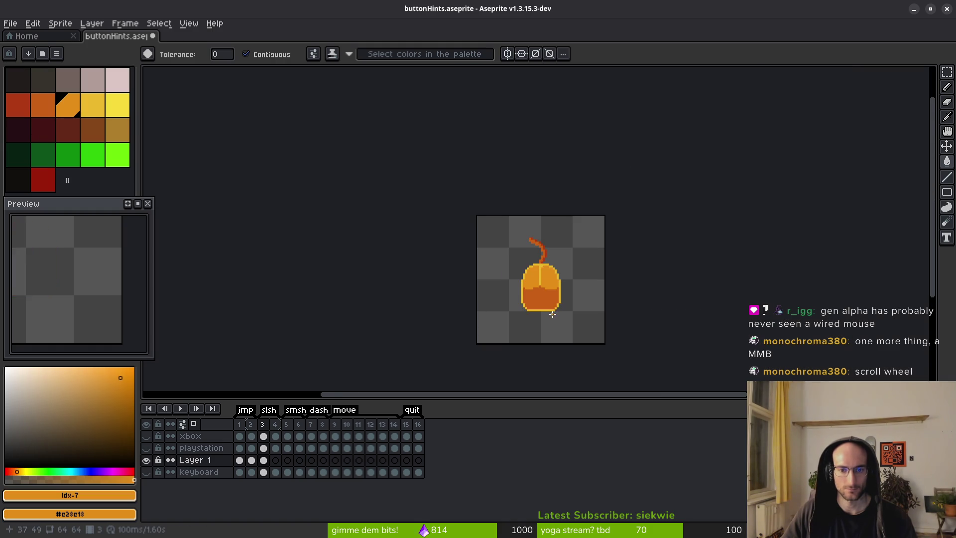
scroll(530, 288, down, 1)
scroll(528, 288, up, 2)
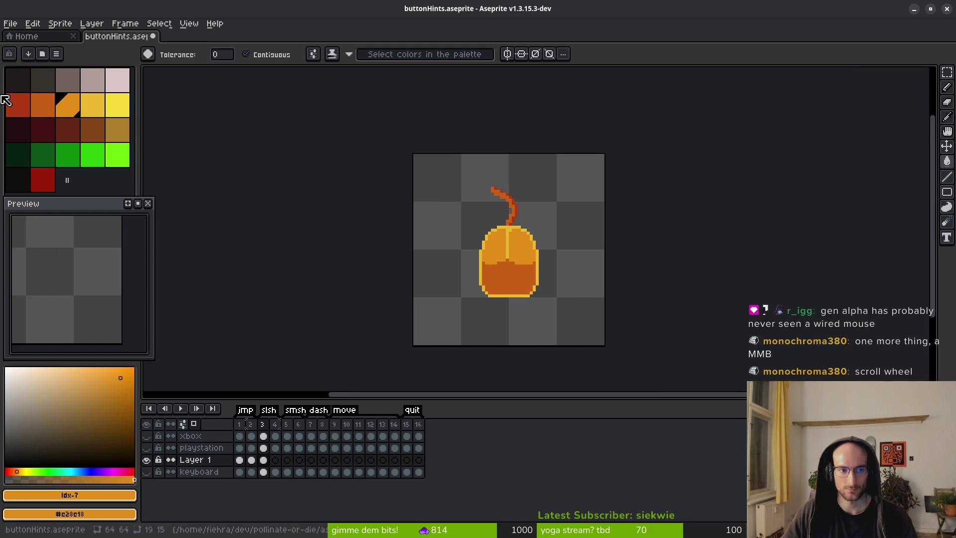
Trial a red fill on the left button, then undo it
click(18, 106)
click(504, 252)
scroll(529, 285, down, 2)
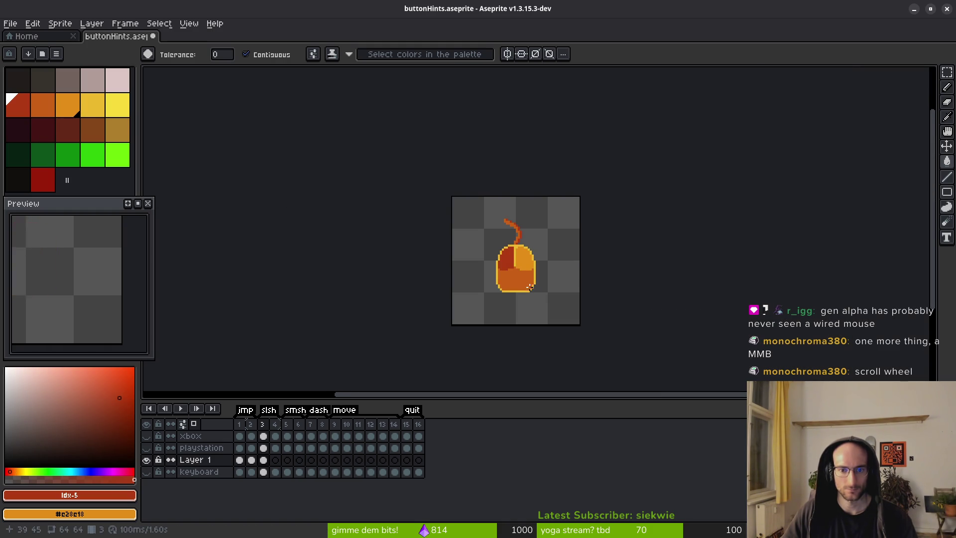
key(ctrl+z)
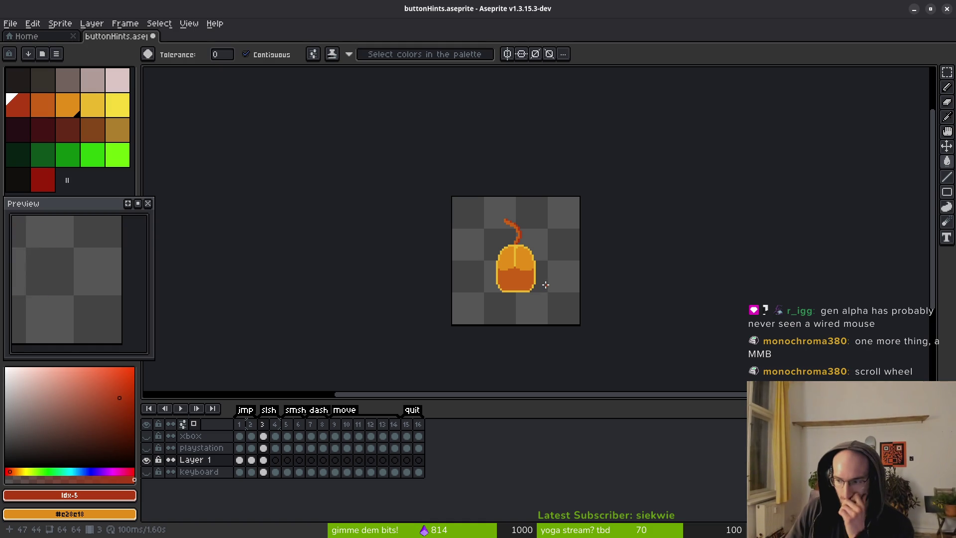
scroll(545, 284, up, 3)
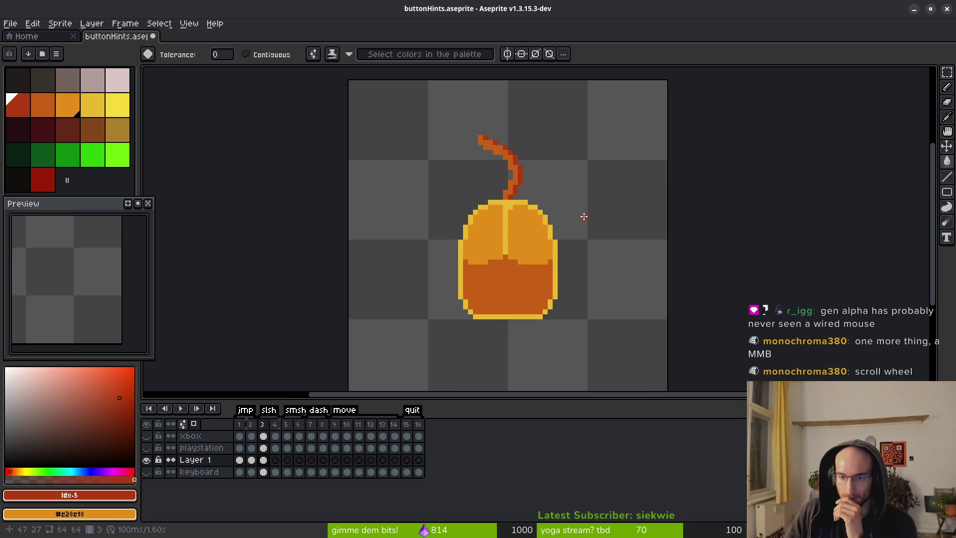
scroll(503, 241, up, 2)
click(93, 105)
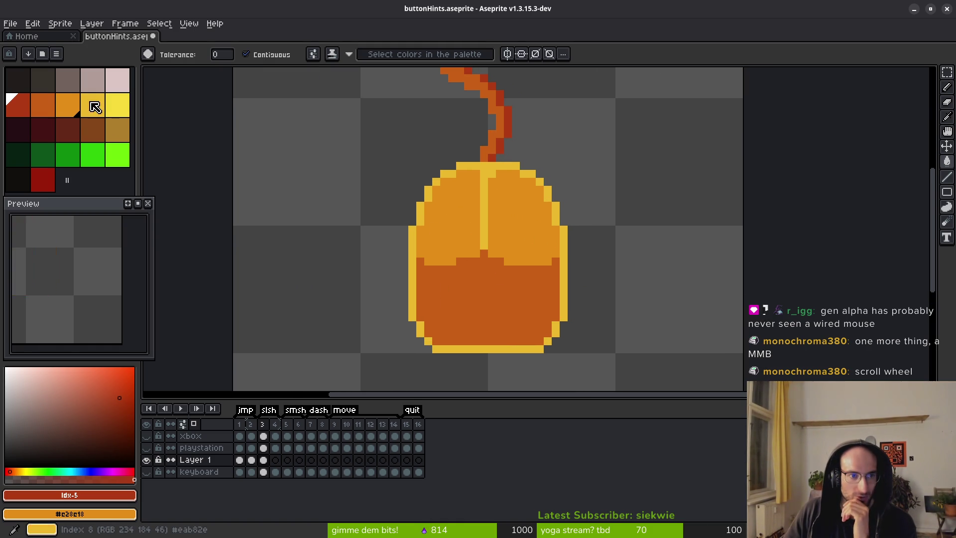
scroll(486, 228, up, 3)
click(496, 226)
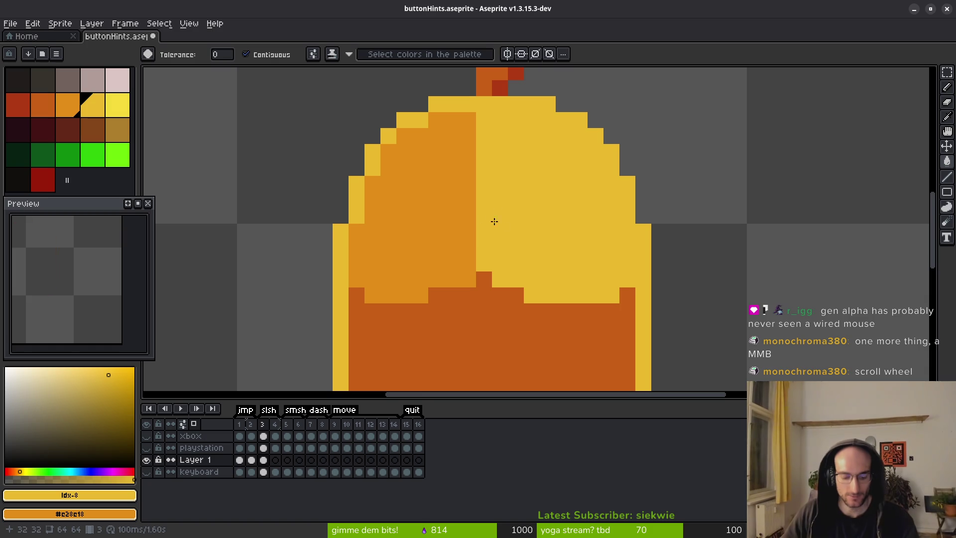
key(ctrl+z)
scroll(517, 234, down, 2)
scroll(528, 222, up, 2)
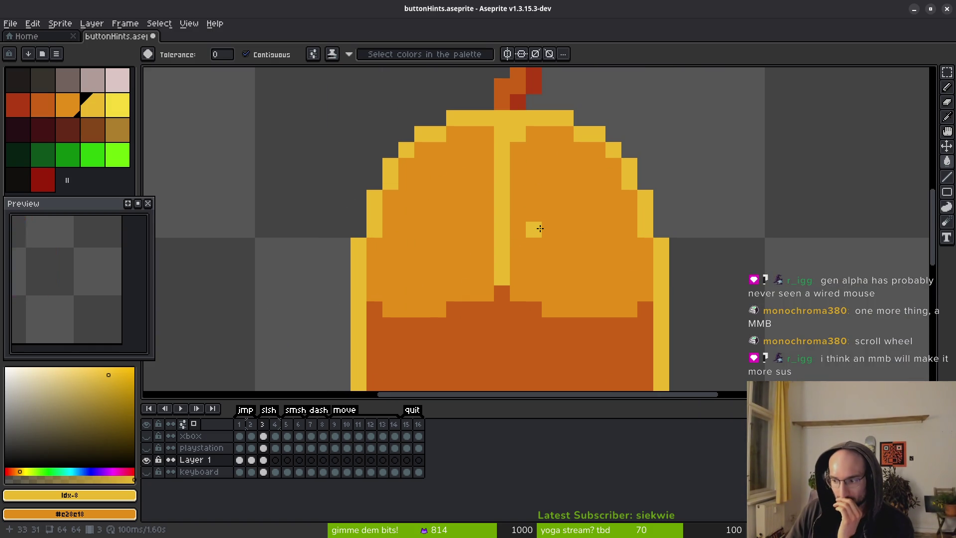
scroll(547, 226, down, 3)
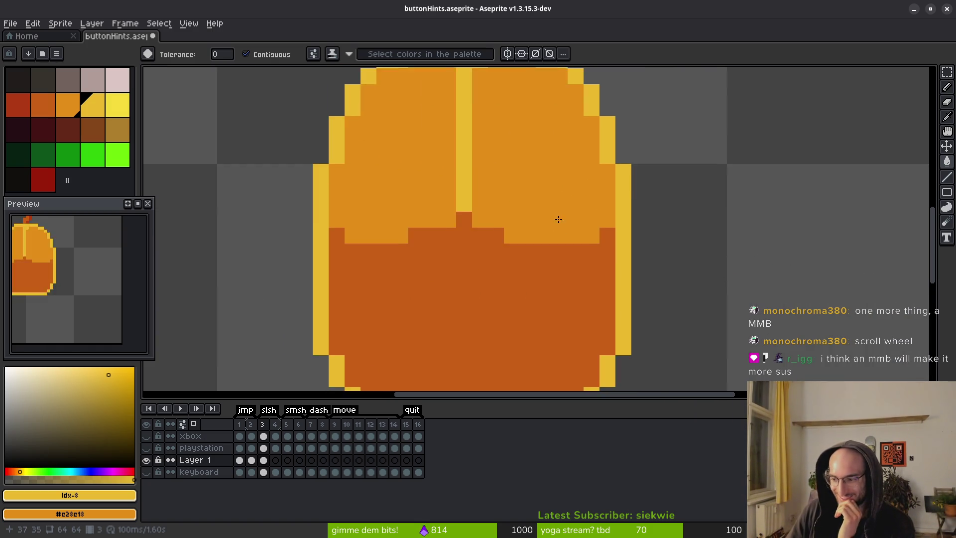
scroll(557, 220, left, 3)
click(642, 217)
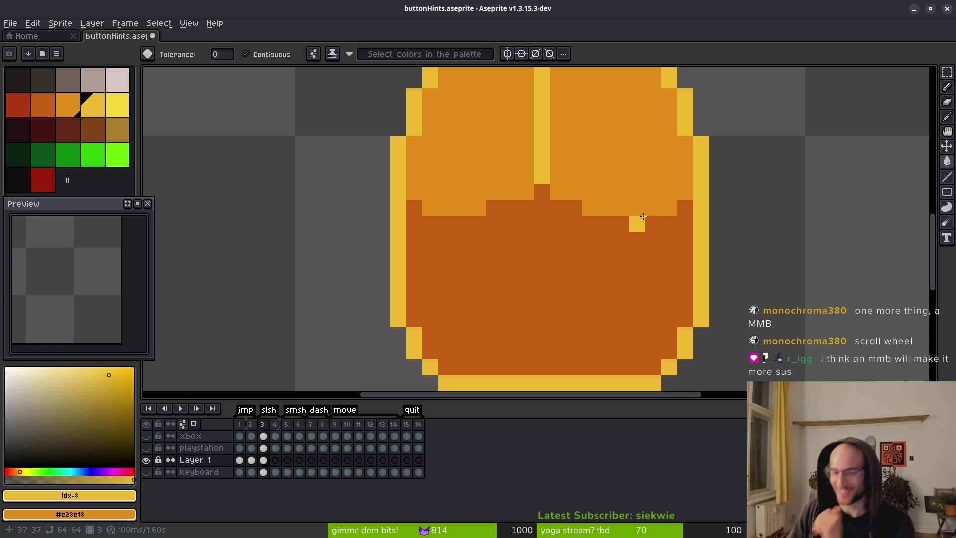
scroll(646, 215, down, 4)
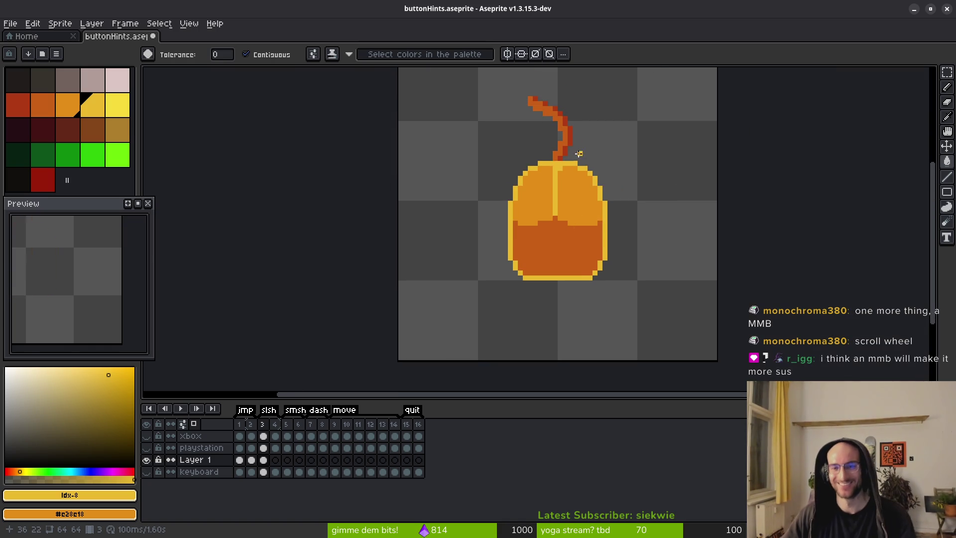
scroll(562, 174, up, 4)
key(b)
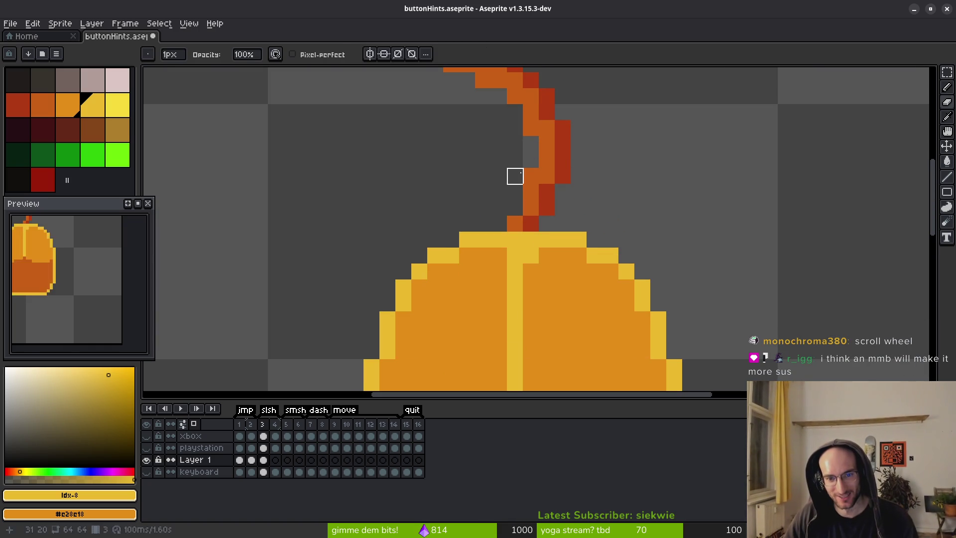
drag(499, 96, 512, 184)
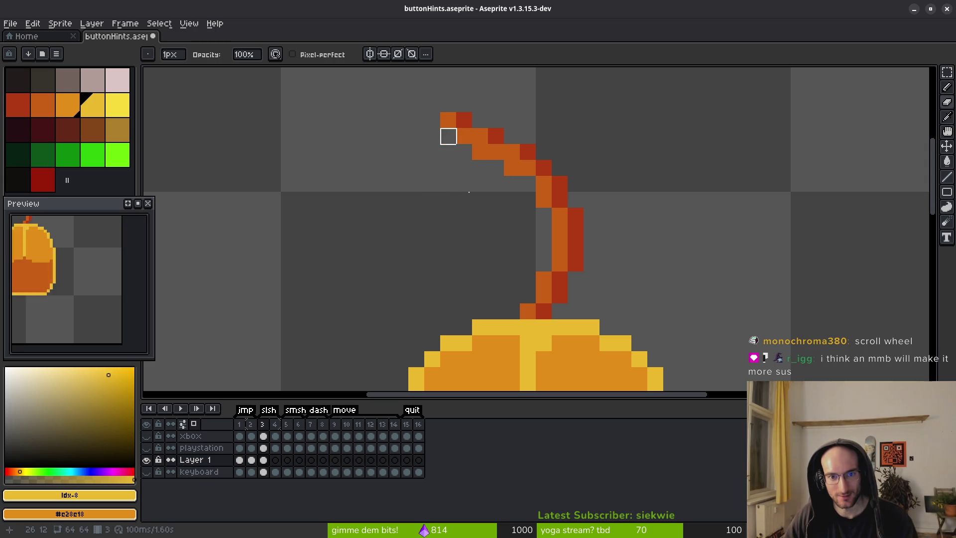
scroll(486, 246, down, 4)
scroll(552, 299, down, 4)
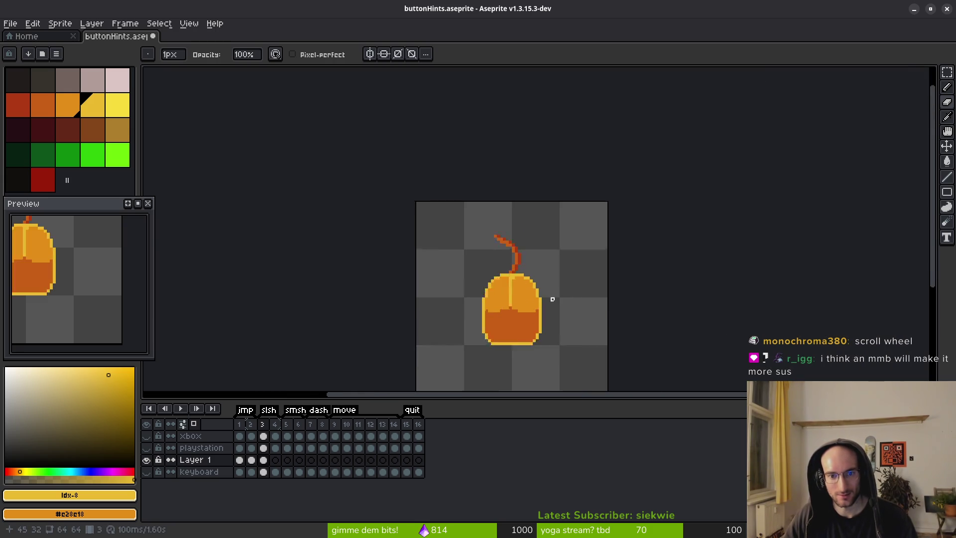
scroll(548, 303, up, 4)
scroll(537, 274, down, 2)
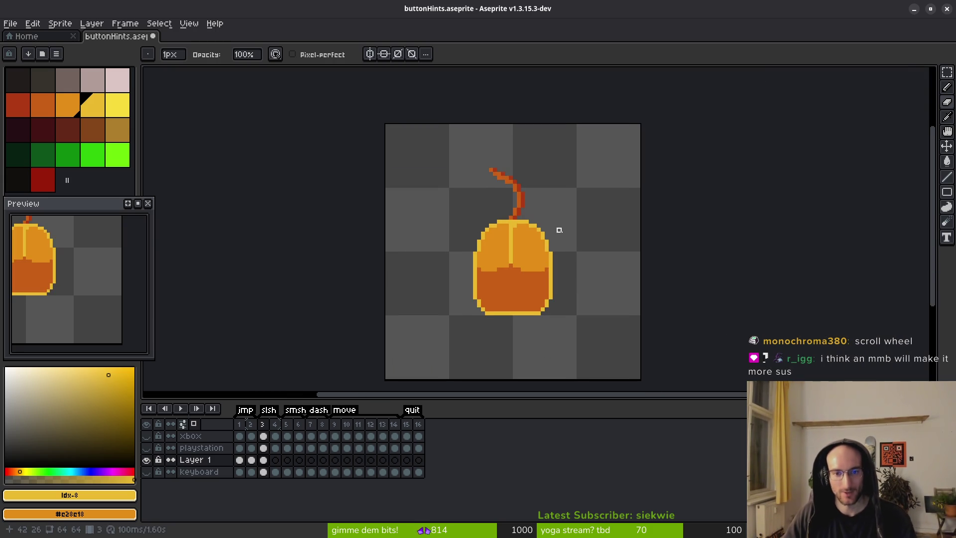
scroll(512, 214, up, 5)
Paint Bucket the dark-orange lower half with the upper body's orange
key(g)
alt+click(523, 164)
click(537, 245)
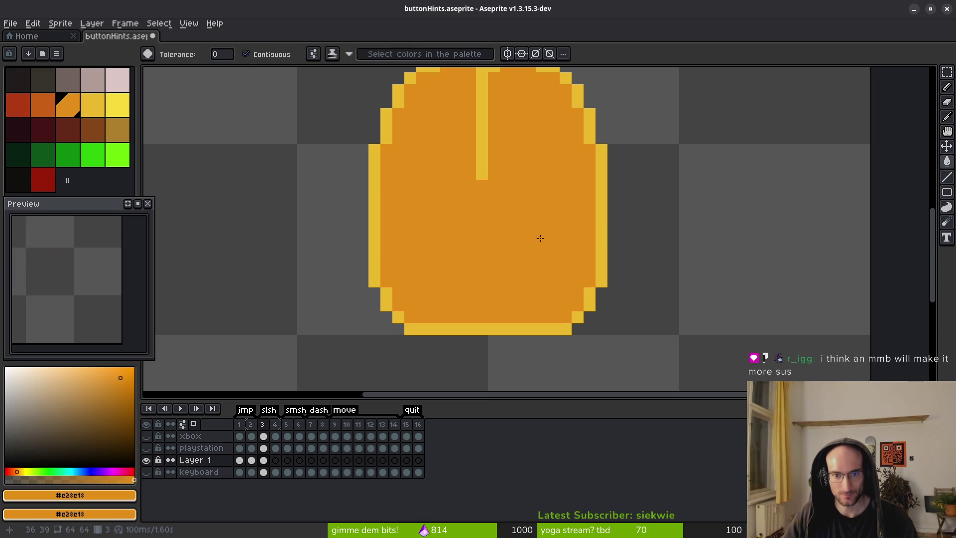
scroll(538, 245, down, 5)
scroll(528, 206, up, 5)
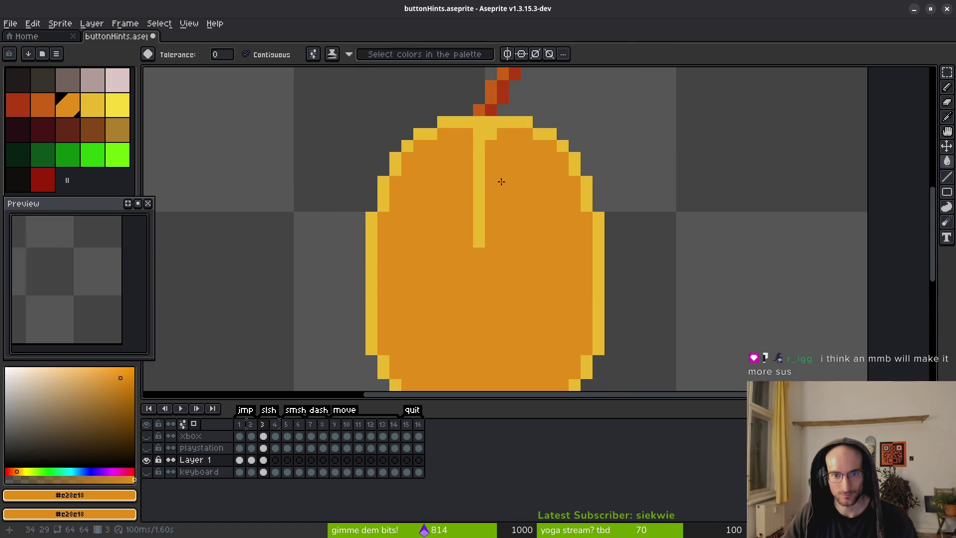
Draw a second yellow column beside the seam with the Line tool, then undo it
alt+click(486, 146)
key(l)
drag(486, 146, 488, 233)
key(ctrl+z)
key(ctrl+z)
scroll(520, 246, down, 5)
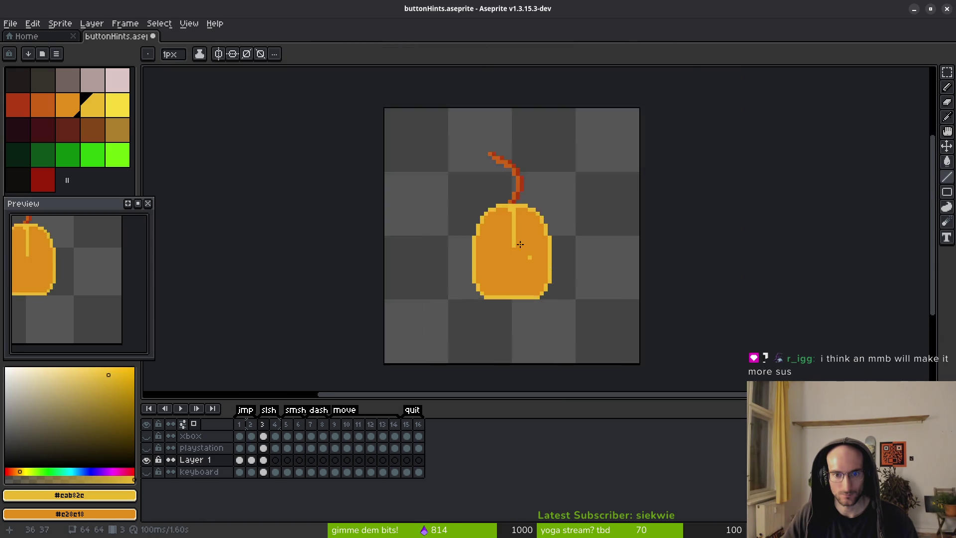
scroll(521, 247, up, 4)
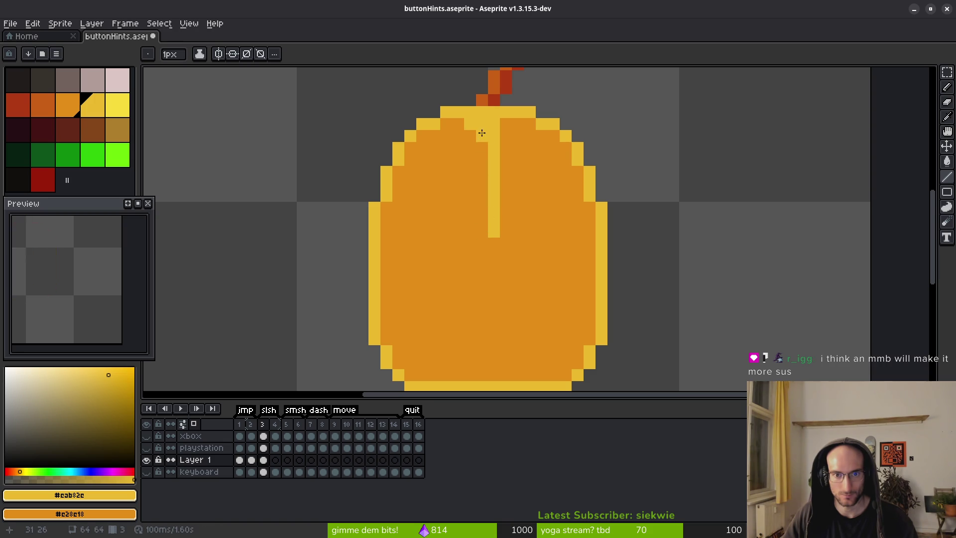
Look over the mouse body and undo the last line stroke
scroll(520, 200, down, 2)
scroll(547, 221, down, 3)
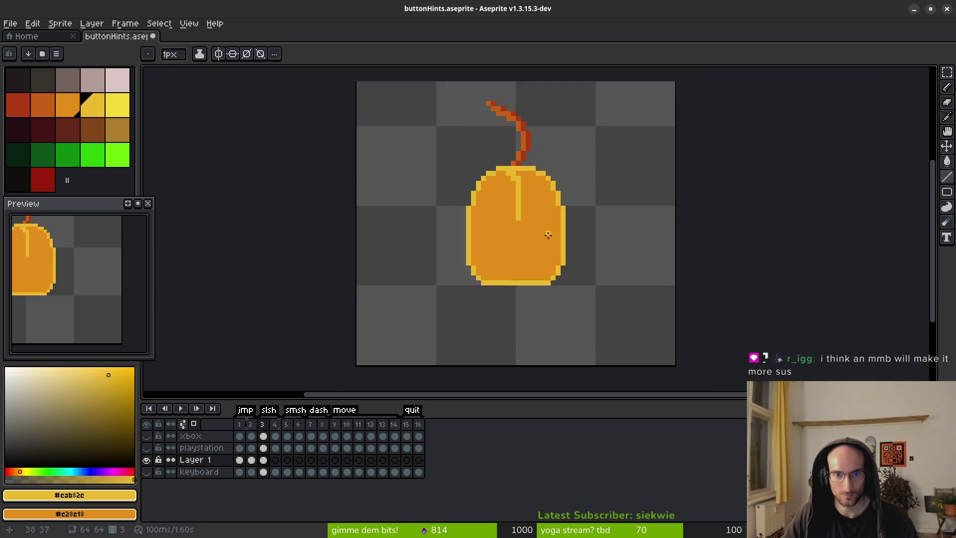
scroll(488, 162, up, 4)
scroll(548, 220, down, 4)
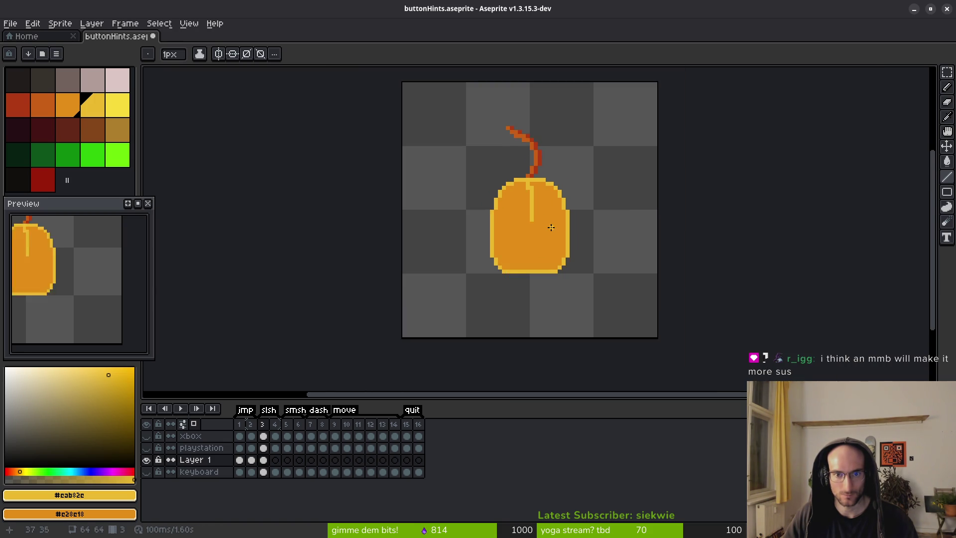
scroll(540, 215, up, 2)
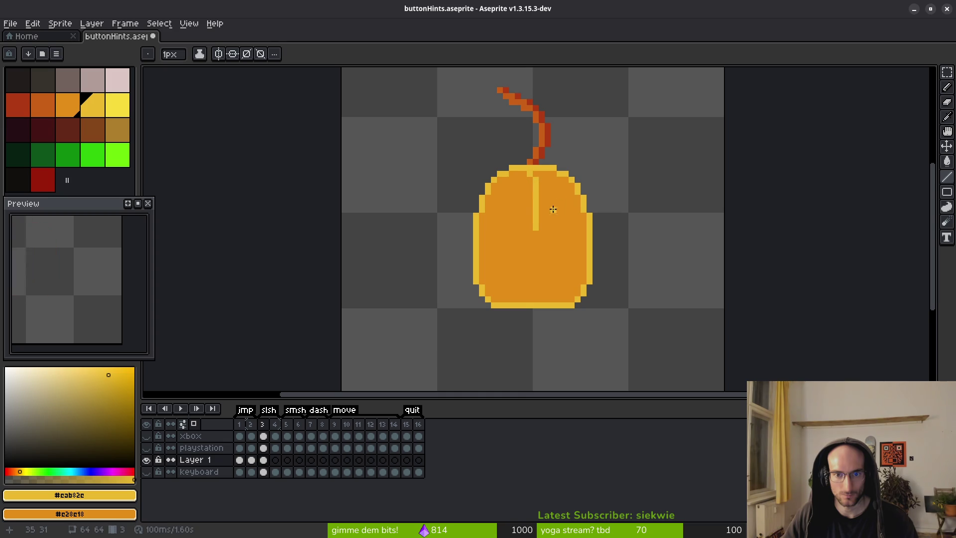
scroll(540, 203, up, 3)
scroll(595, 172, down, 5)
scroll(549, 158, up, 4)
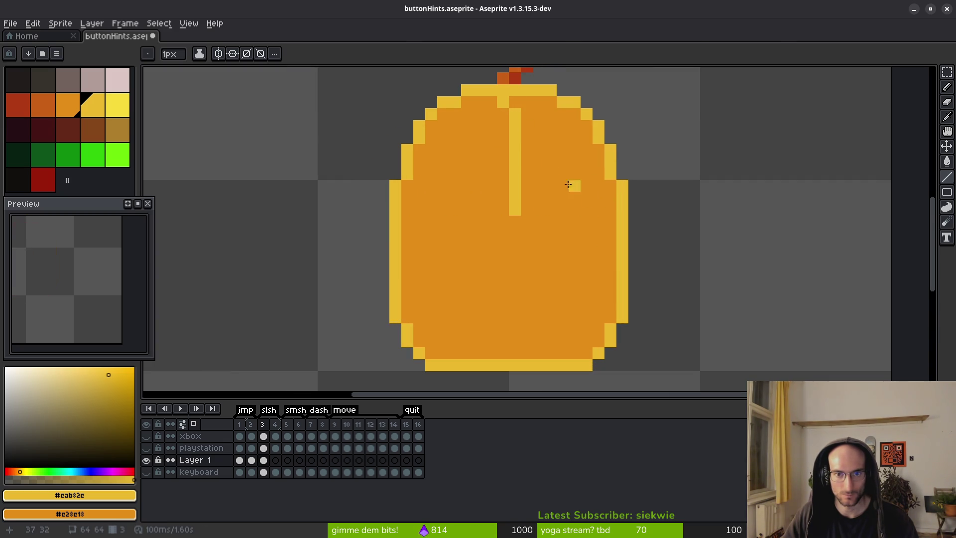
scroll(571, 185, down, 4)
key(ctrl+z)
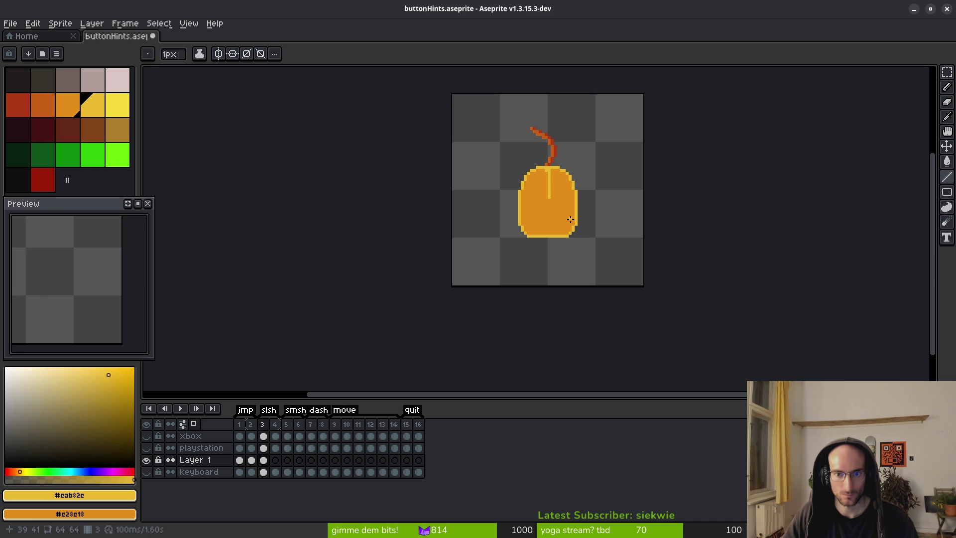
scroll(562, 192, up, 4)
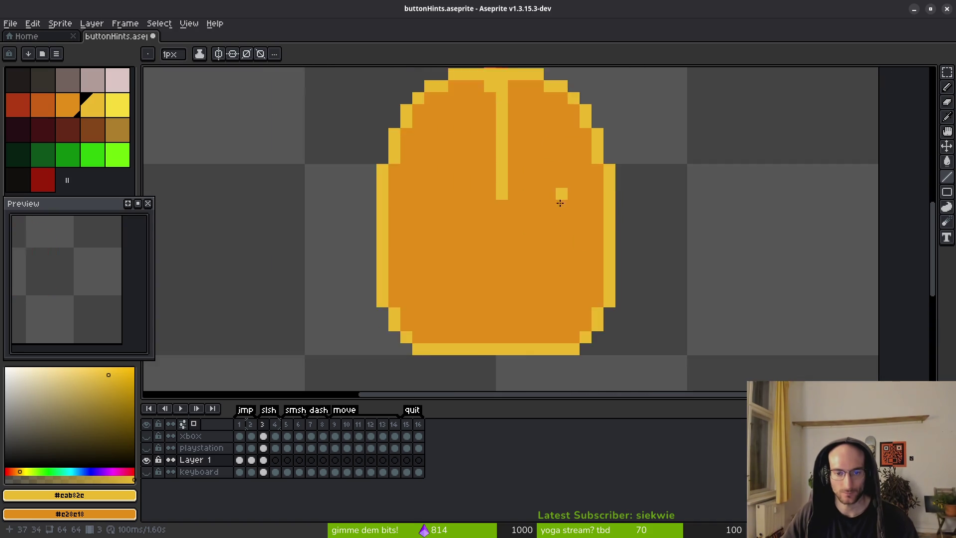
scroll(562, 199, down, 2)
Pick the bright yellow of the SPACE lettering and return to the mouse frame
key(Left)
key(alt)
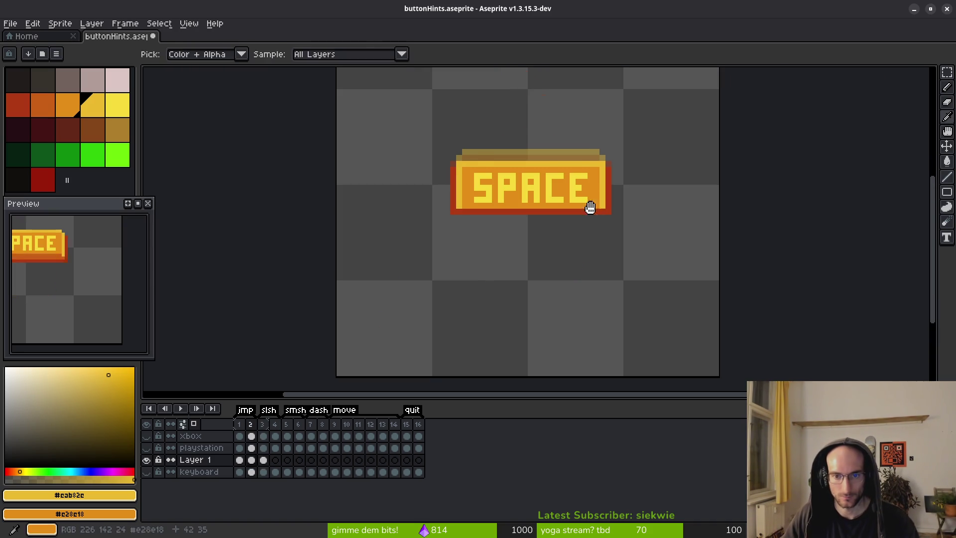
key(Right)
click(118, 105)
Paint a first yellow pixel and the upright of the letter L on the body
scroll(518, 219, up, 2)
click(554, 204)
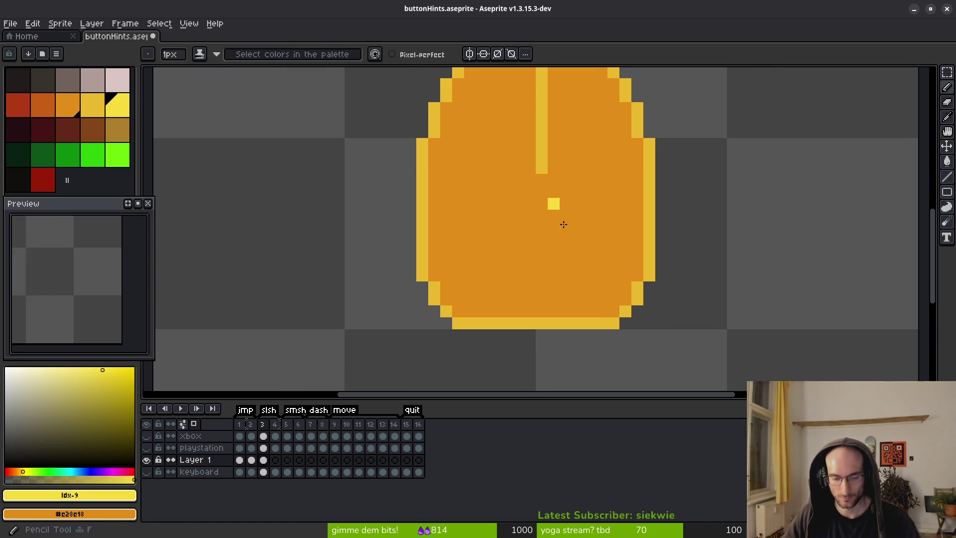
scroll(557, 212, up, 1)
mouse_move(444, 201)
mouse_down()
mouse_move(444, 264)
mouse_move(476, 265)
mouse_move(508, 201)
mouse_up()
Finish the L, draw the M and B in yellow pixels, undoing a stray pixel
click(530, 264)
shift+click(537, 234)
shift+click(571, 201)
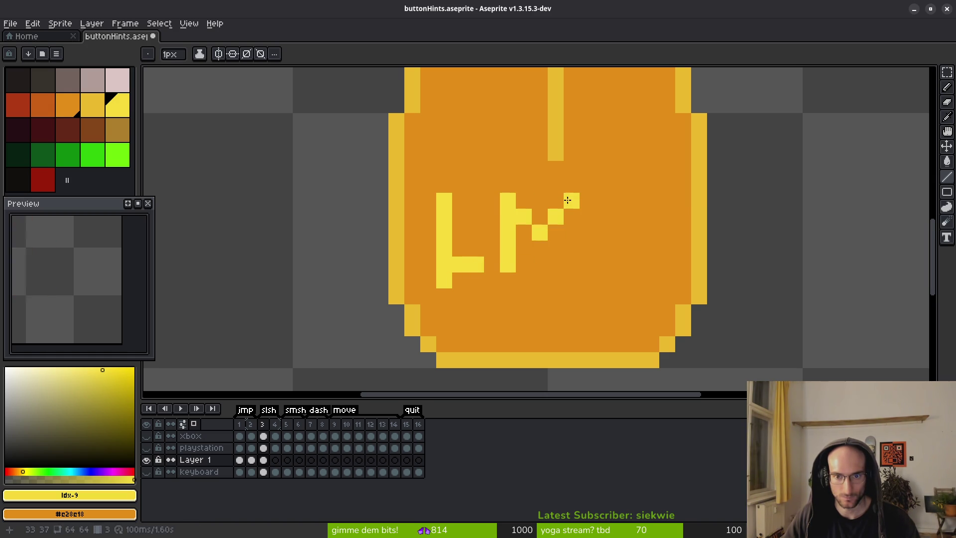
drag(571, 201, 571, 280)
mouse_move(603, 200)
mouse_down()
mouse_move(612, 218)
mouse_move(604, 272)
mouse_move(634, 196)
mouse_move(630, 214)
mouse_move(649, 232)
mouse_move(647, 263)
mouse_move(619, 265)
mouse_up()
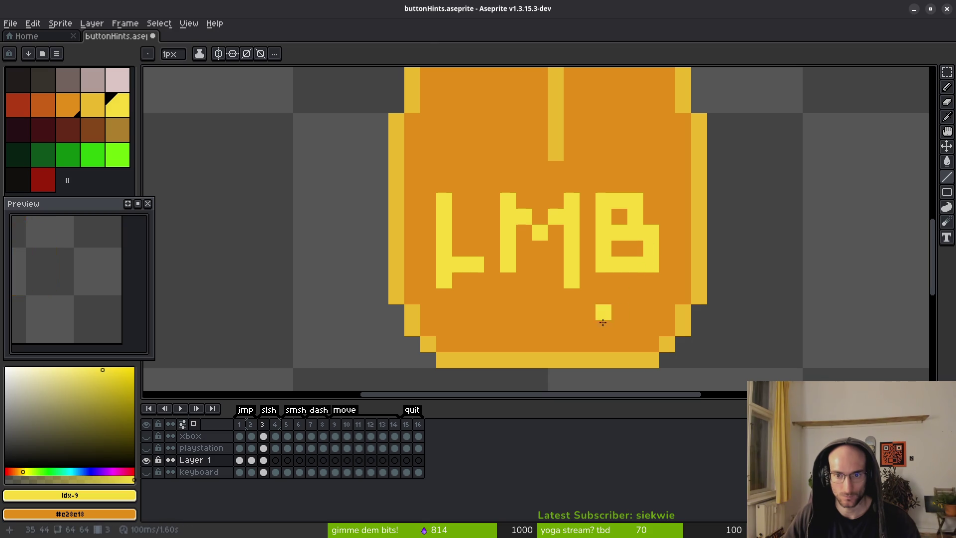
click(476, 280)
key(ctrl+z)
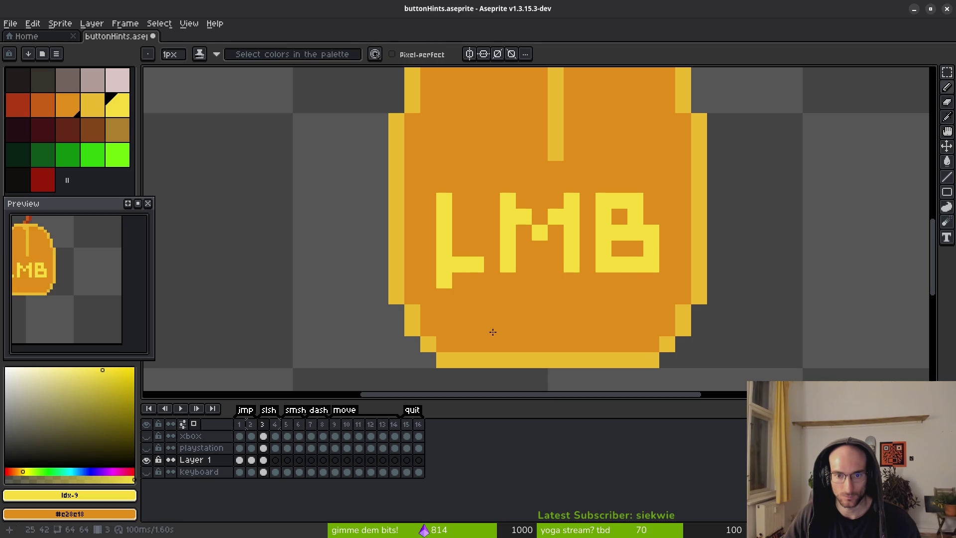
Select the yellow LMB letters with the Magic Wand
scroll(556, 281, down, 5)
scroll(584, 319, down, 3)
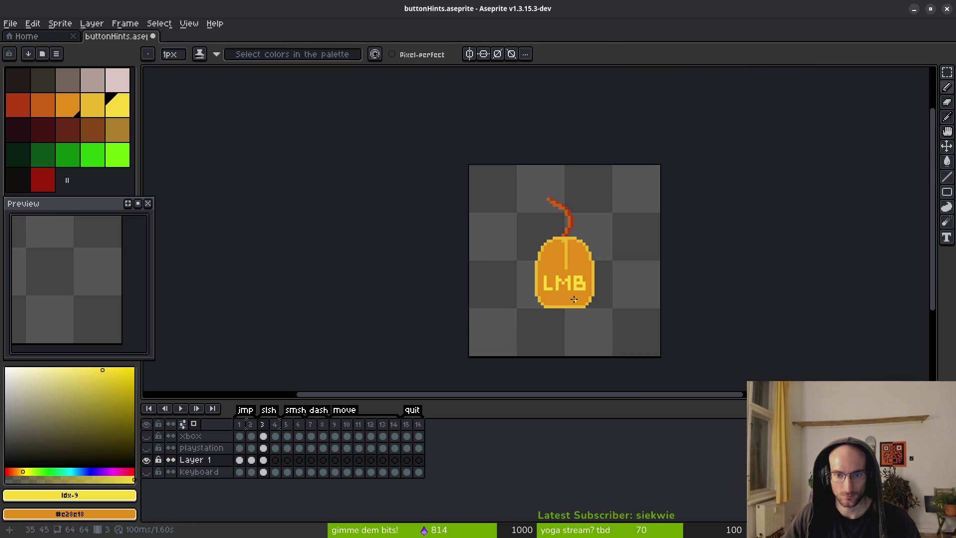
scroll(580, 306, up, 8)
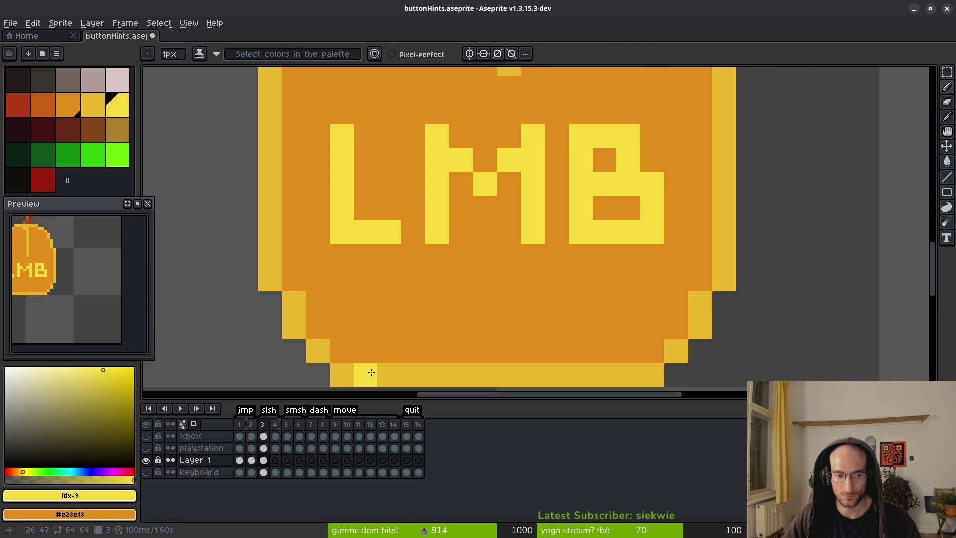
key(w)
click(335, 145)
scroll(585, 230, down, 2)
scroll(584, 231, up, 1)
Nudge the selected LMB letters down one pixel and save
key(Down)
key(ctrl+s)
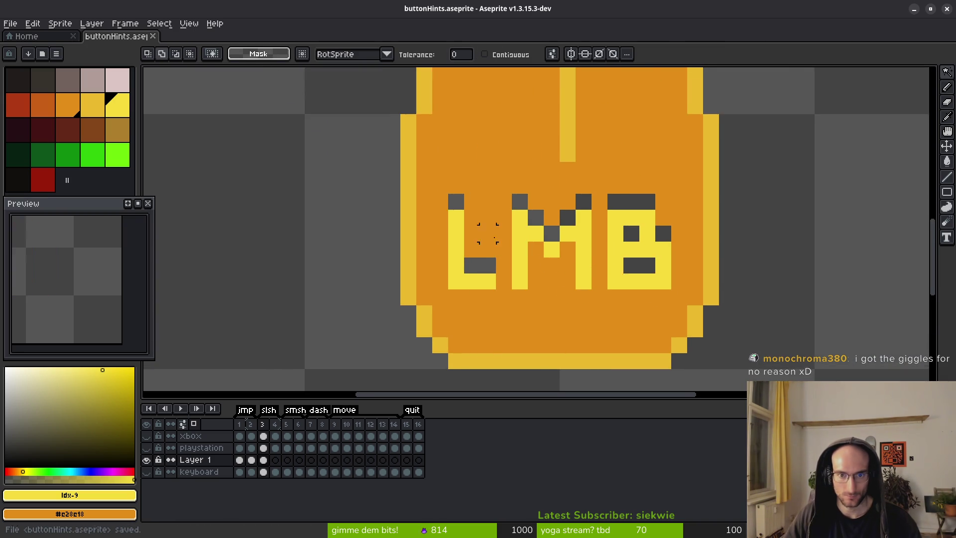
scroll(487, 249, up, 3)
Paint the dark gap pixels in the L and around the letters orange, then save
key(b)
right_click(481, 295)
right_click(449, 294)
mouse_move(410, 147)
mouse_down()
mouse_move(540, 160)
mouse_move(587, 210)
mouse_move(664, 164)
mouse_move(785, 166)
mouse_move(828, 229)
mouse_move(796, 290)
mouse_up()
scroll(676, 242, down, 1)
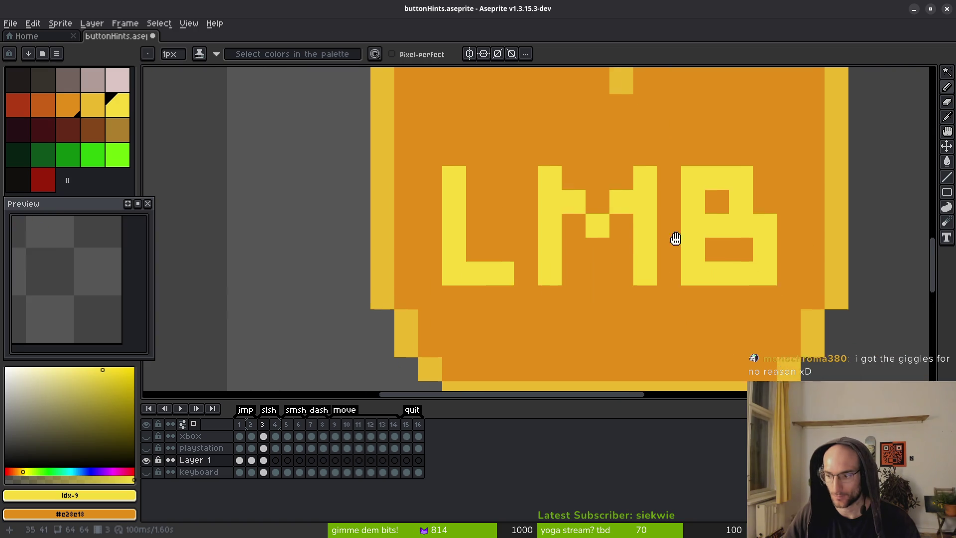
drag(676, 242, 647, 203)
key(ctrl+s)
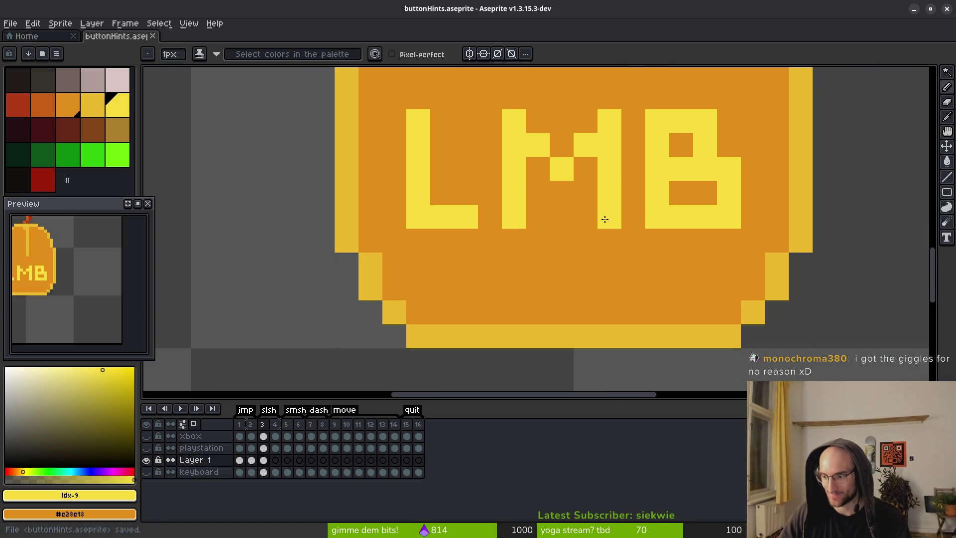
Reselect the LMB letters, nudge them up one pixel, and save
scroll(631, 234, down, 3)
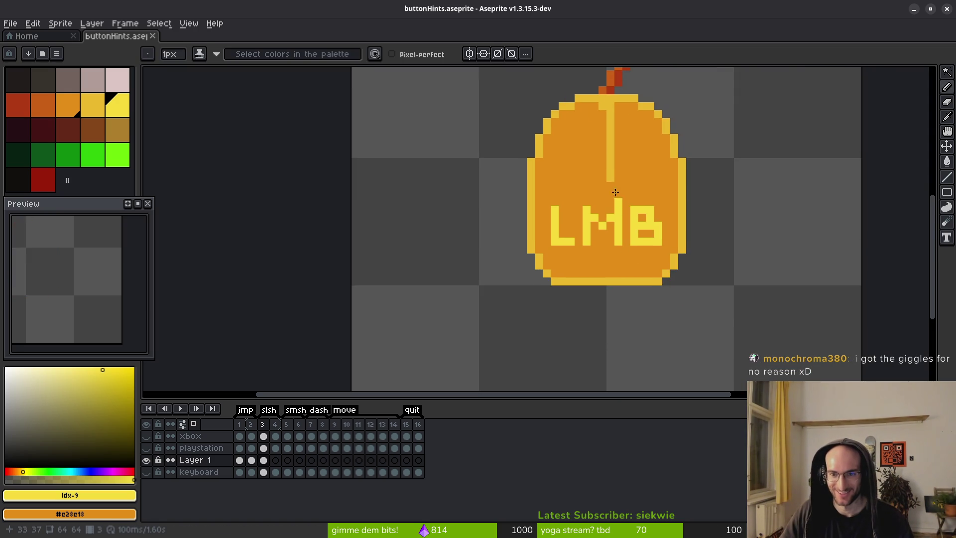
scroll(620, 204, up, 2)
key(w)
click(625, 273)
key(Up)
key(ctrl+s)
Patch the dark row under the letters and the B's holes orange, and fill the M's gaps yellow
scroll(597, 259, up, 3)
key(b)
drag(379, 240, 809, 250)
right_click(759, 177)
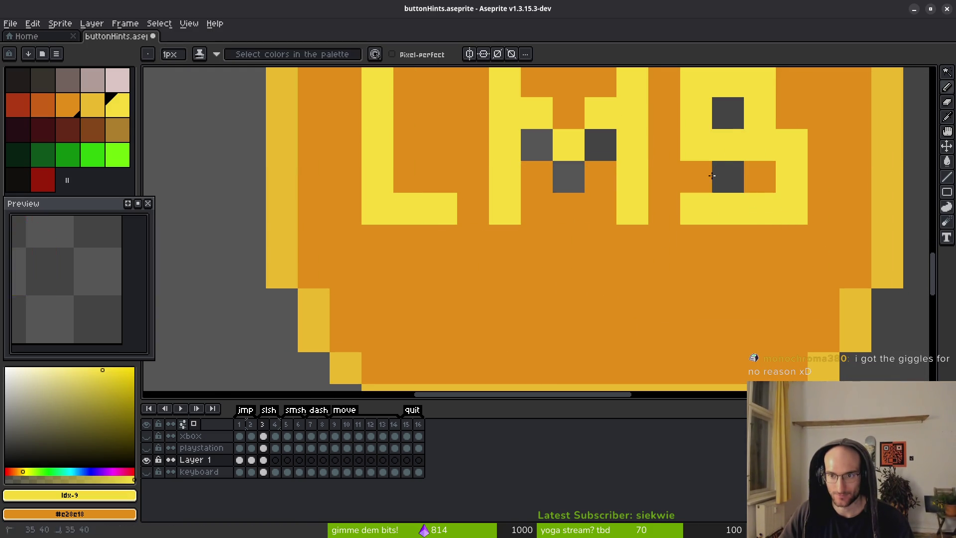
right_click(729, 115)
right_click(727, 176)
click(600, 144)
click(537, 144)
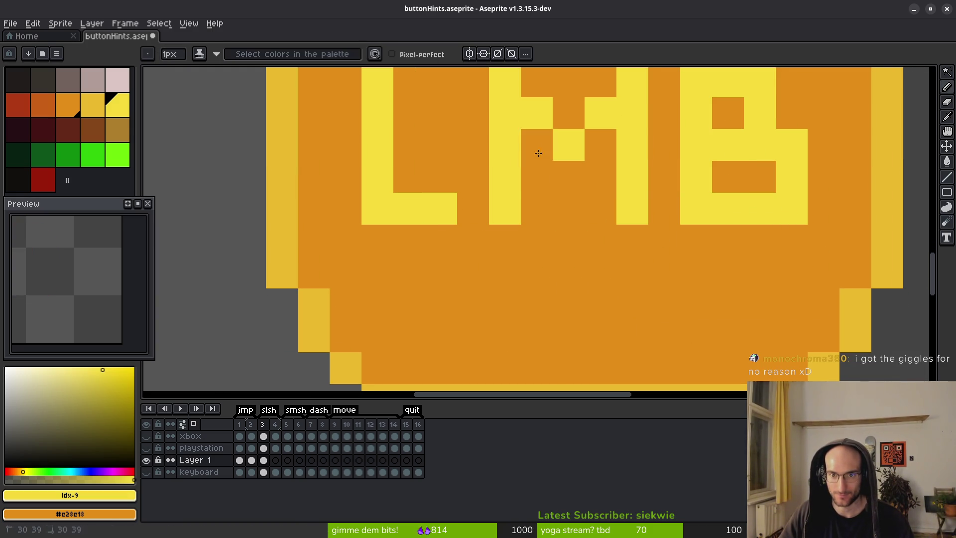
scroll(602, 259, down, 5)
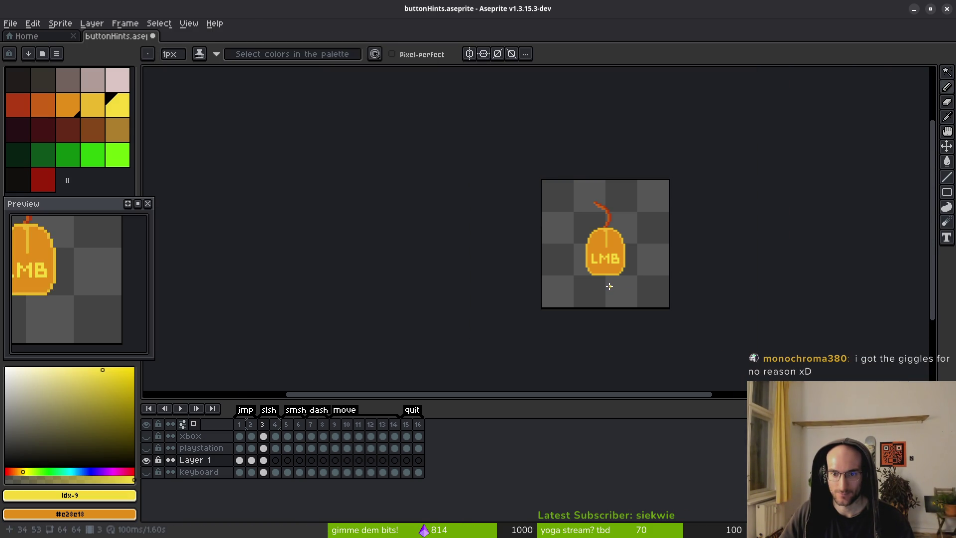
scroll(597, 263, up, 4)
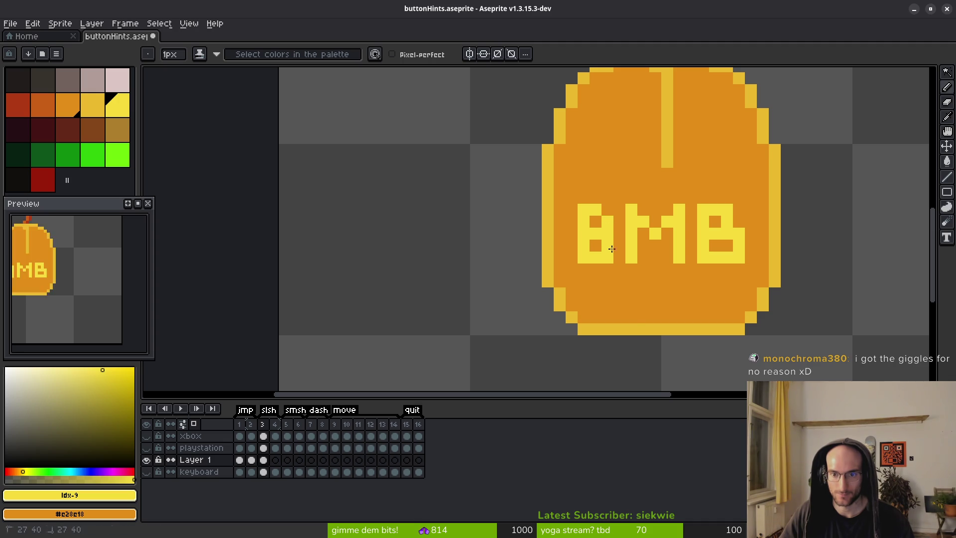
Edit a pixel so the first letter reads L again, then save buttonHints.aseprite
scroll(634, 292, down, 4)
scroll(613, 266, up, 4)
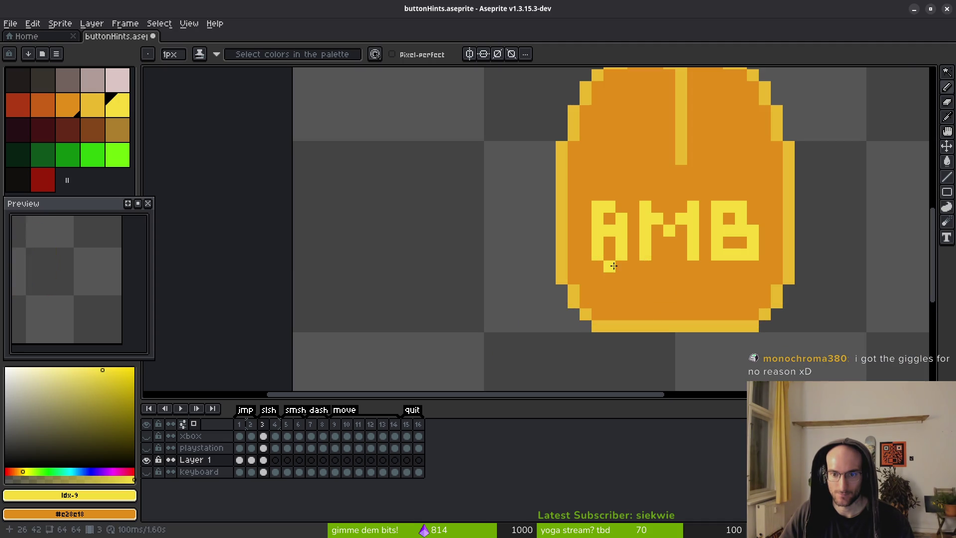
scroll(673, 292, down, 3)
scroll(671, 301, up, 4)
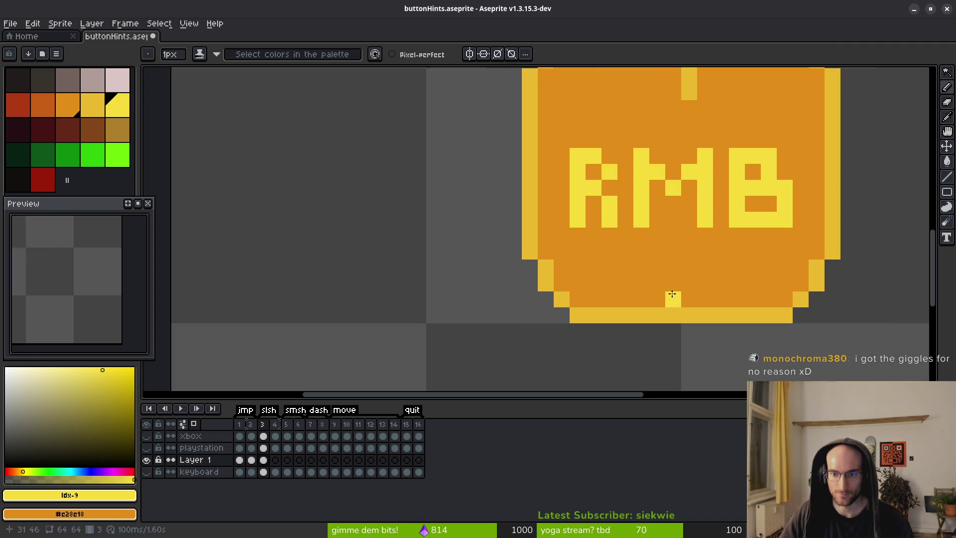
click(609, 156)
scroll(705, 267, down, 4)
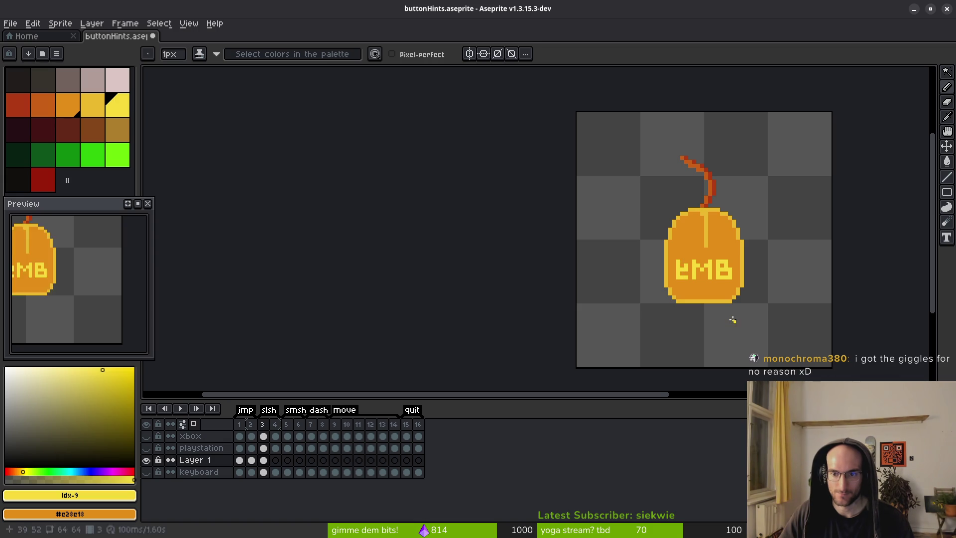
key(ctrl+s)
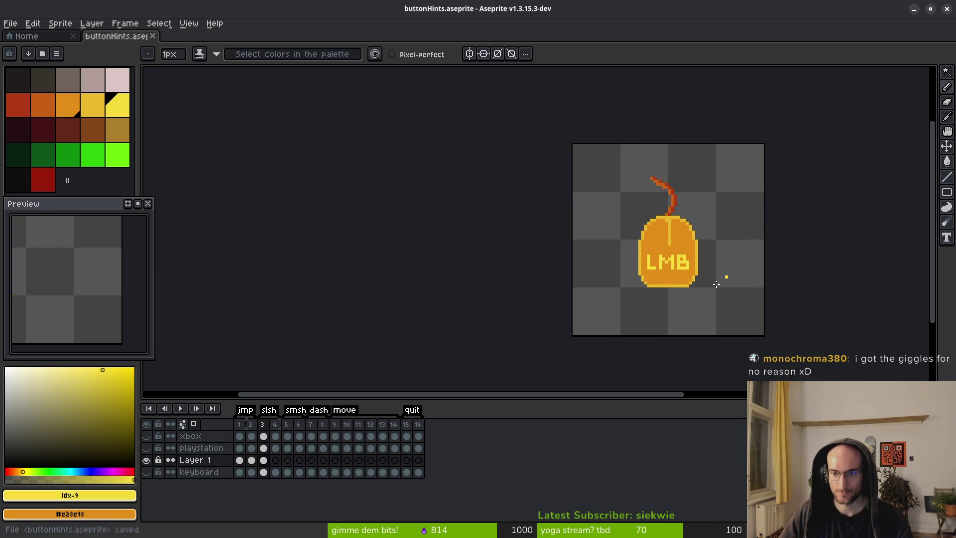
scroll(662, 259, up, 4)
scroll(622, 229, up, 1)
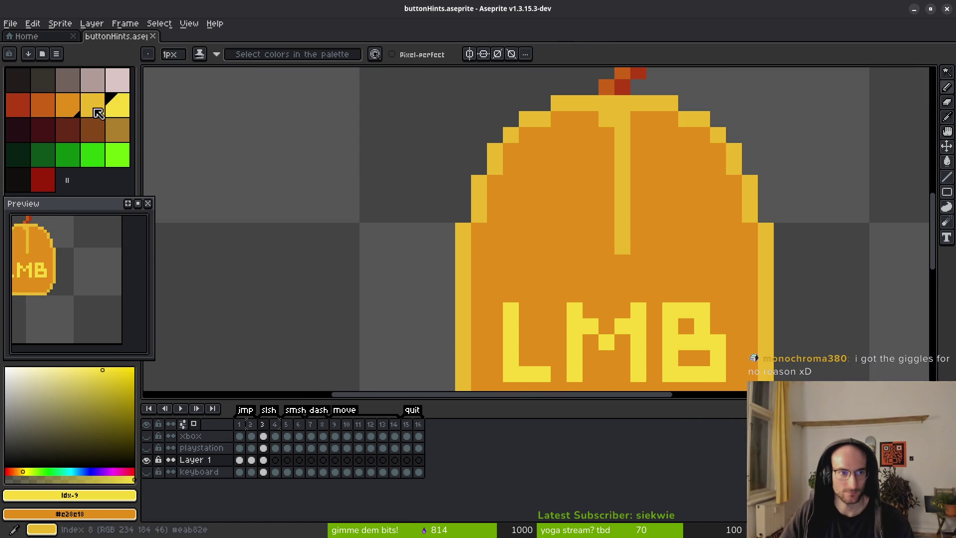
Select the darker orange swatch from the palette
click(43, 104)
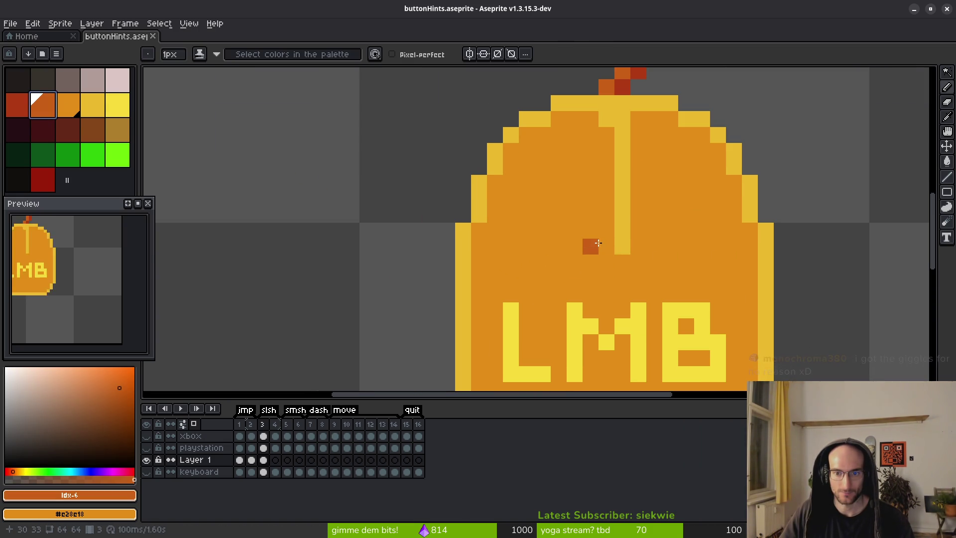
scroll(593, 248, down, 4)
scroll(642, 304, down, 2)
scroll(613, 268, up, 1)
scroll(613, 268, up, 2)
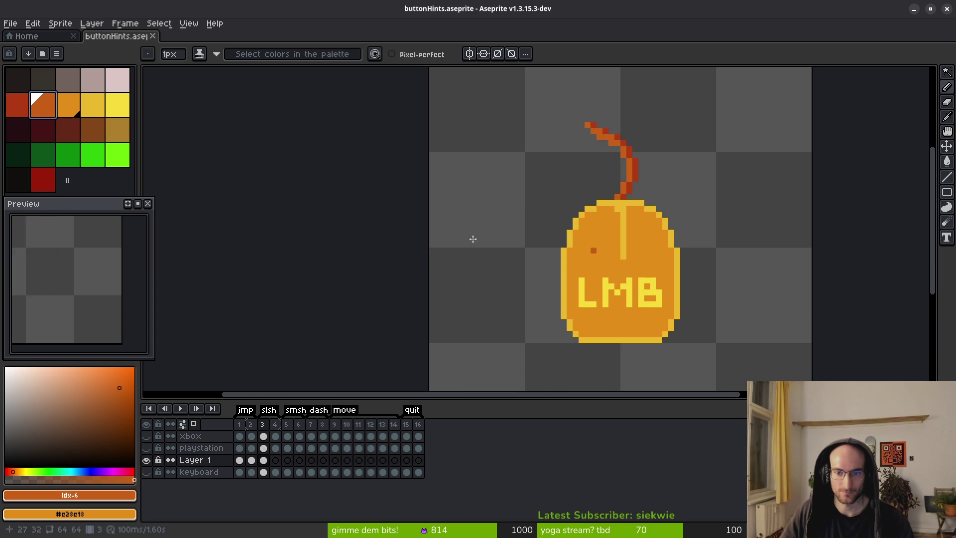
click(75, 106)
scroll(587, 268, up, 3)
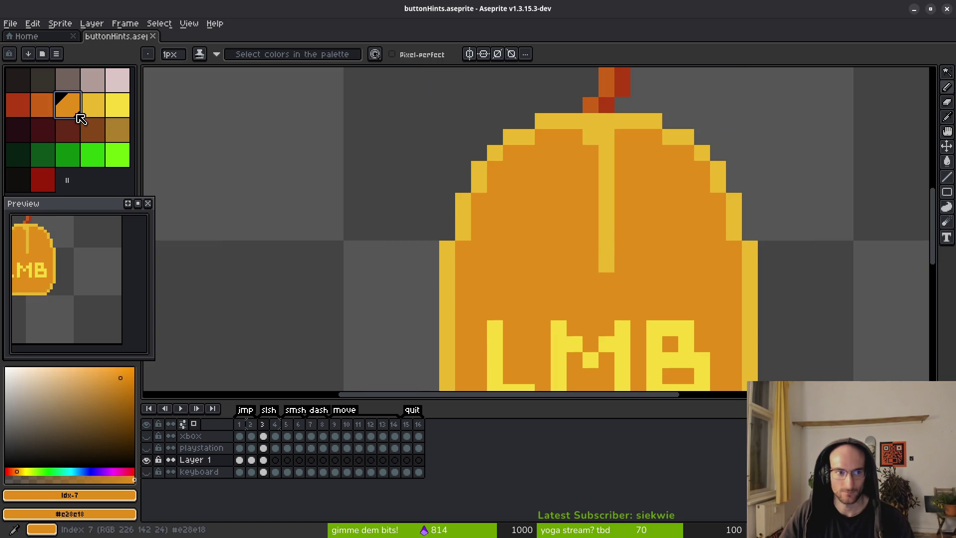
click(42, 104)
Outline the left button lobe in dark orange and bucket-fill it
click(602, 276)
click(590, 264)
key(ctrl+z)
key(ctrl+z)
click(589, 248)
click(573, 265)
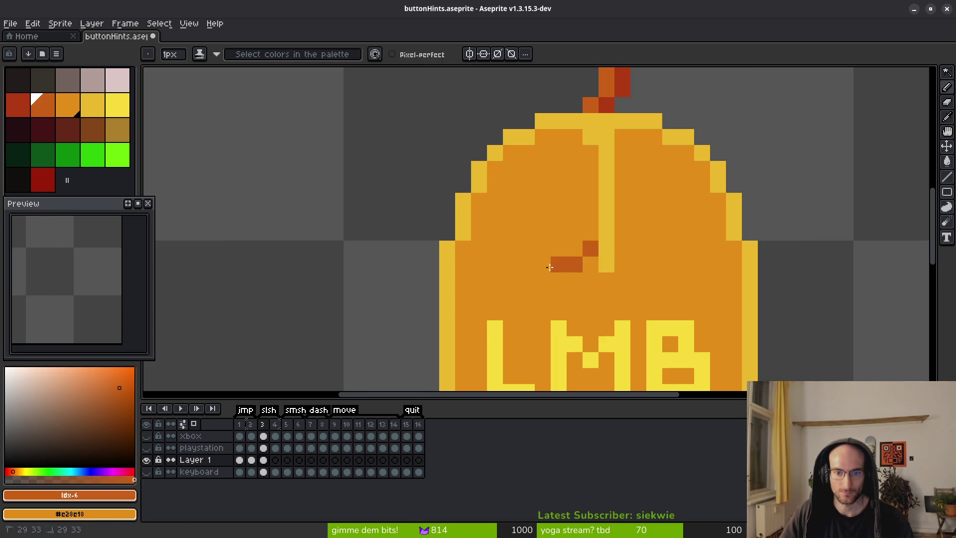
drag(559, 269, 503, 266)
right_click(572, 264)
click(572, 248)
mouse_move(573, 279)
mouse_down()
mouse_move(490, 280)
mouse_move(465, 256)
mouse_up()
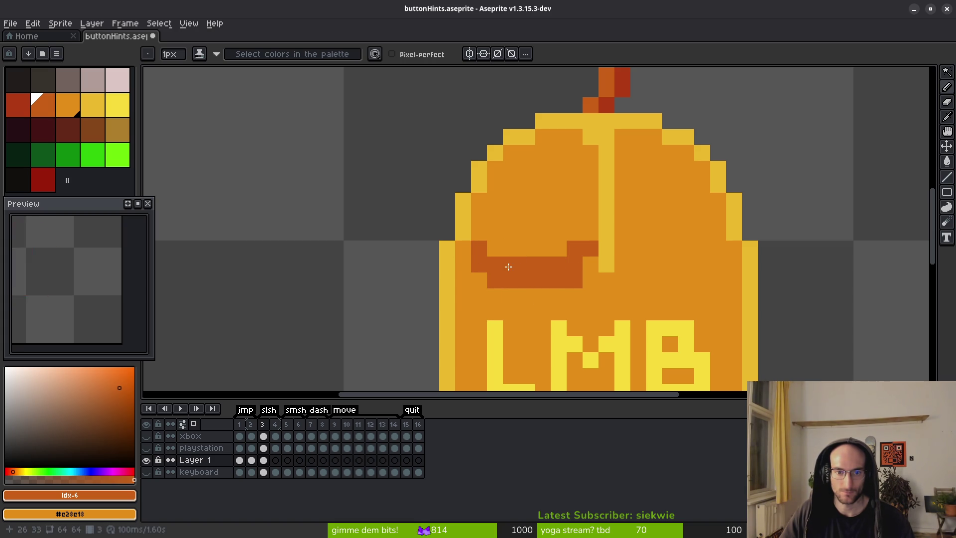
right_click(517, 237)
key(g)
click(569, 211)
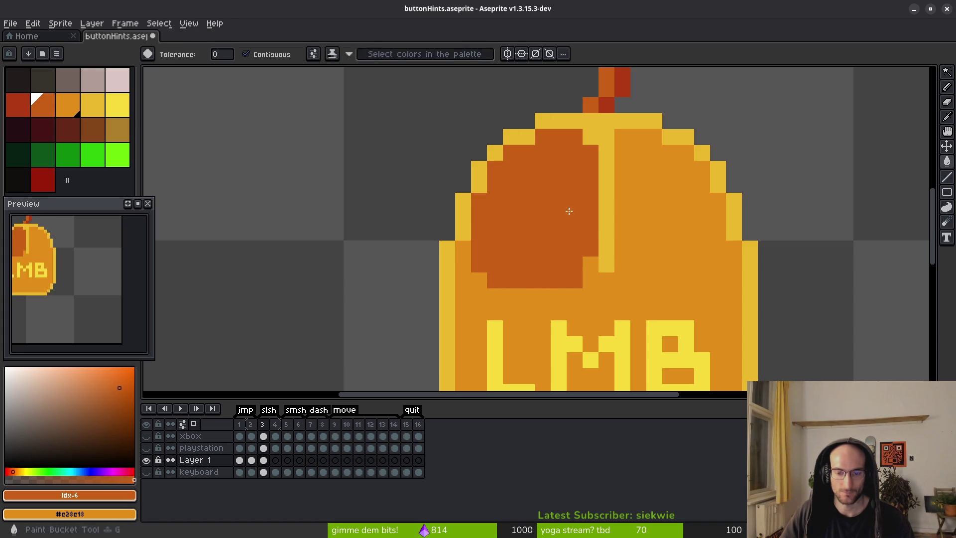
Outline and bucket-fill the right button lobe dark orange, then compare with the reference icons
key(b)
click(622, 248)
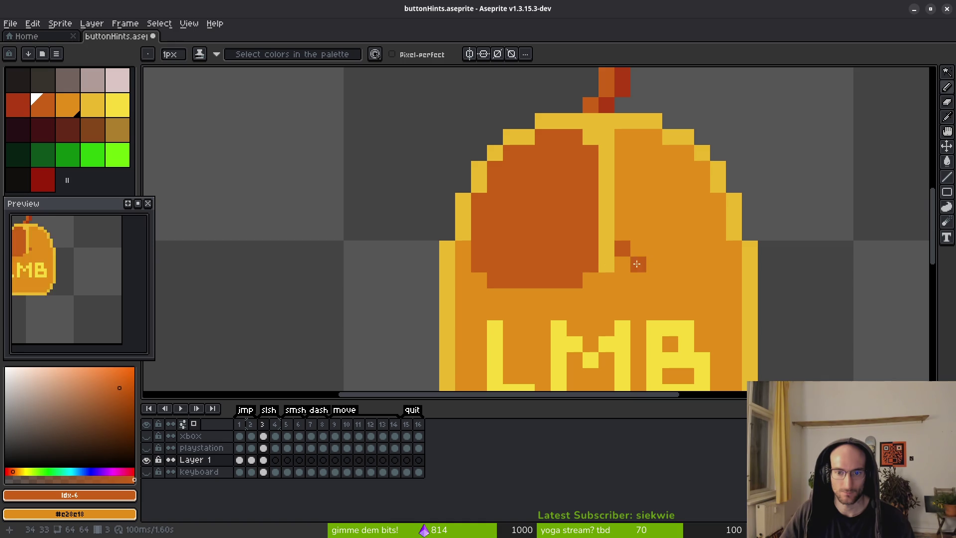
mouse_move(643, 281)
mouse_down()
mouse_move(704, 279)
mouse_move(726, 266)
mouse_up()
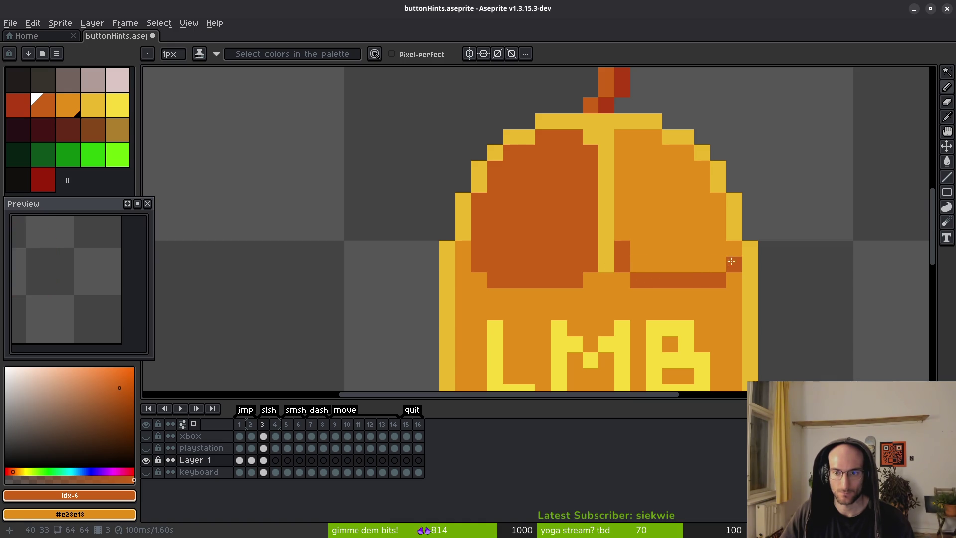
key(g)
click(682, 224)
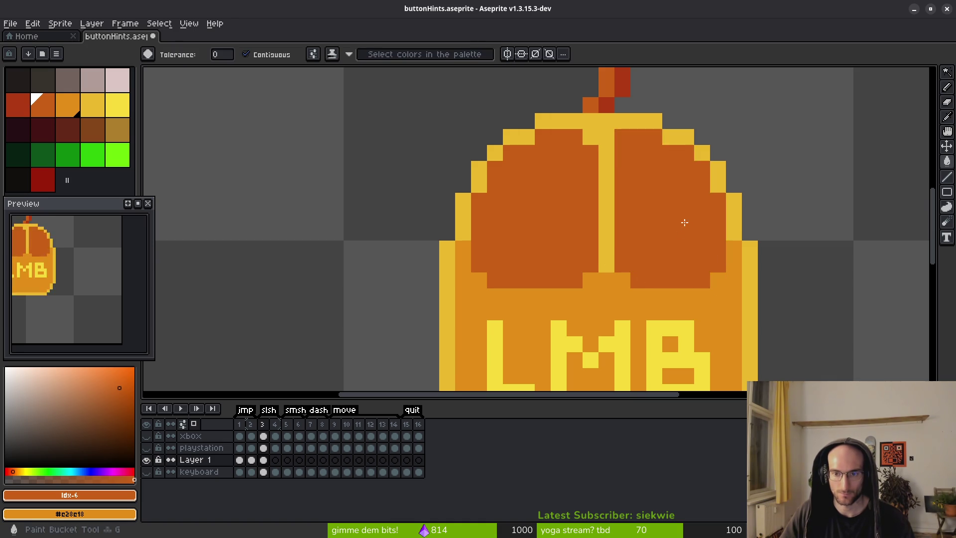
scroll(683, 224, down, 6)
scroll(695, 287, up, 5)
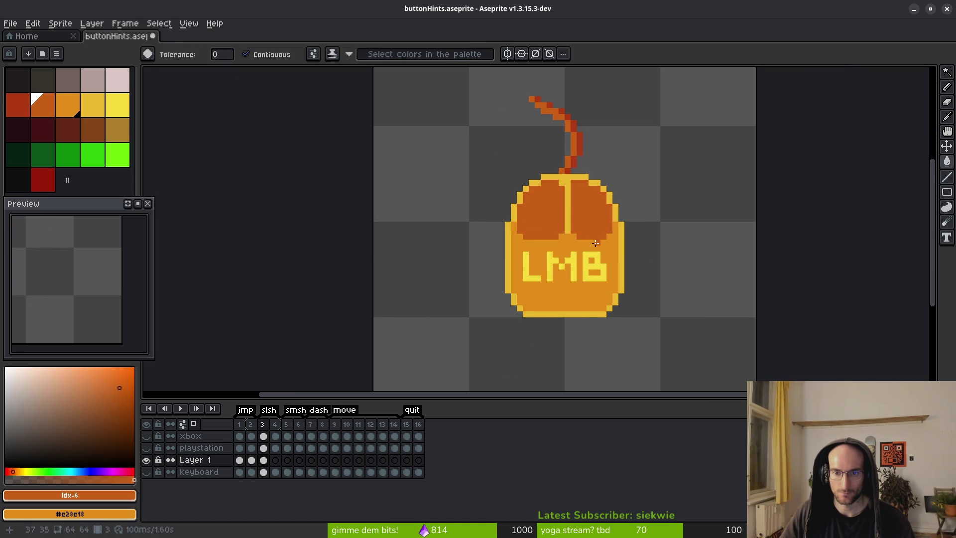
scroll(584, 217, up, 3)
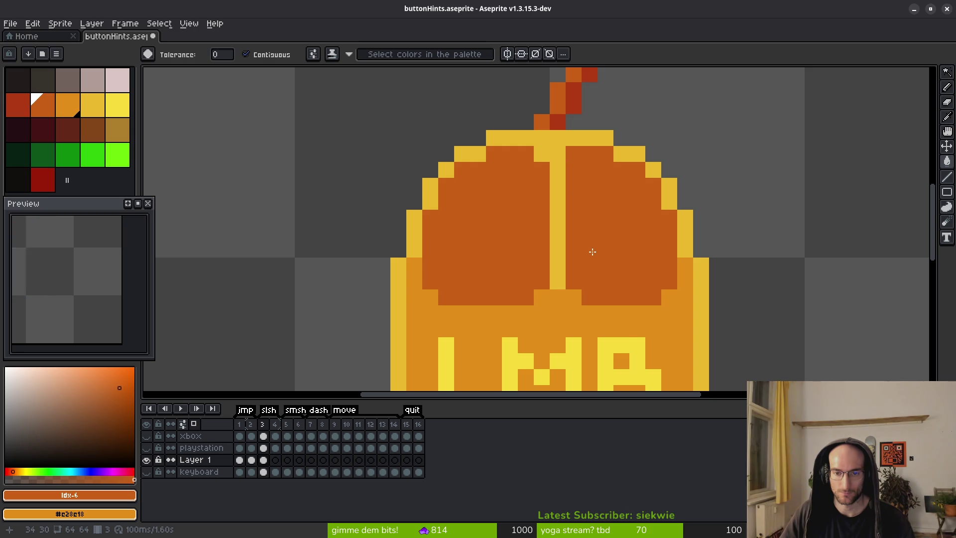
scroll(591, 235, down, 8)
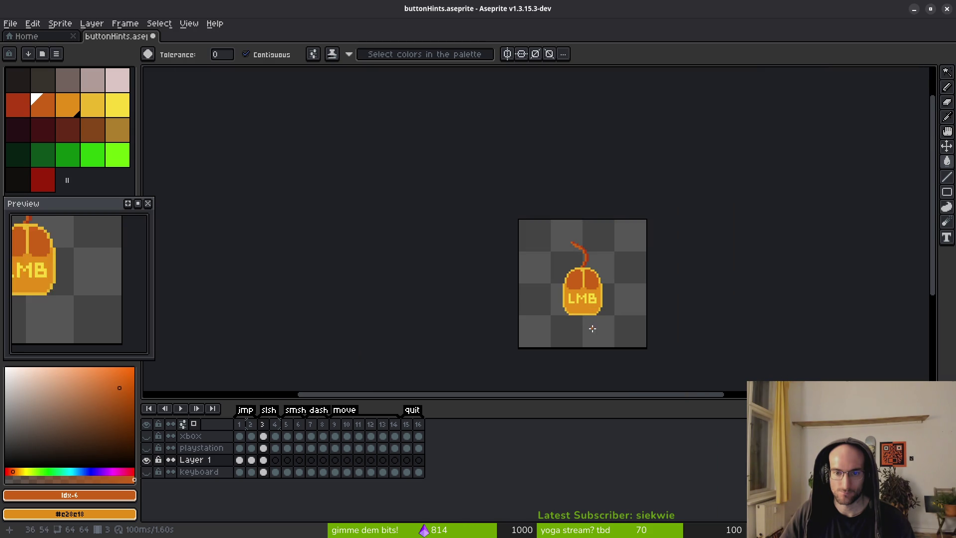
scroll(591, 328, up, 6)
key(alt+Tab)
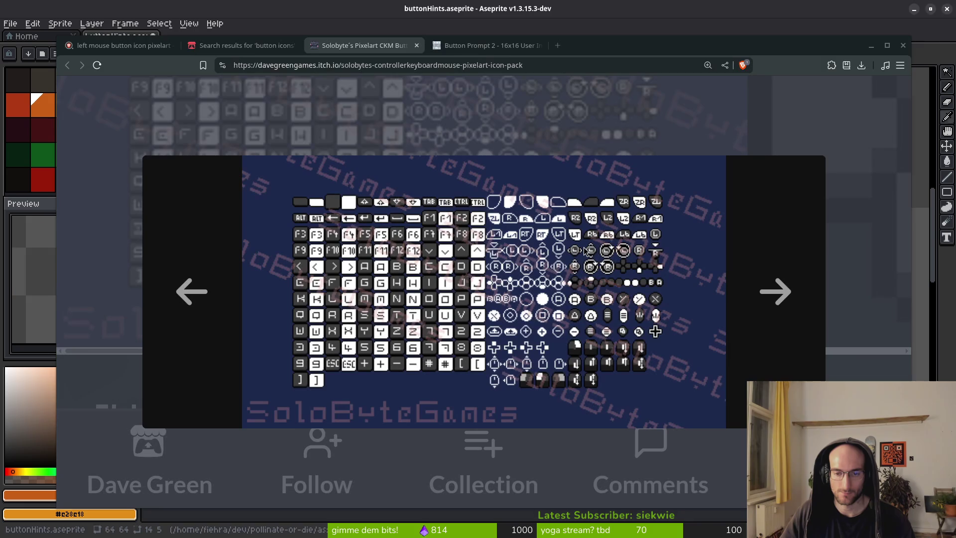
key(alt+Tab)
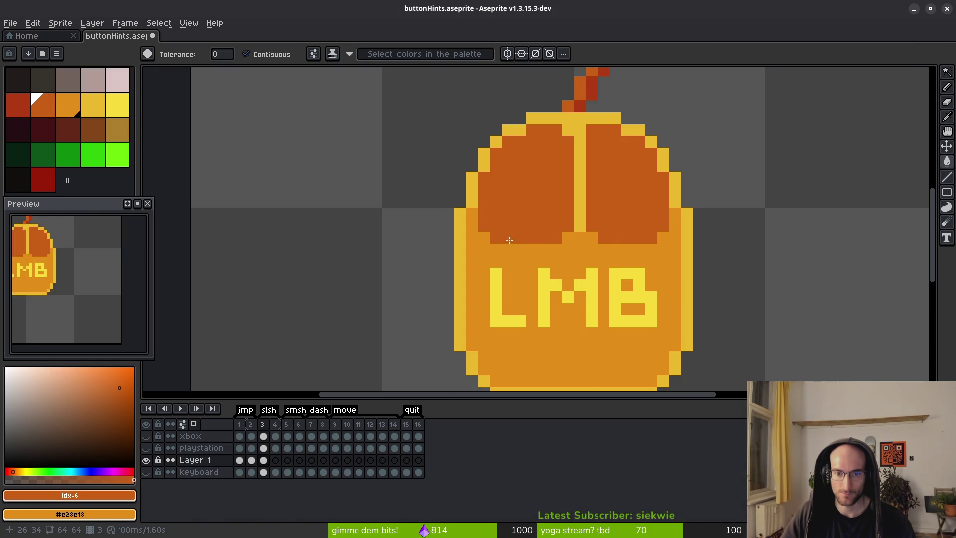
Extend a straight dark-orange row along the buttons' bottom edge
key(b)
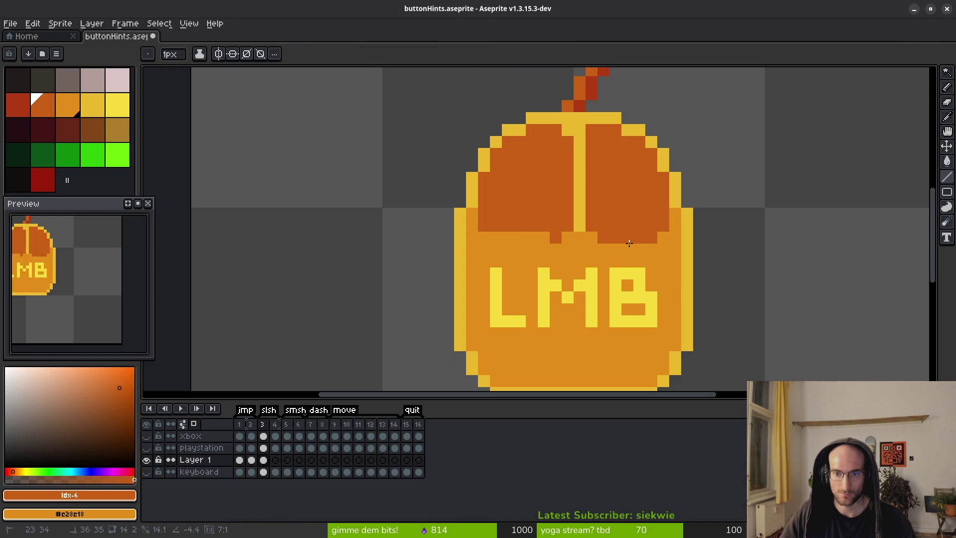
scroll(655, 279, down, 5)
scroll(630, 251, up, 6)
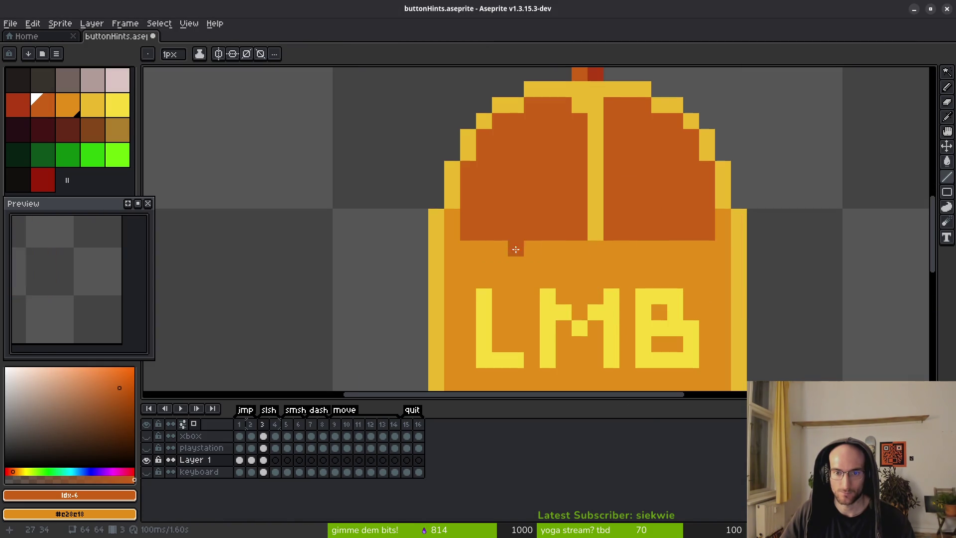
drag(478, 248, 709, 250)
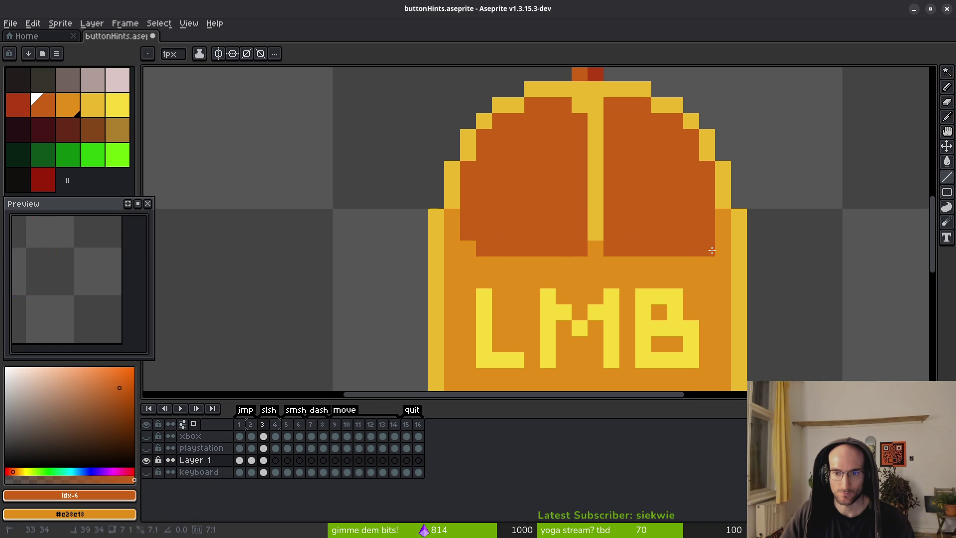
scroll(680, 256, down, 3)
scroll(681, 257, up, 1)
scroll(681, 256, down, 6)
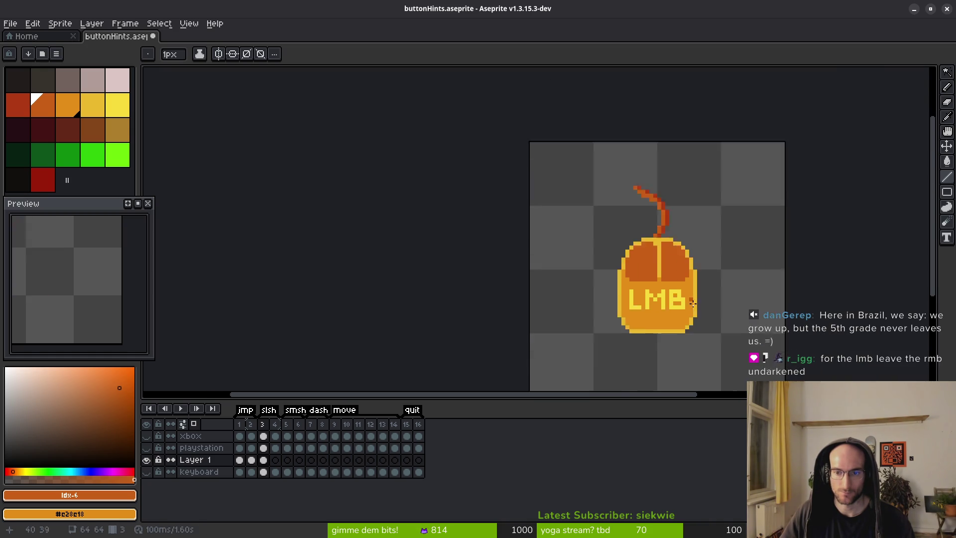
scroll(684, 256, up, 5)
scroll(577, 250, up, 2)
Redraw the row beneath the buttons in body orange, then pick the yellow swatch
drag(548, 276, 738, 279)
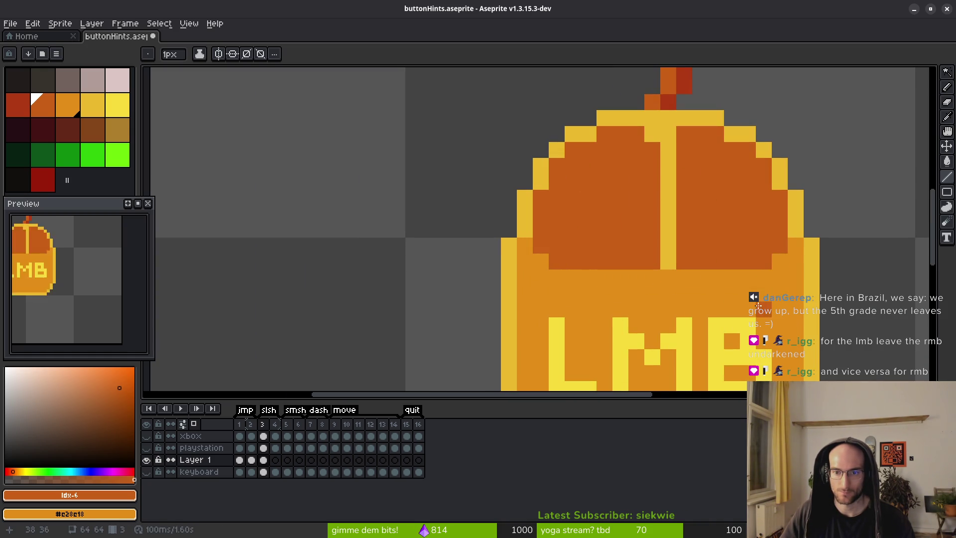
scroll(754, 323, down, 4)
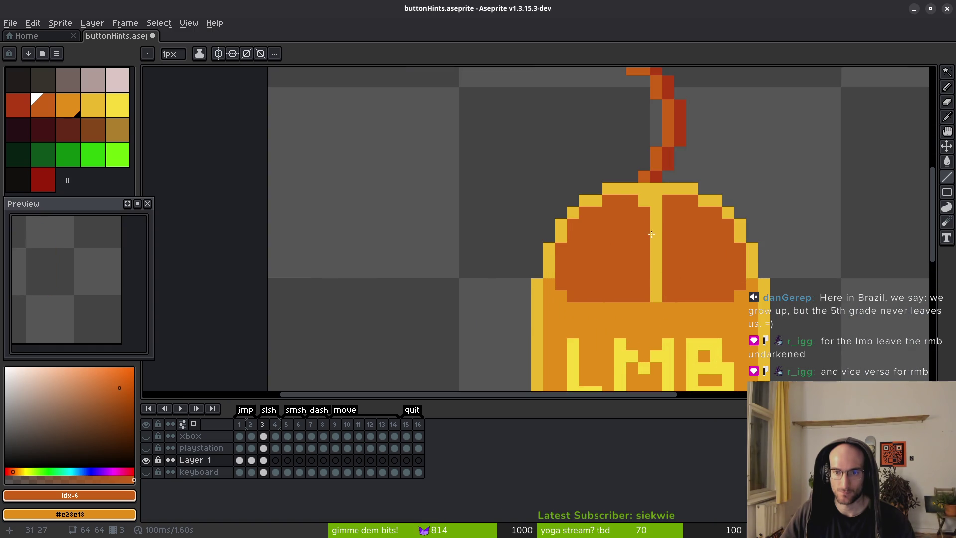
scroll(640, 228, down, 3)
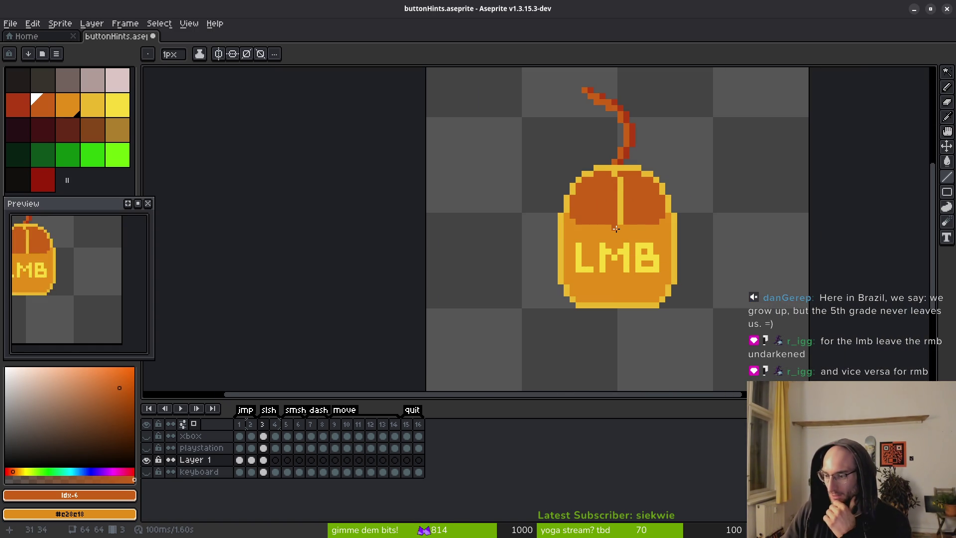
scroll(627, 320, right, 2)
click(112, 115)
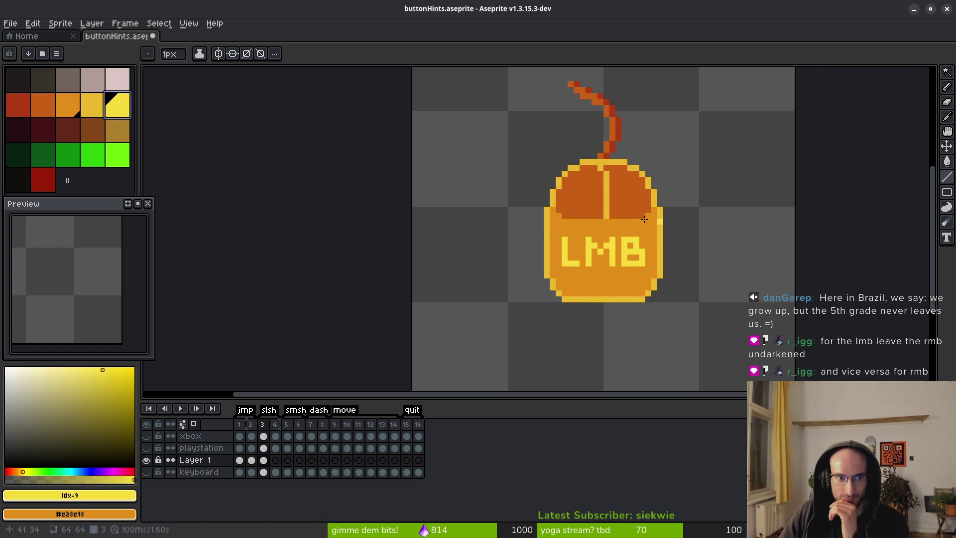
Bucket-fill the left button lobe yellow
key(g)
click(588, 197)
scroll(658, 301, down, 3)
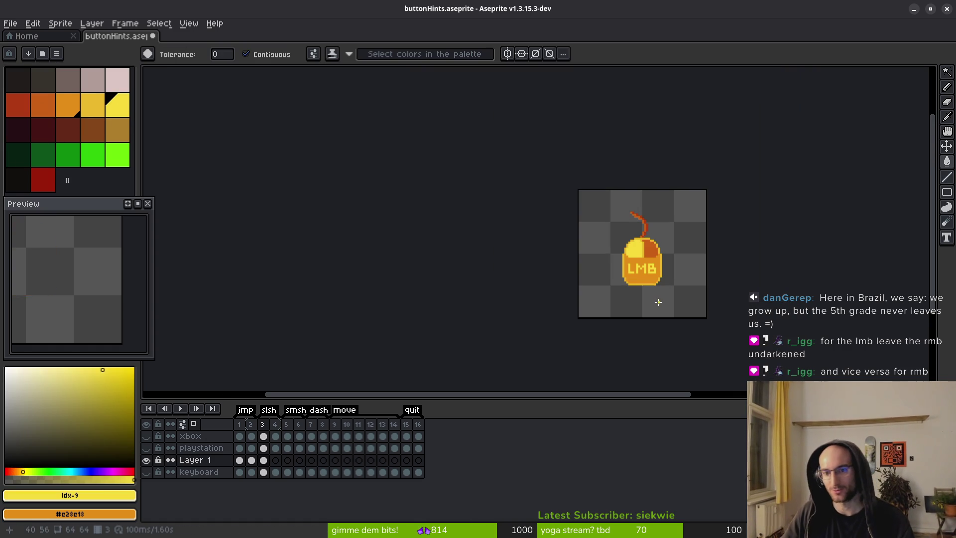
scroll(642, 256, up, 5)
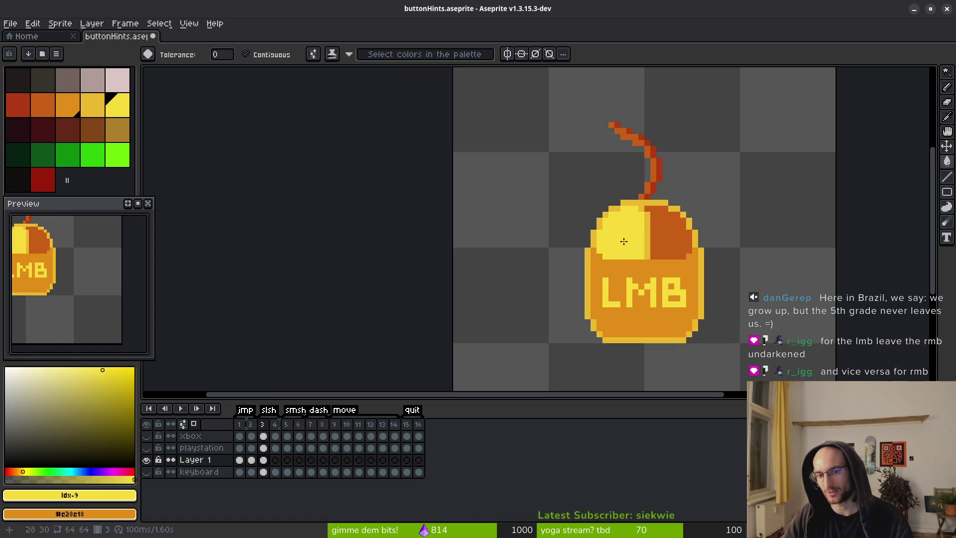
scroll(642, 253, up, 5)
Paint the left button's bottom row yellow and revert stray pixels to orange
key(b)
click(556, 282)
mouse_move(556, 281)
mouse_down()
mouse_move(625, 283)
mouse_move(547, 295)
mouse_up()
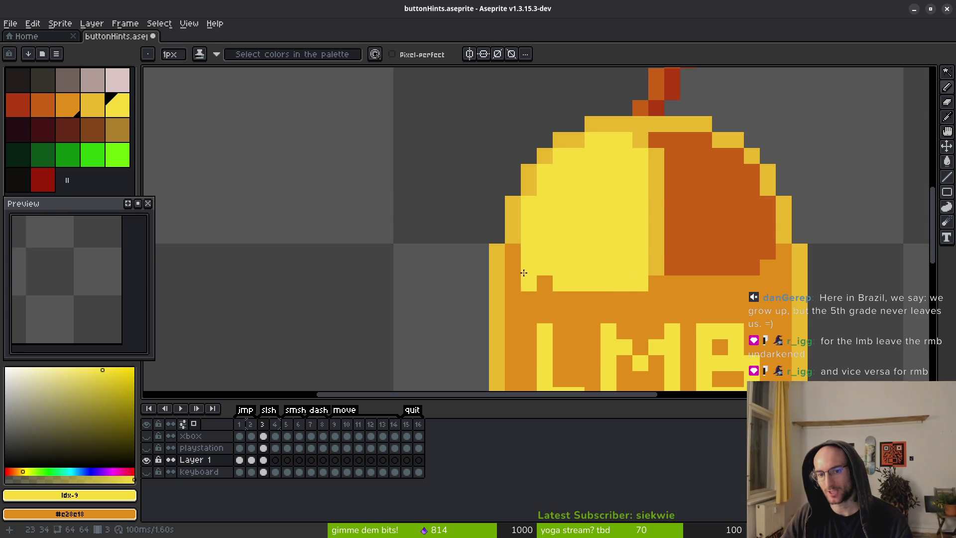
right_click(642, 288)
scroll(643, 288, down, 2)
scroll(463, 249, up, 2)
click(463, 249)
right_click(463, 250)
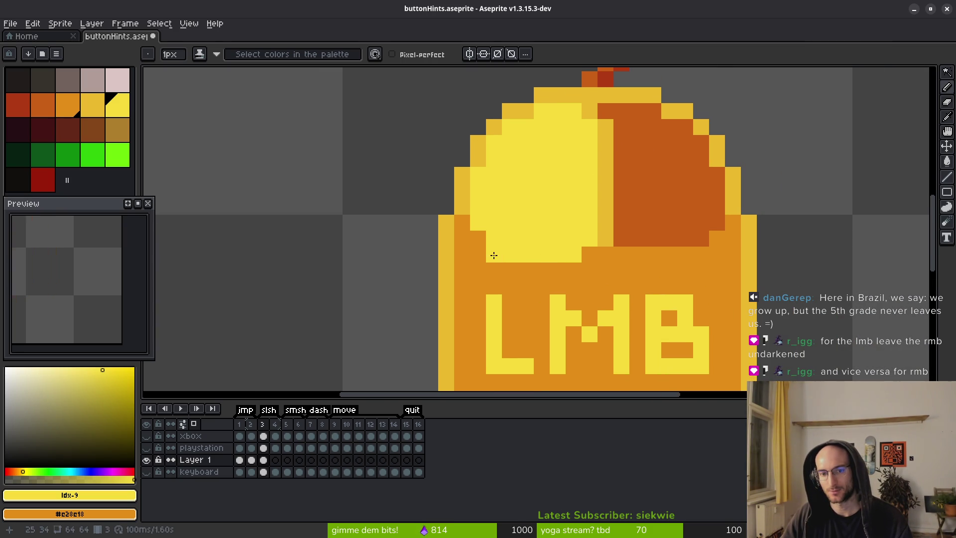
mouse_move(514, 269)
mouse_down()
mouse_move(576, 270)
mouse_move(545, 268)
mouse_move(569, 267)
mouse_move(505, 245)
mouse_up()
Paint the yellow area's lower-left corner and bottom edge yellow
scroll(613, 314, down, 4)
scroll(594, 305, up, 4)
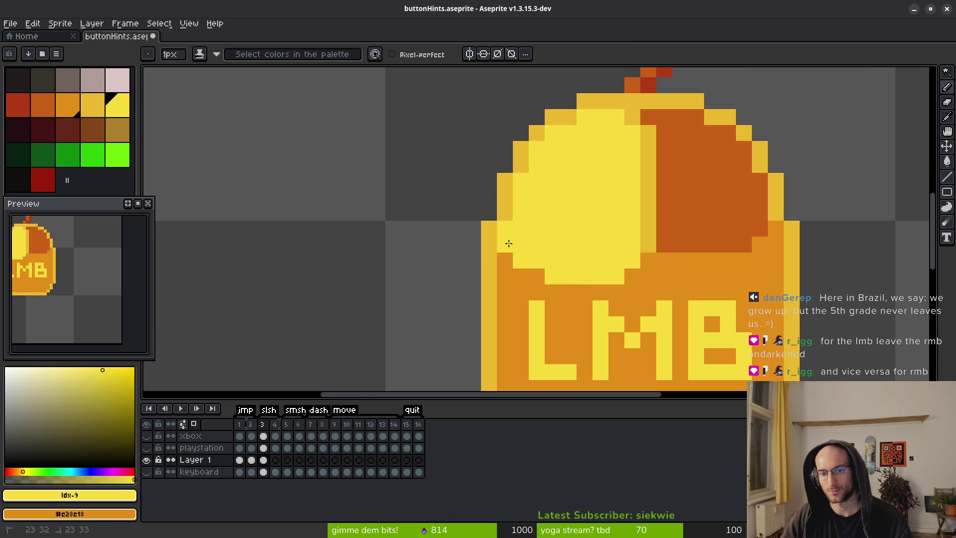
scroll(632, 292, down, 4)
scroll(604, 254, up, 4)
click(513, 268)
click(542, 286)
drag(571, 299, 641, 285)
scroll(727, 338, down, 4)
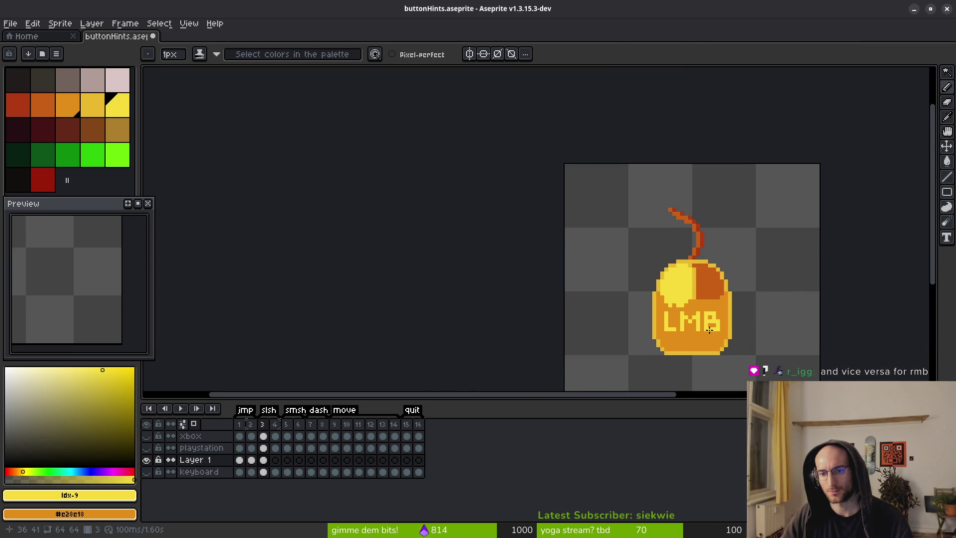
scroll(642, 238, up, 6)
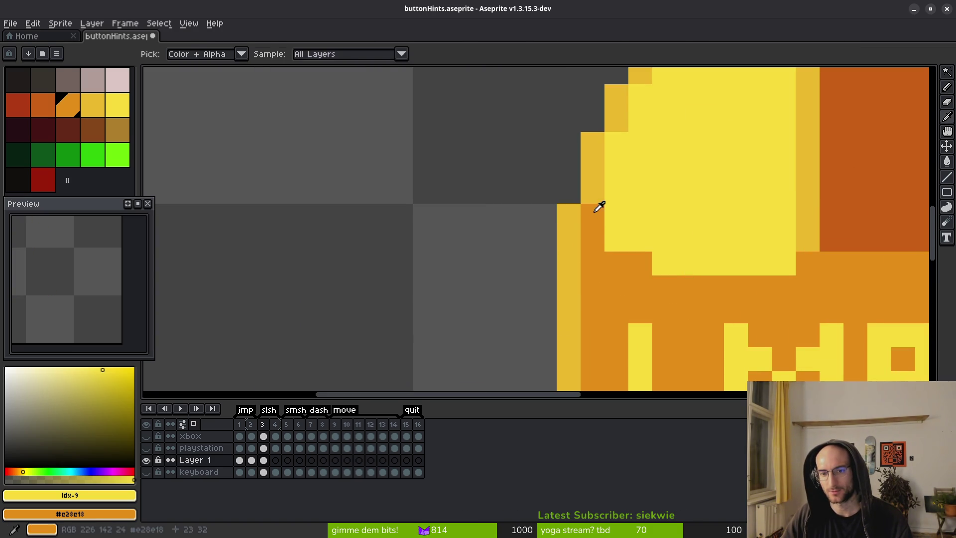
Sample body orange and paint the top-left outline pixels, then undo those strokes
alt+click(597, 194)
alt+click(572, 219)
scroll(557, 270, down, 3)
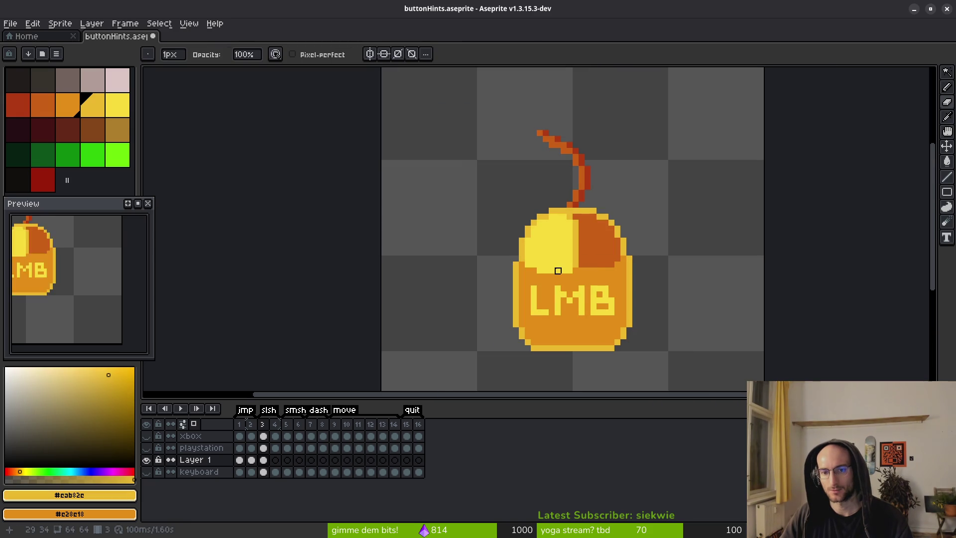
scroll(557, 270, up, 3)
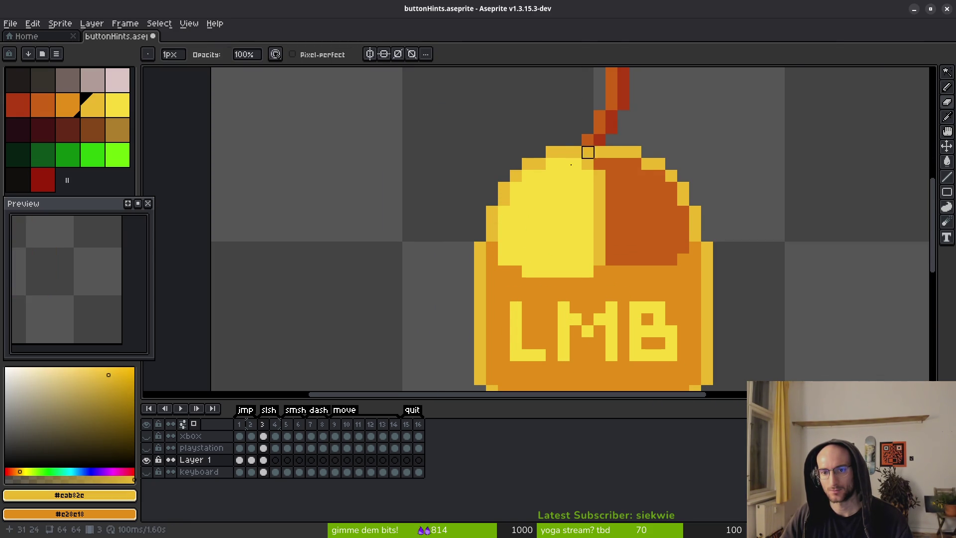
key(alt)
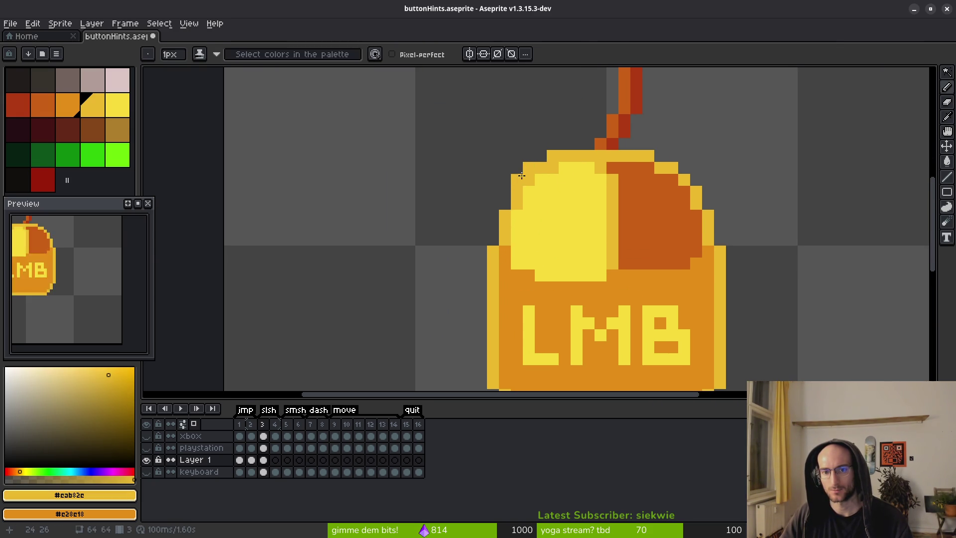
click(505, 262)
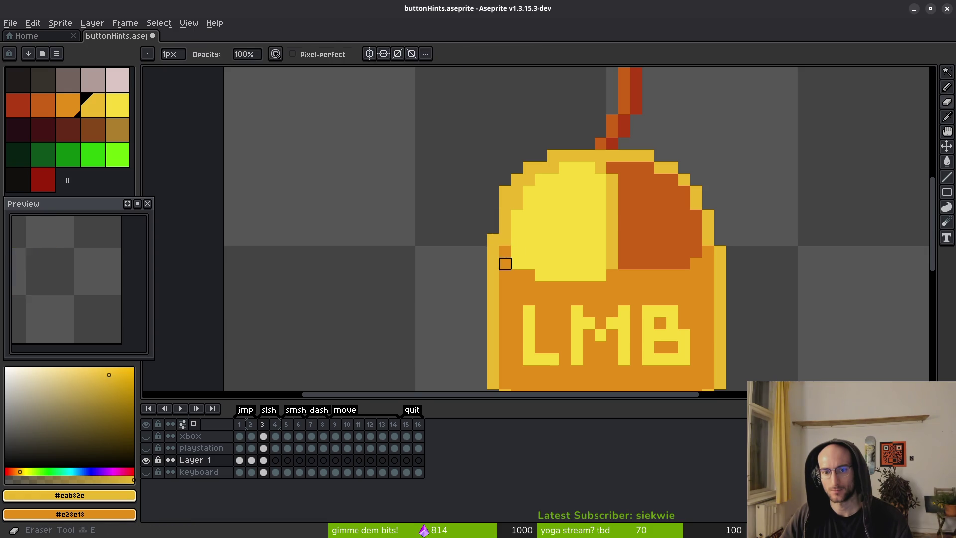
key(alt)
drag(525, 184, 546, 168)
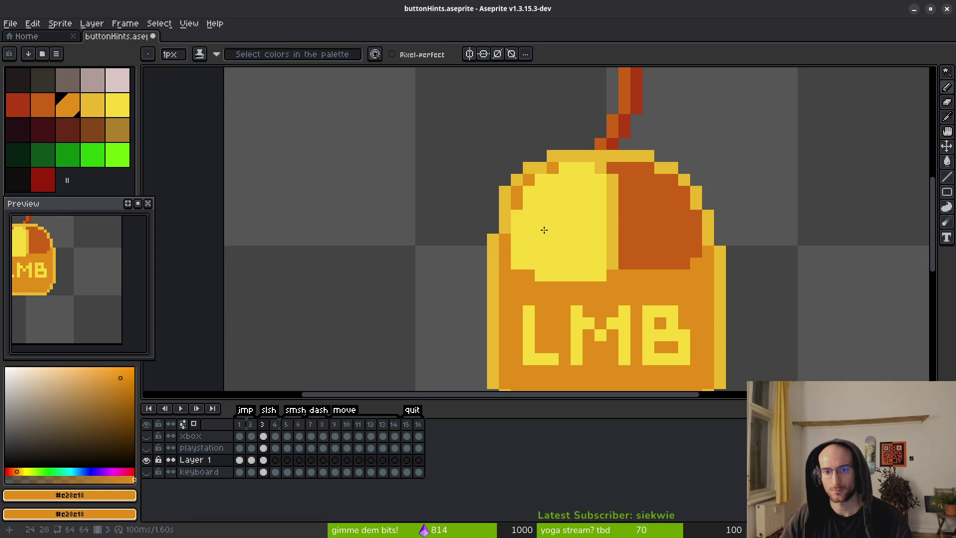
scroll(529, 217, down, 3)
click(595, 276)
scroll(599, 277, up, 4)
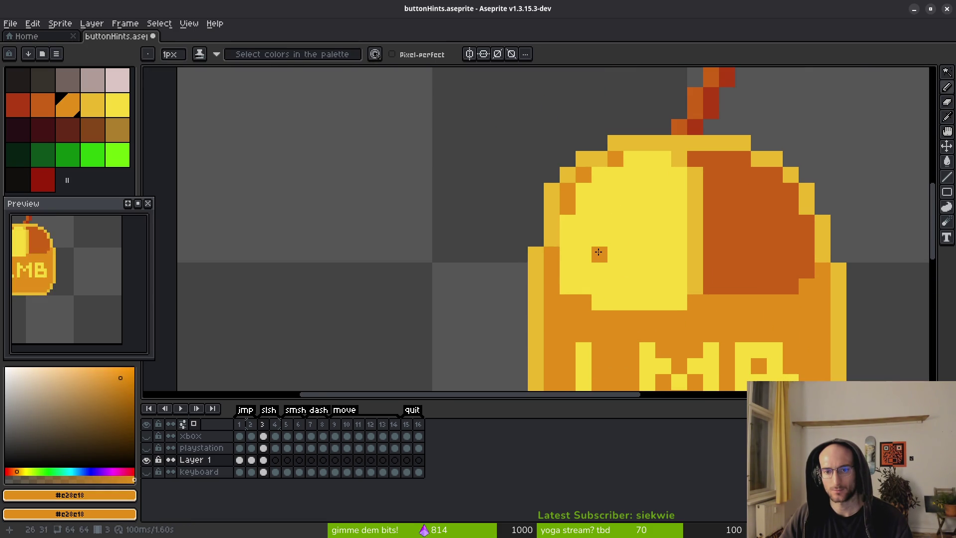
key(ctrl+z)
key(ctrl+z)
key(ctrl+z)
key(ctrl+z)
key(ctrl+z)
key(ctrl+z)
key(ctrl+z)
key(ctrl+z)
key(ctrl+z)
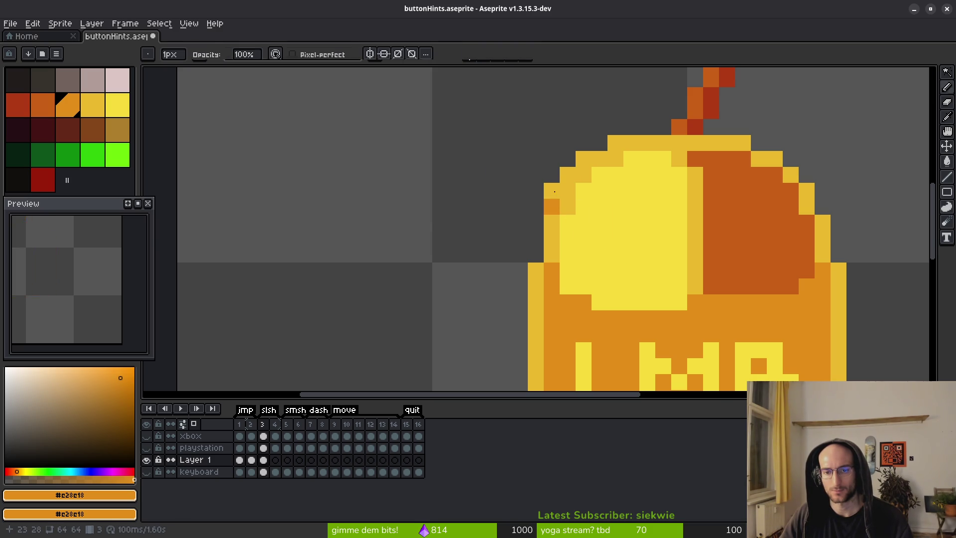
Sample the rim's darker yellow and redraw the right outline pixels with it
alt+click(546, 219)
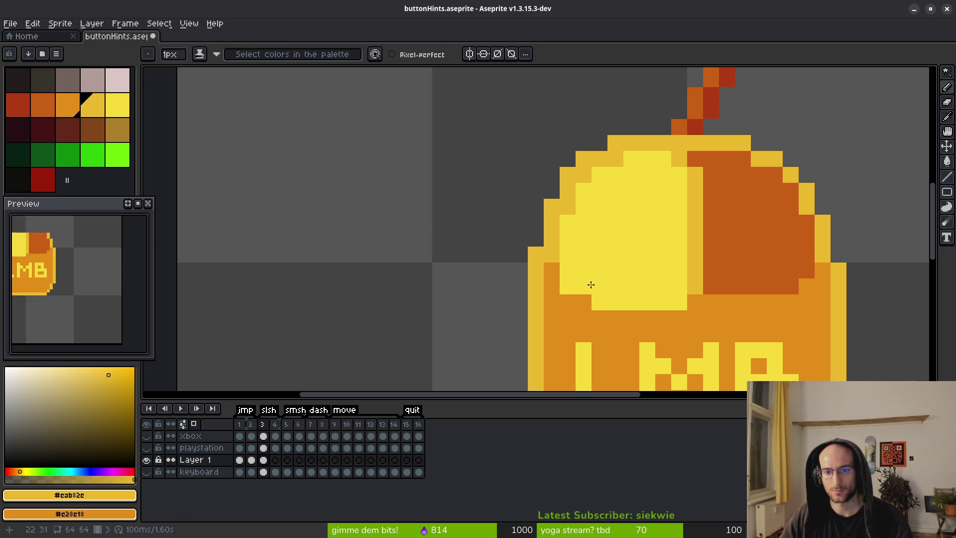
alt+click(546, 282)
alt+click(562, 201)
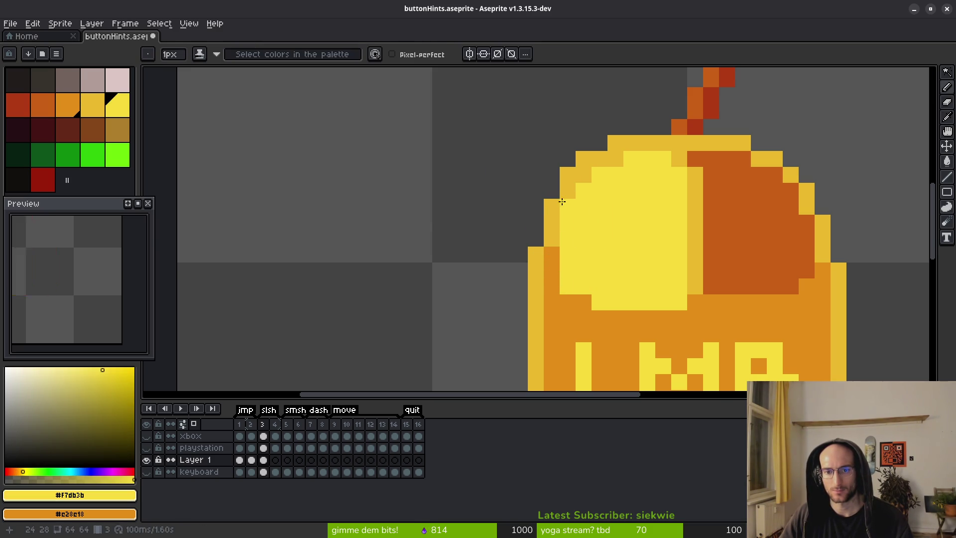
scroll(630, 177, down, 5)
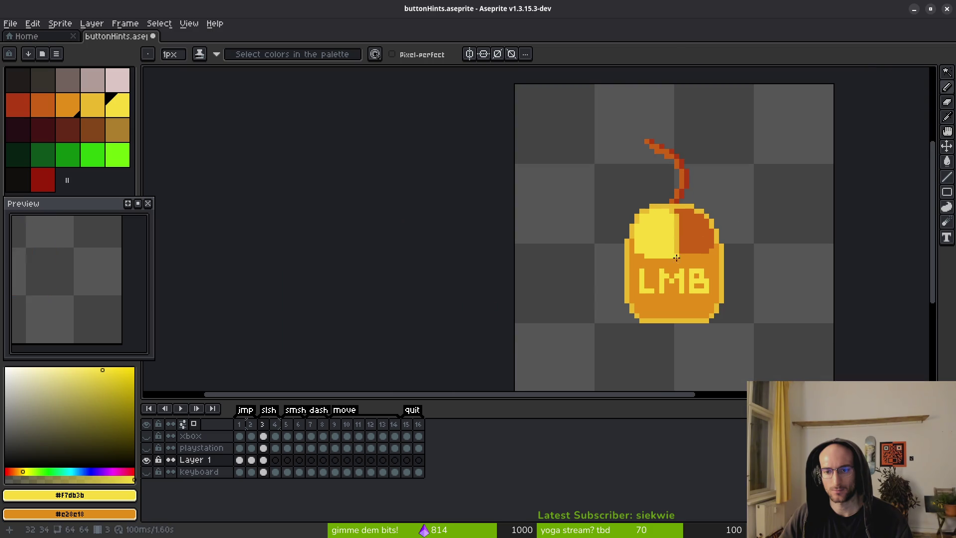
scroll(674, 246, up, 5)
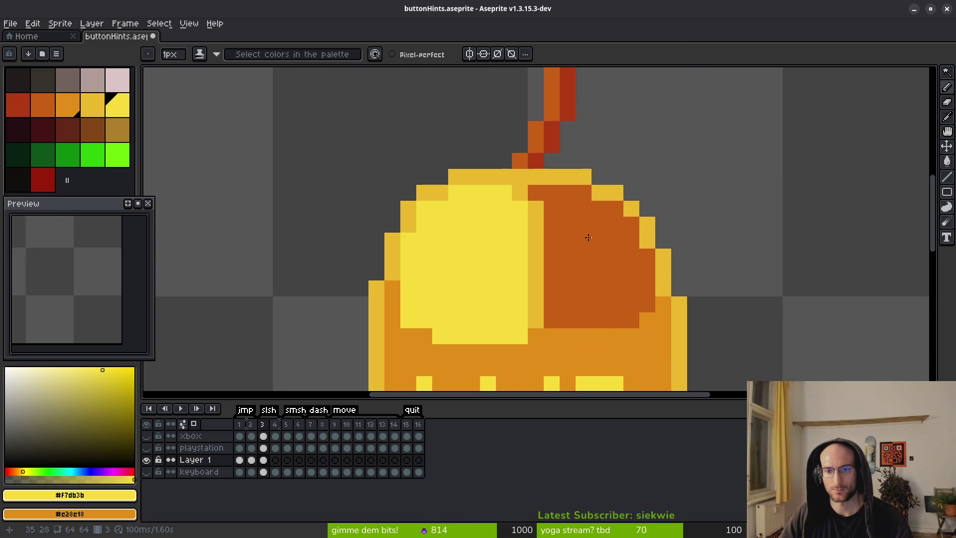
alt+click(612, 187)
click(600, 178)
click(631, 193)
click(647, 210)
click(663, 225)
click(663, 241)
click(679, 289)
Paint the upper-right rim pixels dark orange and repaint the bottom highlight row body orange
alt+click(644, 255)
click(647, 241)
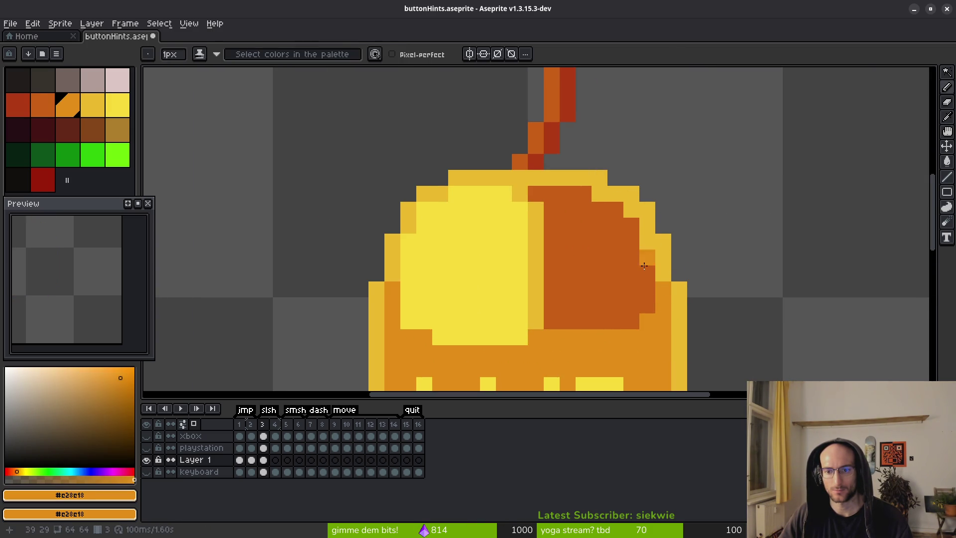
alt+click(644, 249)
click(631, 209)
click(600, 194)
scroll(593, 193, down, 5)
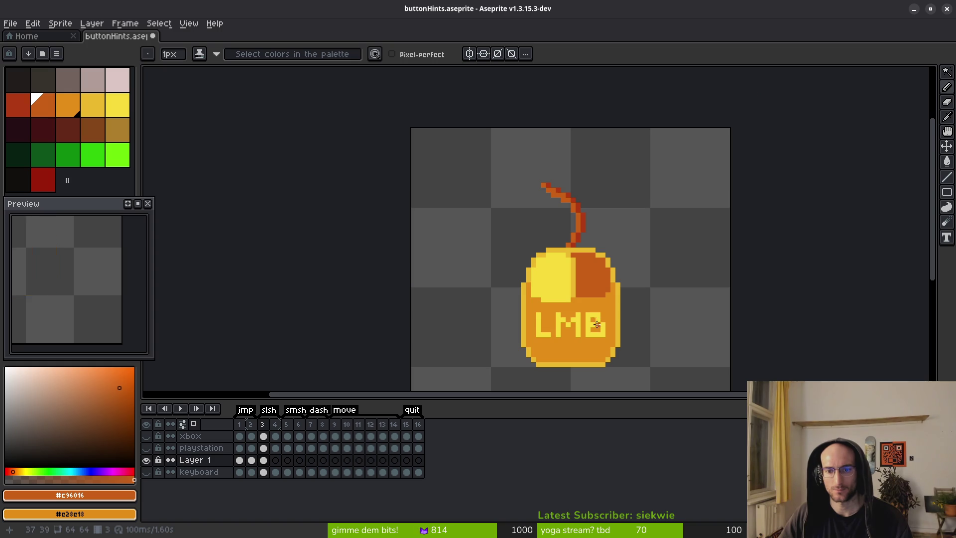
scroll(587, 278, up, 5)
click(581, 208)
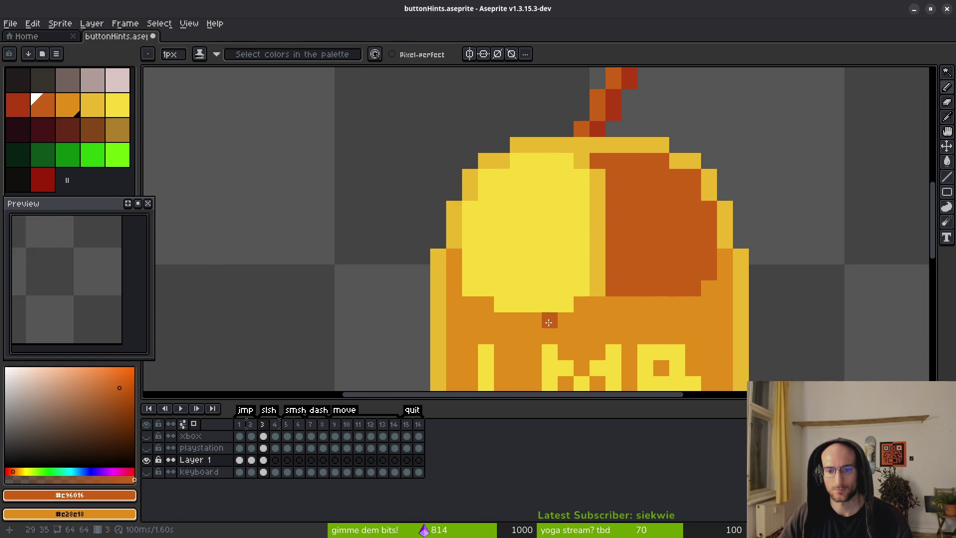
drag(582, 304, 486, 304)
scroll(677, 329, down, 5)
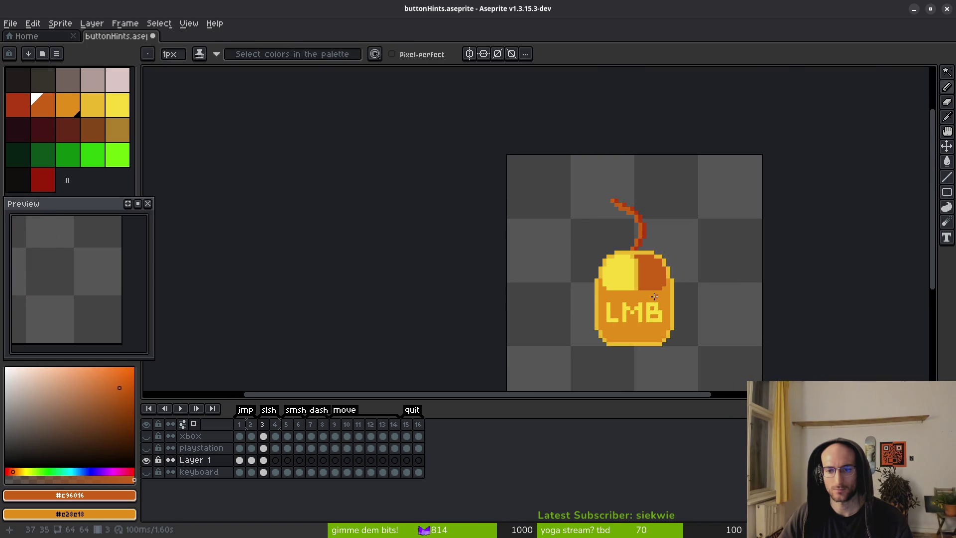
scroll(662, 309, up, 5)
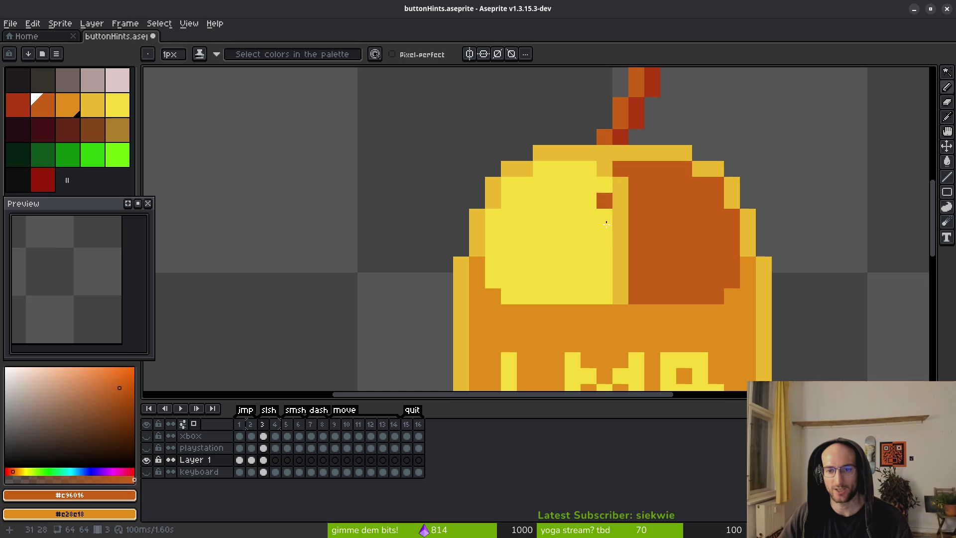
scroll(610, 176, down, 5)
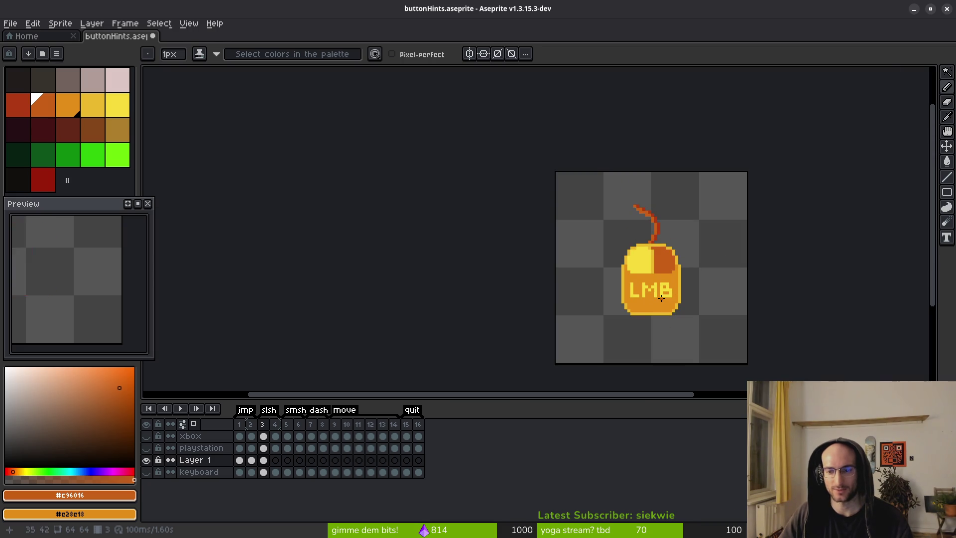
scroll(722, 274, up, 4)
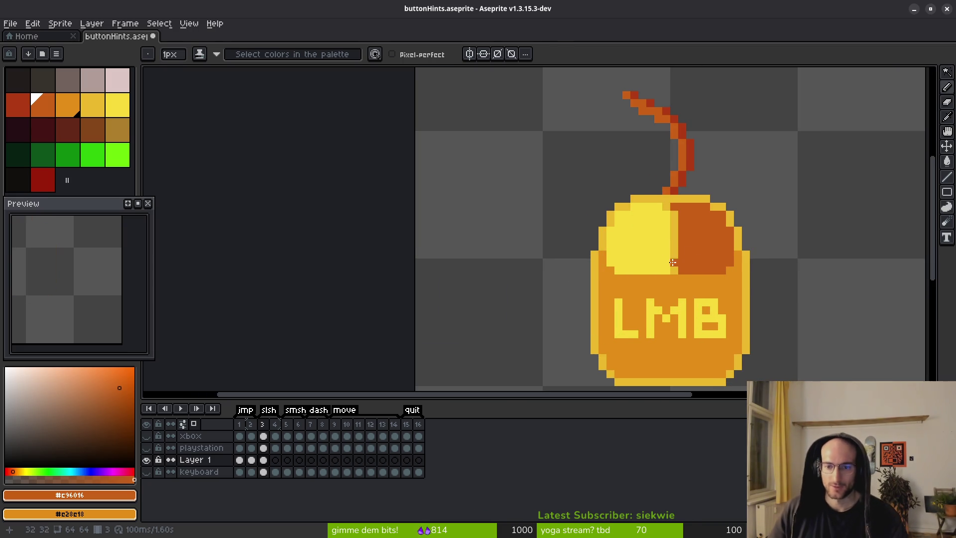
click(68, 104)
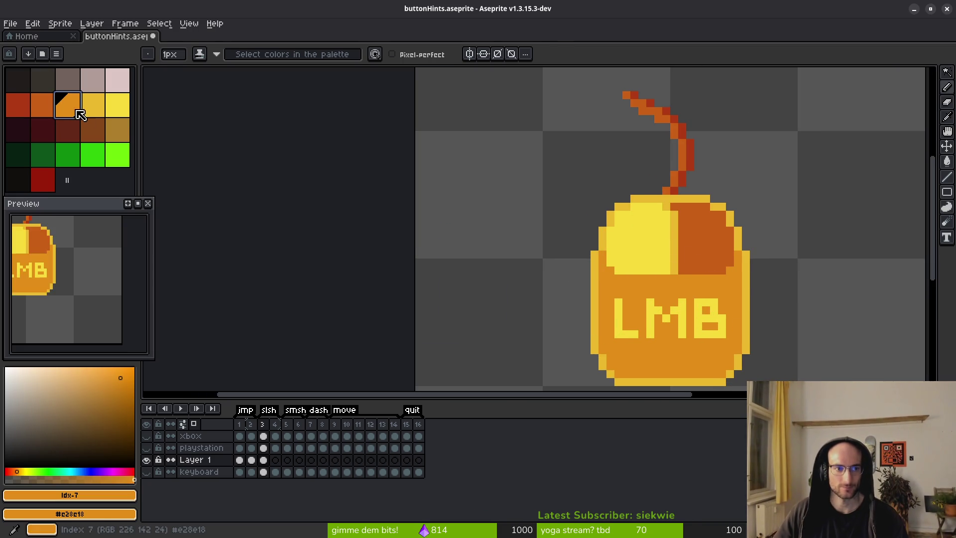
Eyedrop the right button's dark orange and bucket-fill the left button with it
click(626, 246)
click(649, 253)
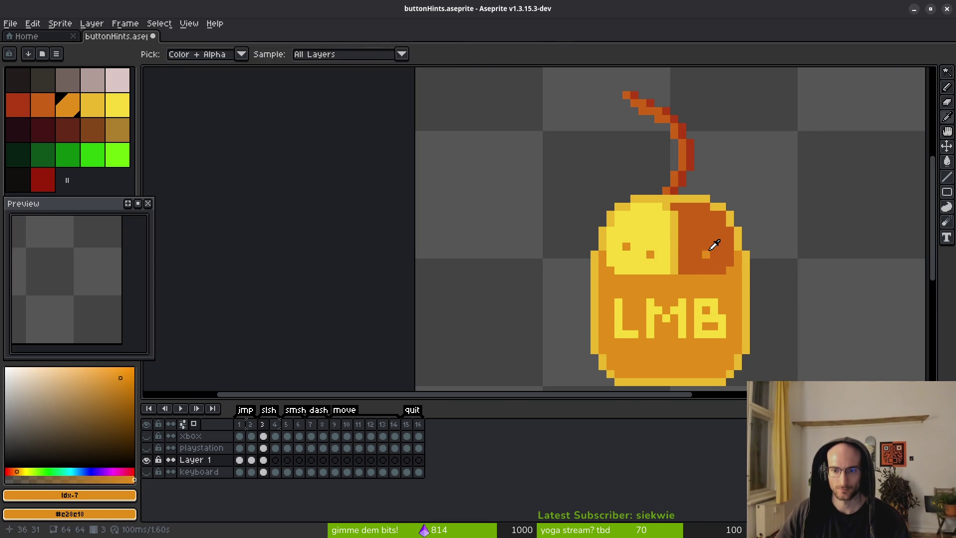
alt+click(704, 254)
key(g)
click(628, 252)
scroll(636, 260, up, 3)
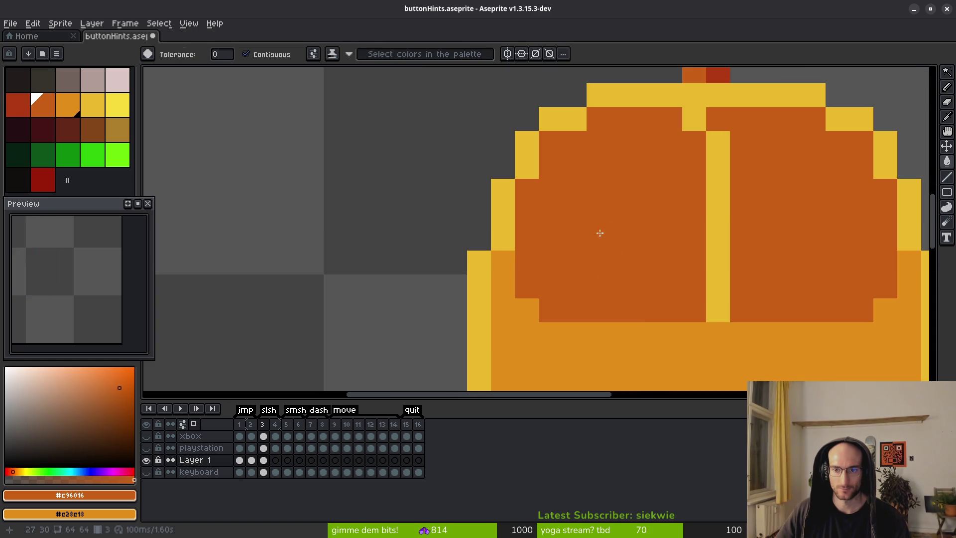
scroll(740, 268, down, 5)
scroll(741, 267, down, 5)
scroll(637, 281, up, 4)
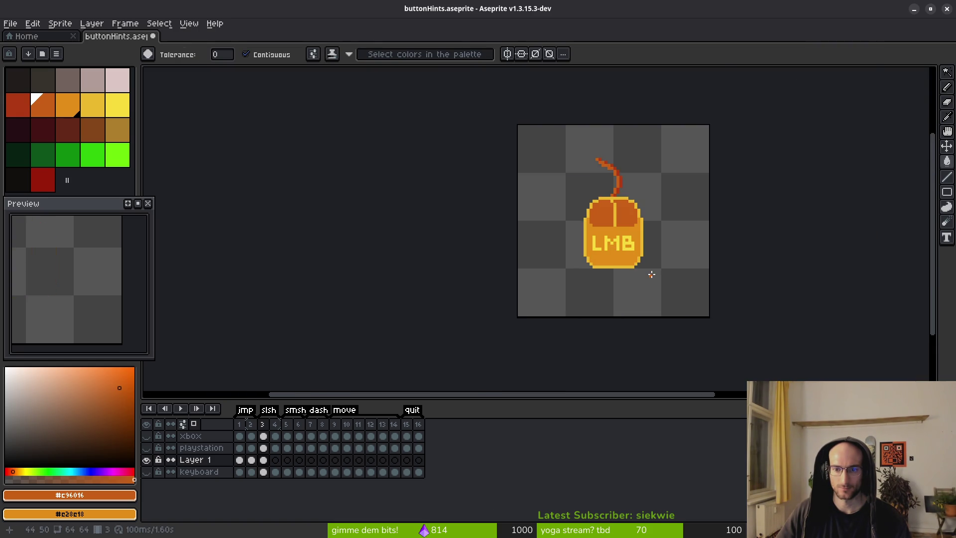
scroll(642, 263, down, 5)
scroll(653, 274, up, 3)
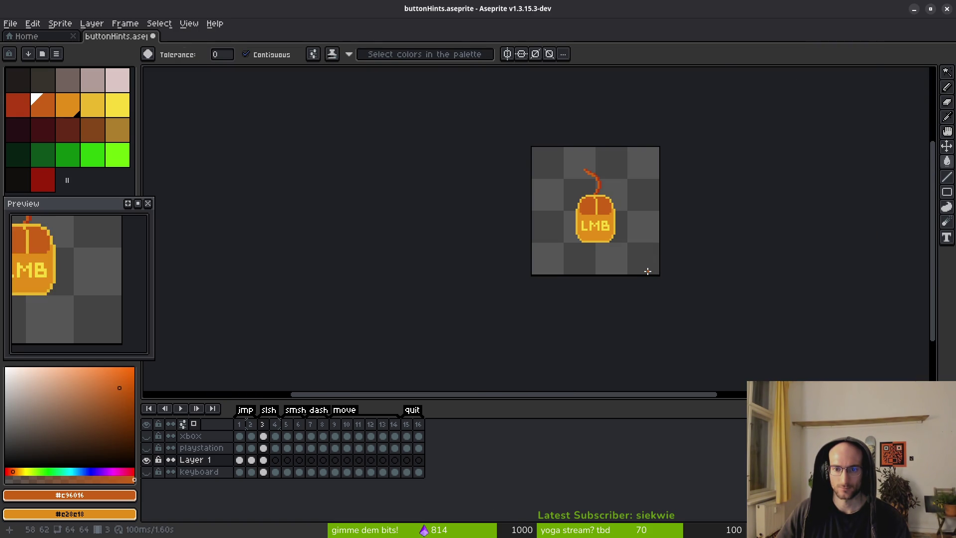
scroll(642, 264, up, 4)
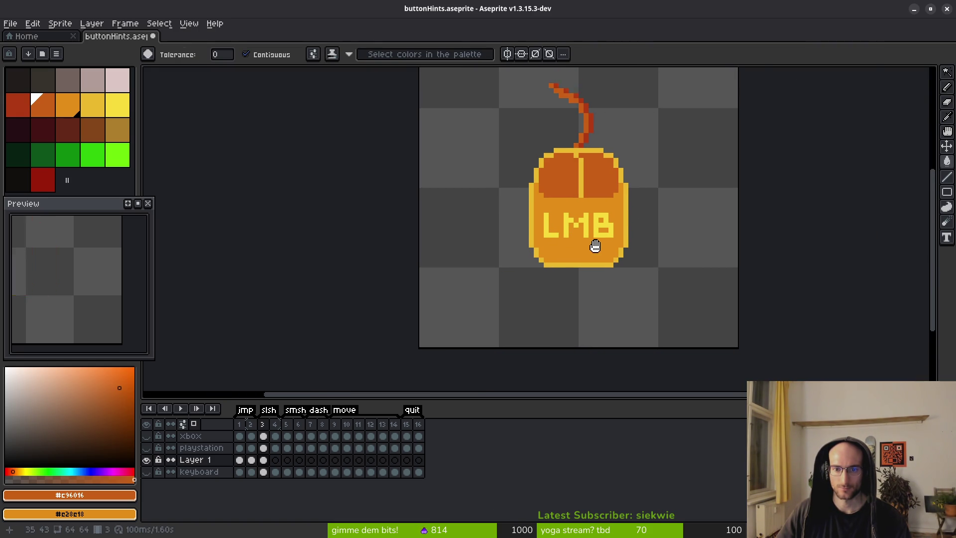
scroll(594, 245, up, 4)
Select the LMB letters and nudge them down one pixel, undoing a mistaken gap fill
drag(578, 244, 582, 244)
click(607, 230)
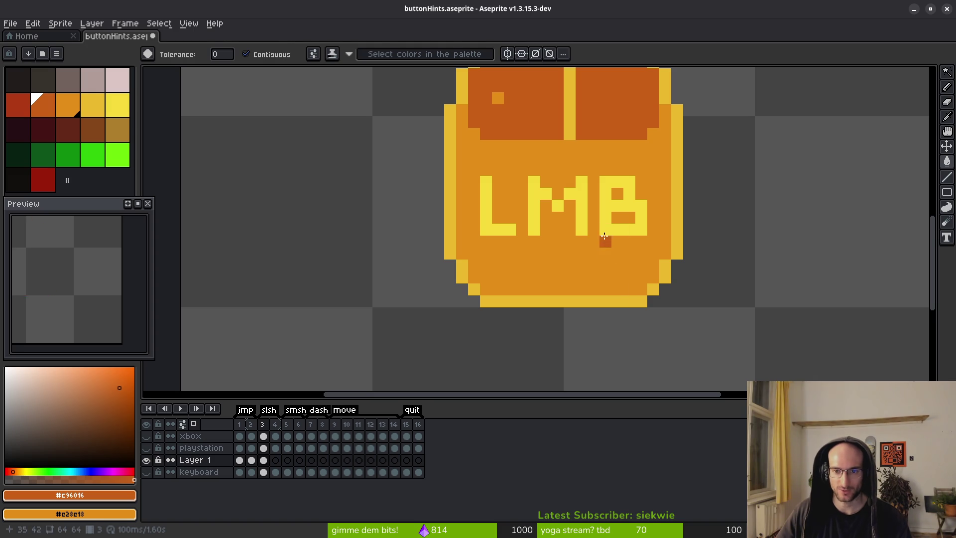
click(605, 220)
key(Down)
key(g)
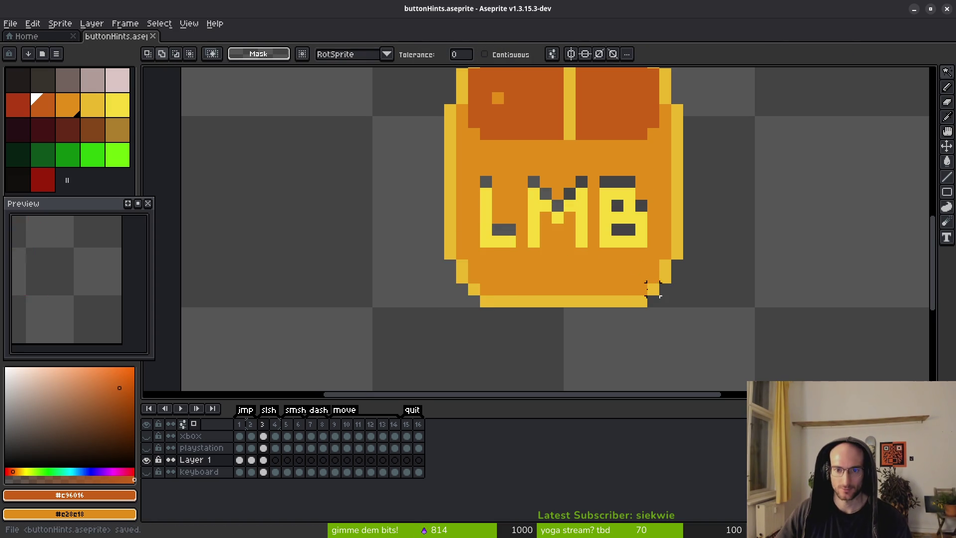
scroll(526, 179, up, 5)
click(557, 221)
key(ctrl+z)
key(b)
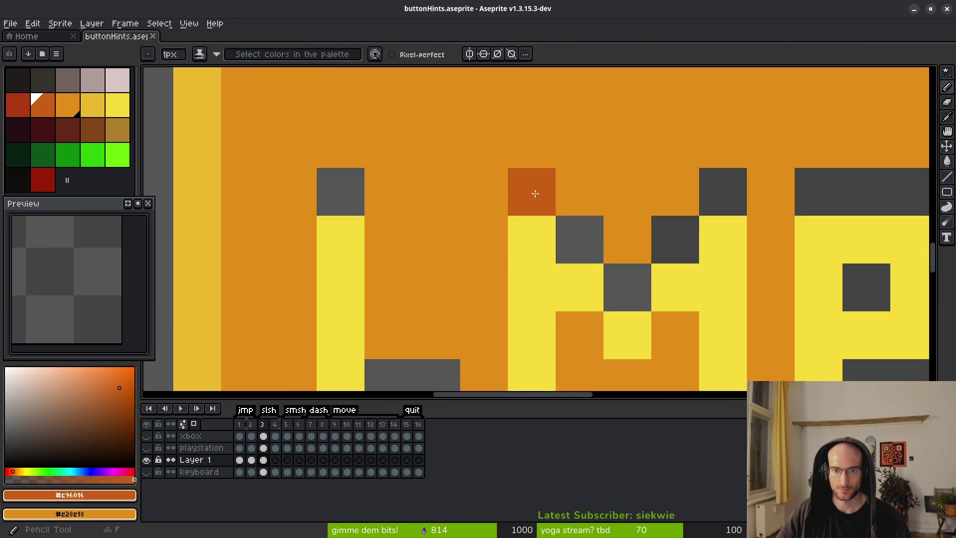
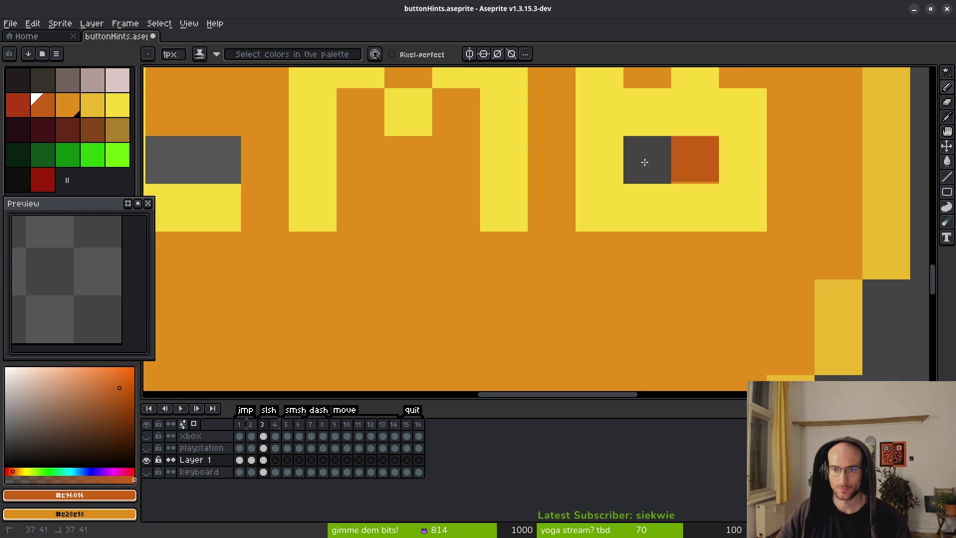
Recolour the stray grey pixels in the B and beside the L orange, then save
right_click(647, 159)
scroll(888, 308, left, 5)
right_click(458, 214)
right_click(505, 214)
scroll(602, 251, down, 5)
key(ctrl+s)
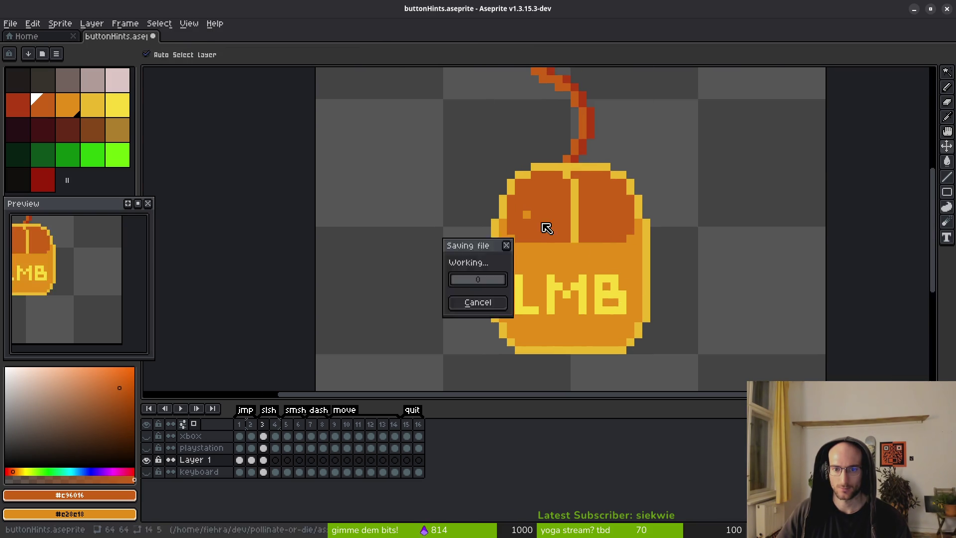
Add a dark-orange pixel below the mouse's left lobe
scroll(514, 217, up, 3)
scroll(617, 295, down, 4)
scroll(604, 259, down, 2)
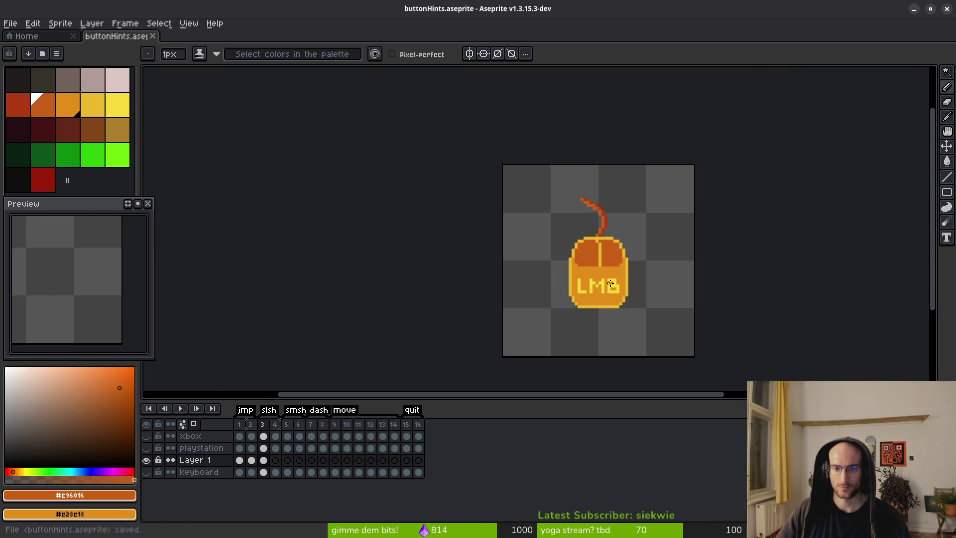
scroll(586, 267, up, 3)
scroll(572, 216, up, 2)
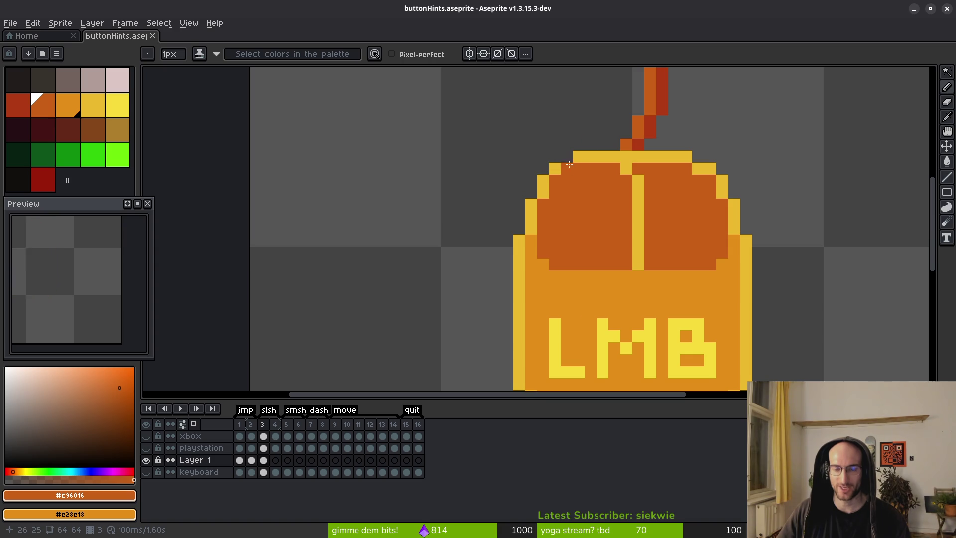
scroll(598, 209, down, 3)
click(614, 209)
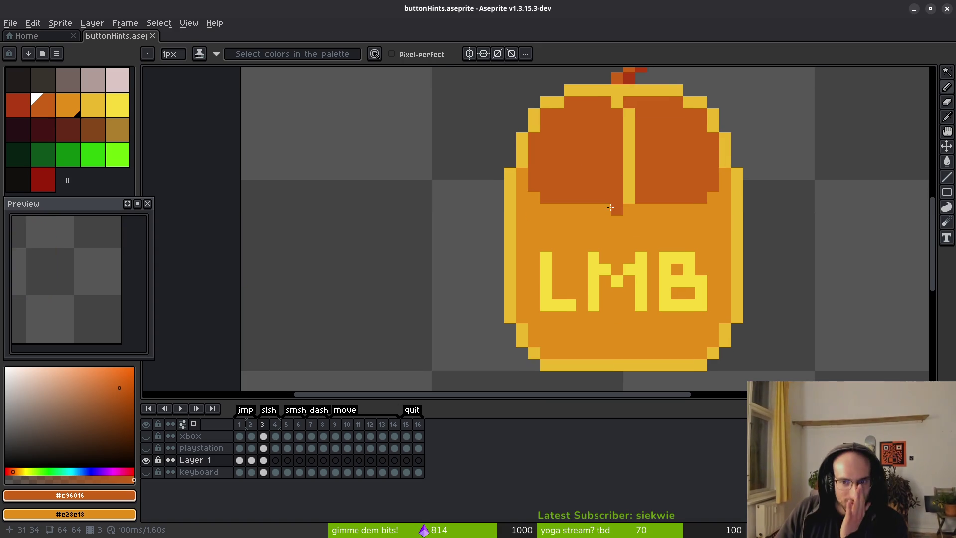
scroll(631, 234, down, 3)
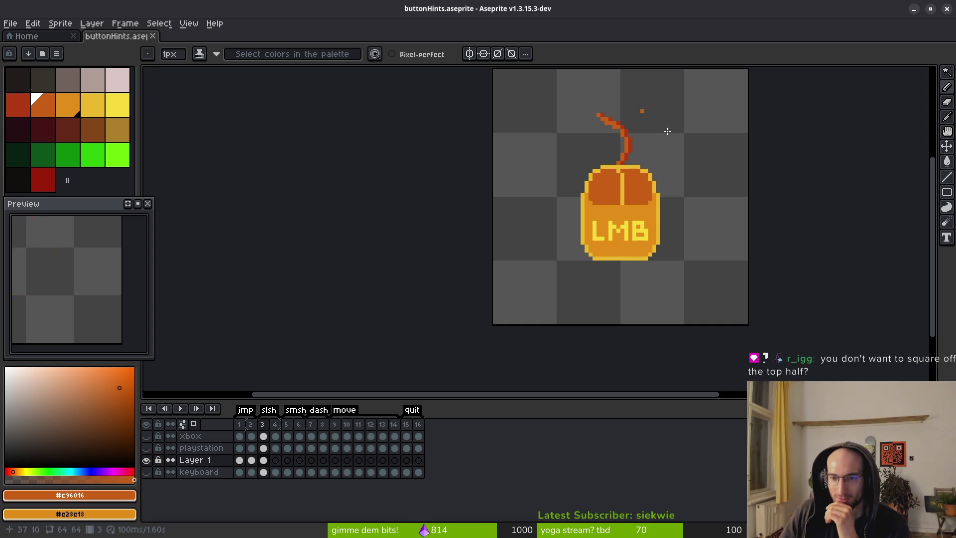
scroll(575, 169, up, 2)
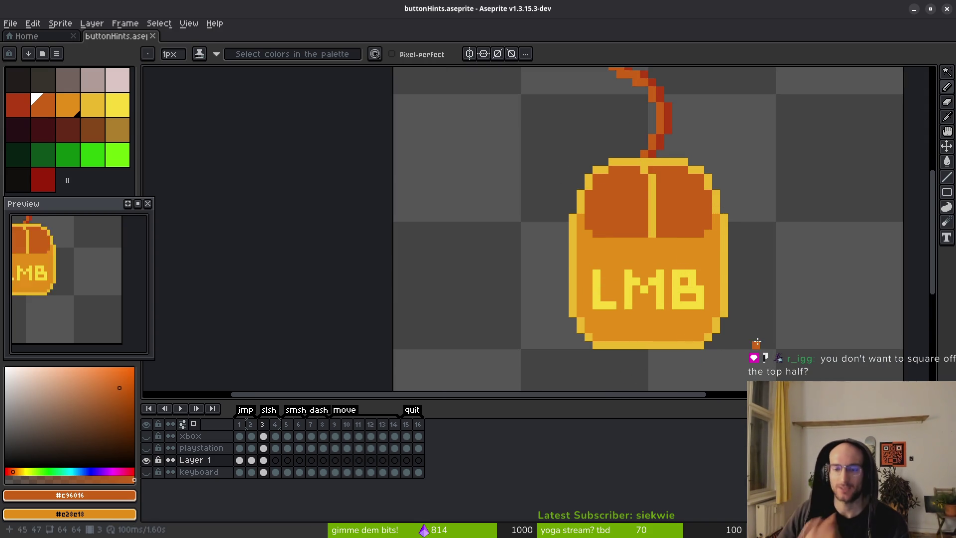
scroll(602, 196, right, 1)
scroll(603, 199, right, 1)
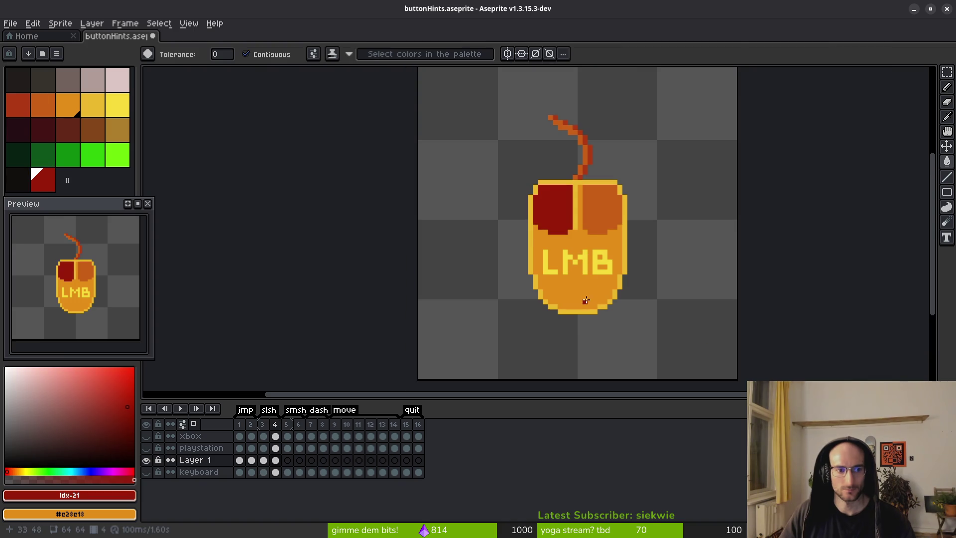
Undo the frame 4 fill and pencil a dark red shadow under the left button
scroll(585, 301, down, 1)
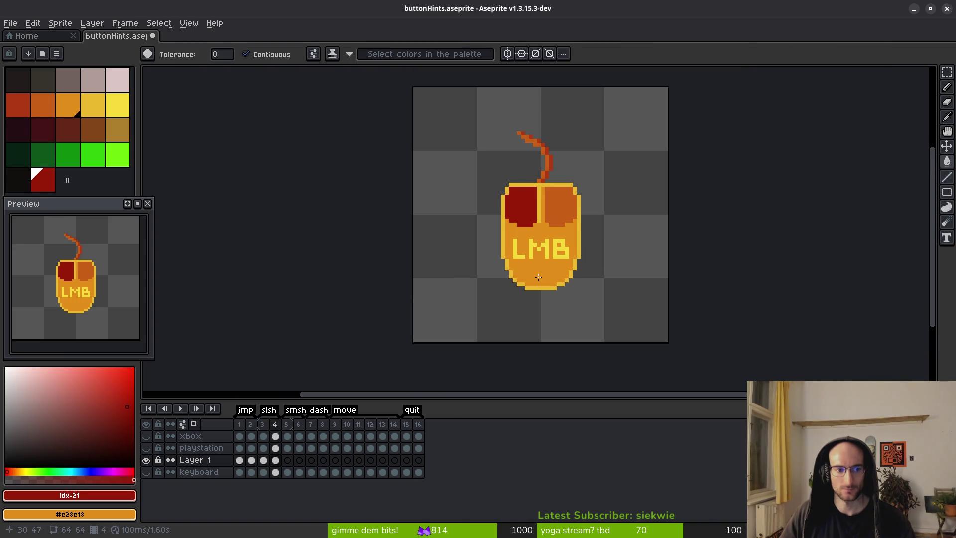
key(ctrl+z)
key(ctrl+z)
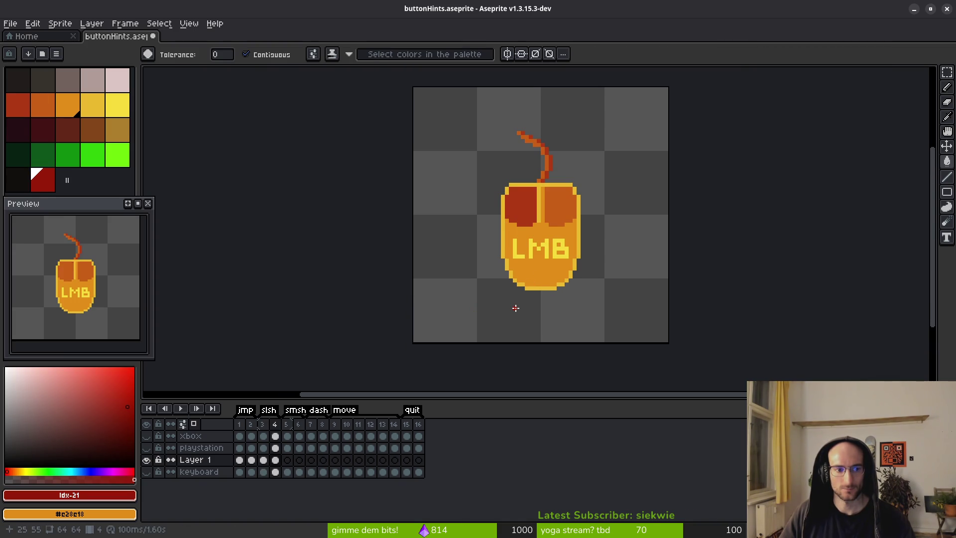
scroll(535, 224, up, 4)
click(512, 227)
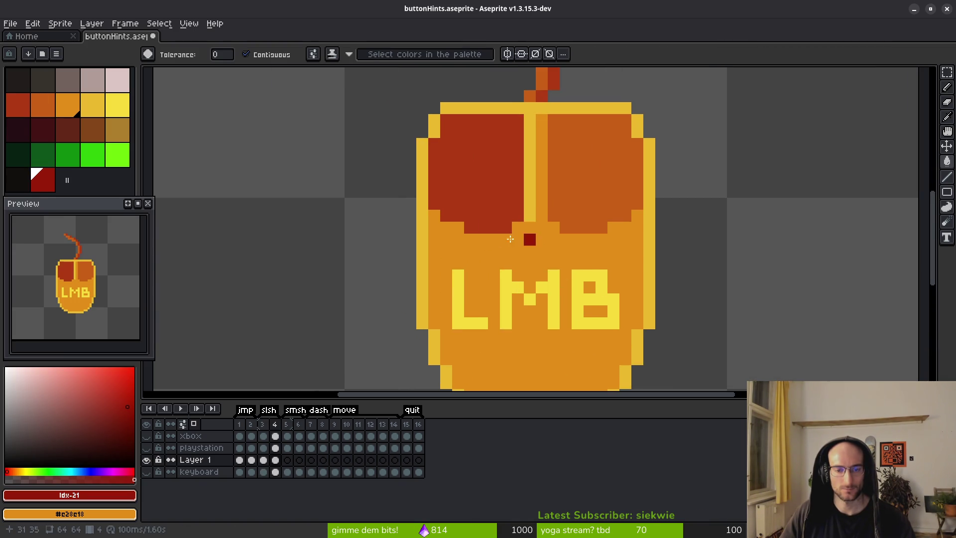
click(438, 217)
key(ctrl+z)
key(ctrl+z)
key(b)
click(435, 218)
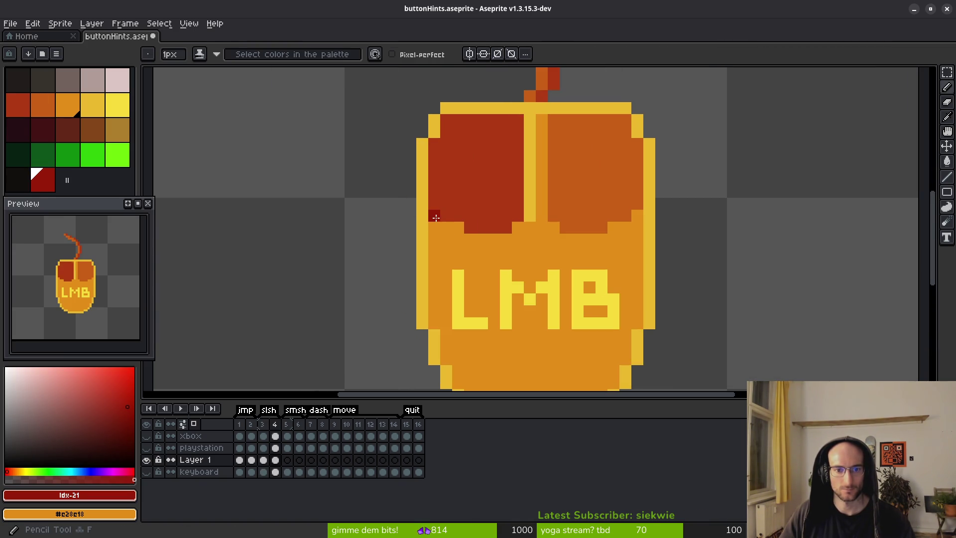
key(ctrl+z)
drag(434, 204, 446, 218)
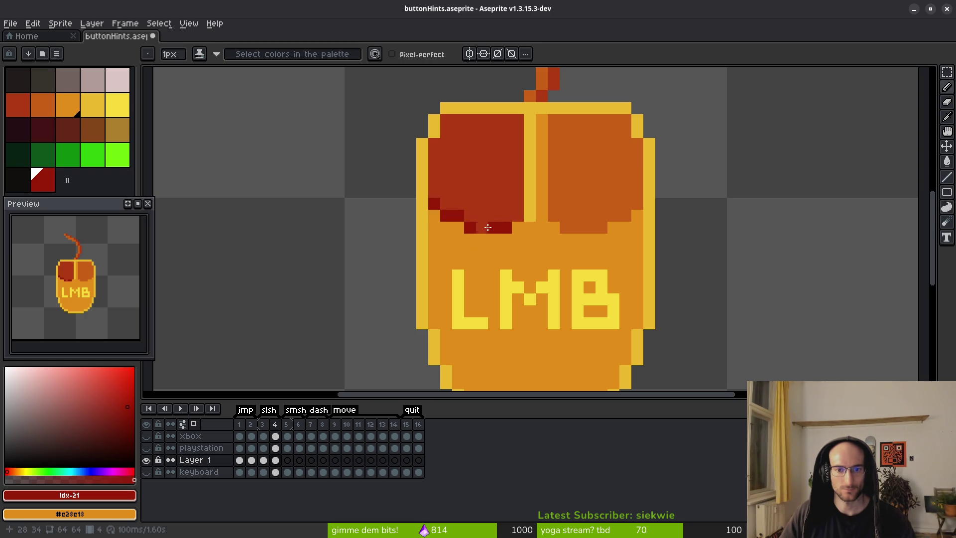
scroll(513, 218, down, 5)
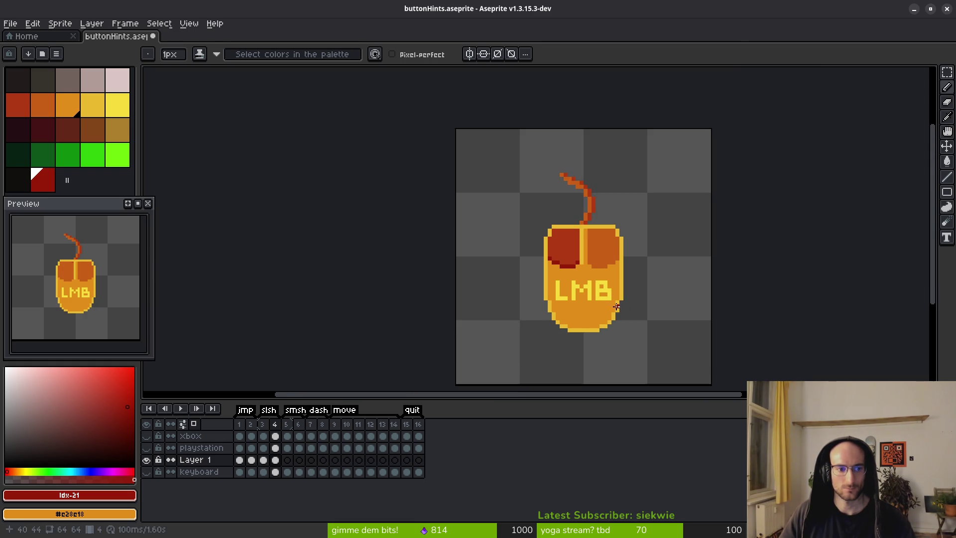
scroll(613, 289, up, 2)
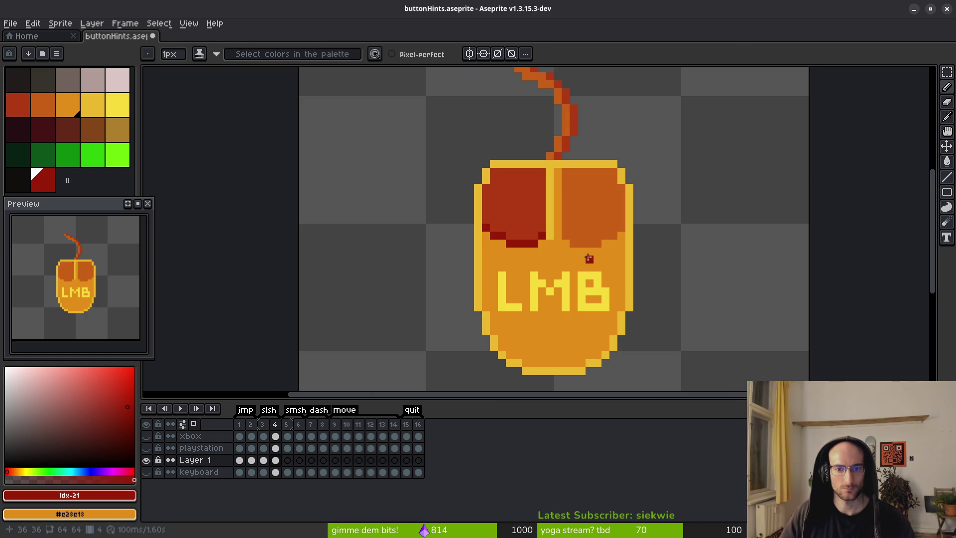
Try orange shading under the left button on frame 3, undo it, and return to frame 4
key(Left)
scroll(517, 235, up, 2)
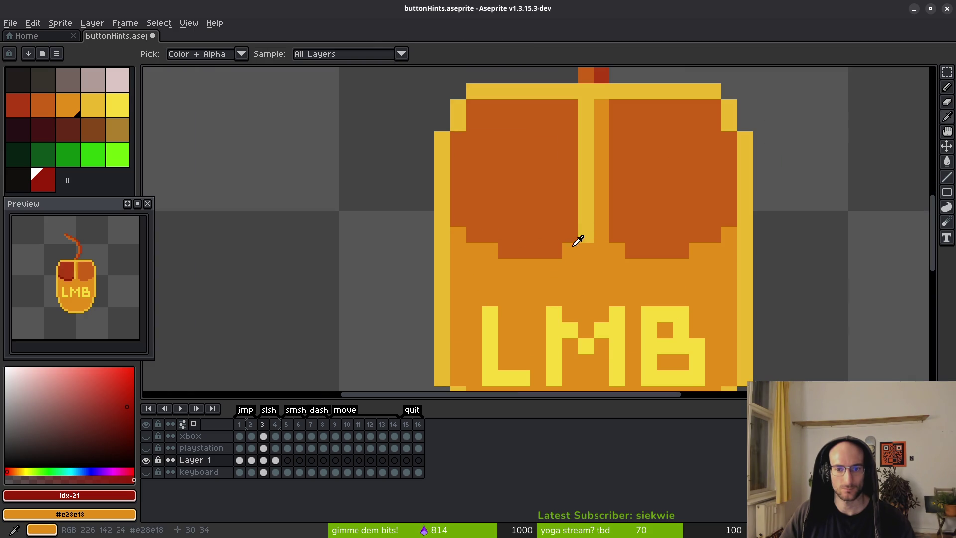
click(583, 234)
key(b)
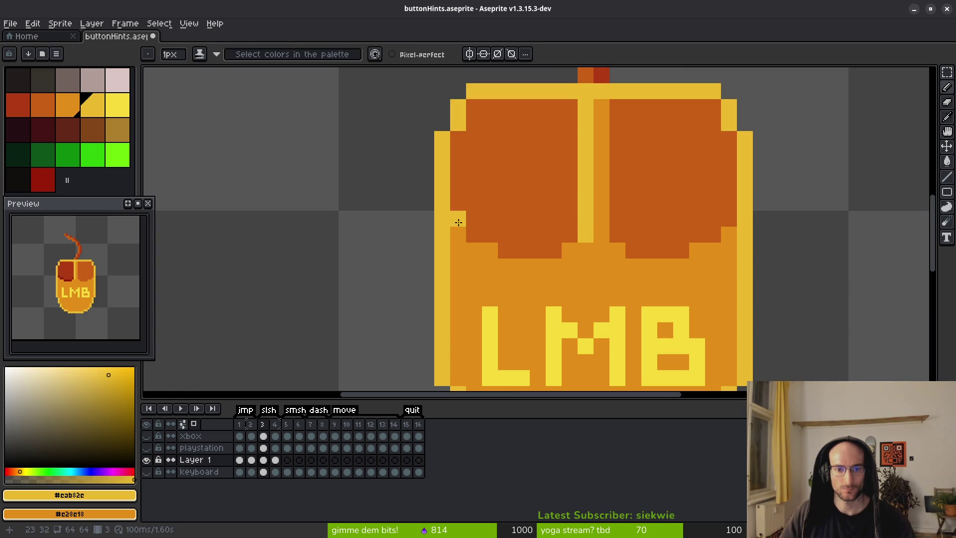
alt+click(472, 243)
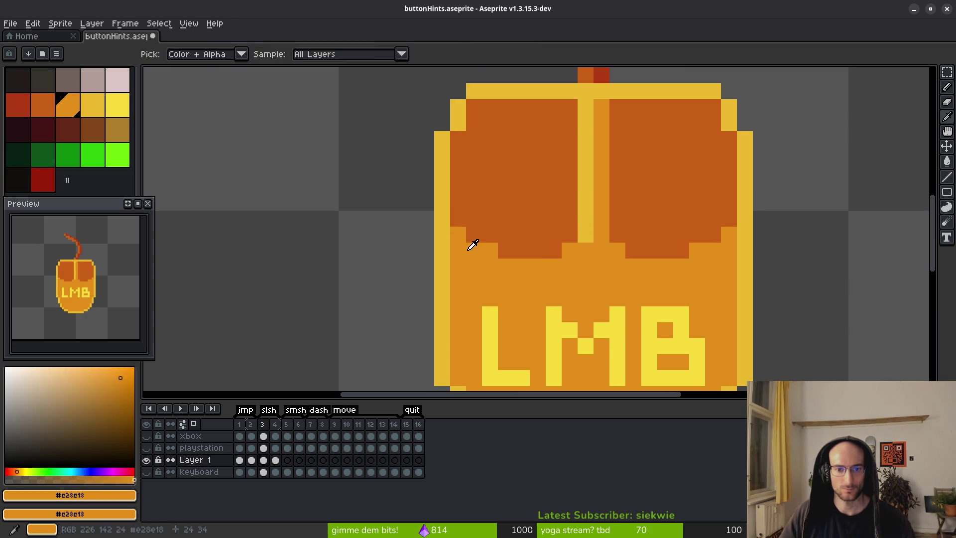
drag(461, 211, 564, 234)
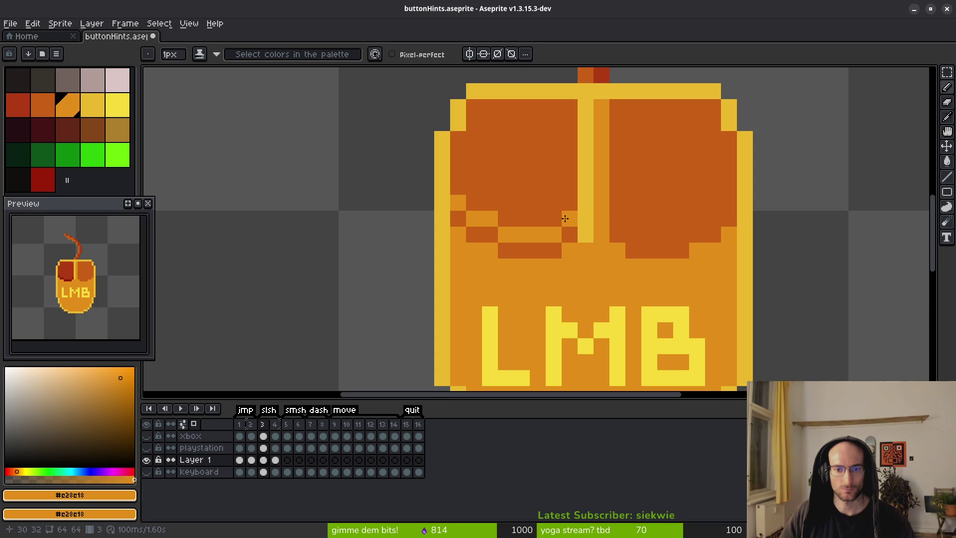
scroll(615, 292, down, 11)
scroll(615, 292, up, 4)
key(ctrl+z)
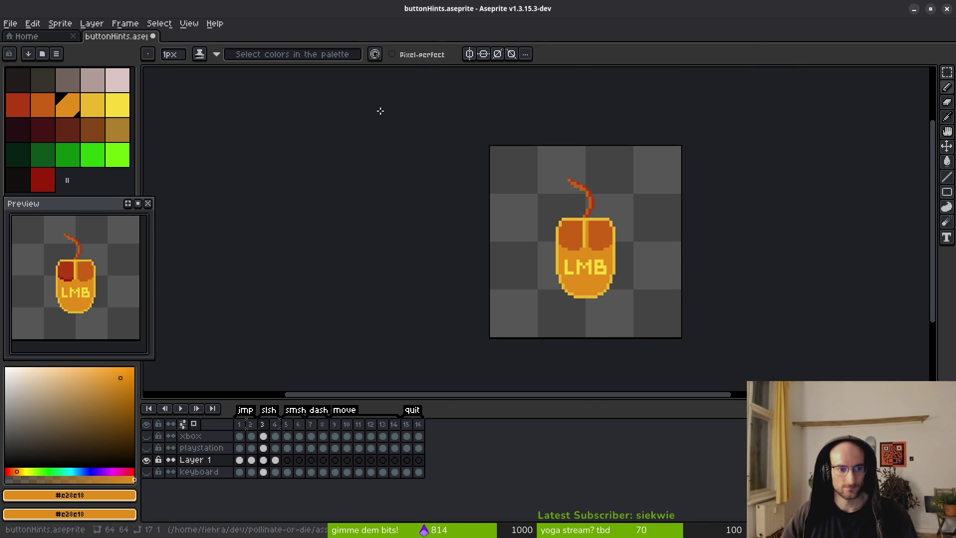
key(Right)
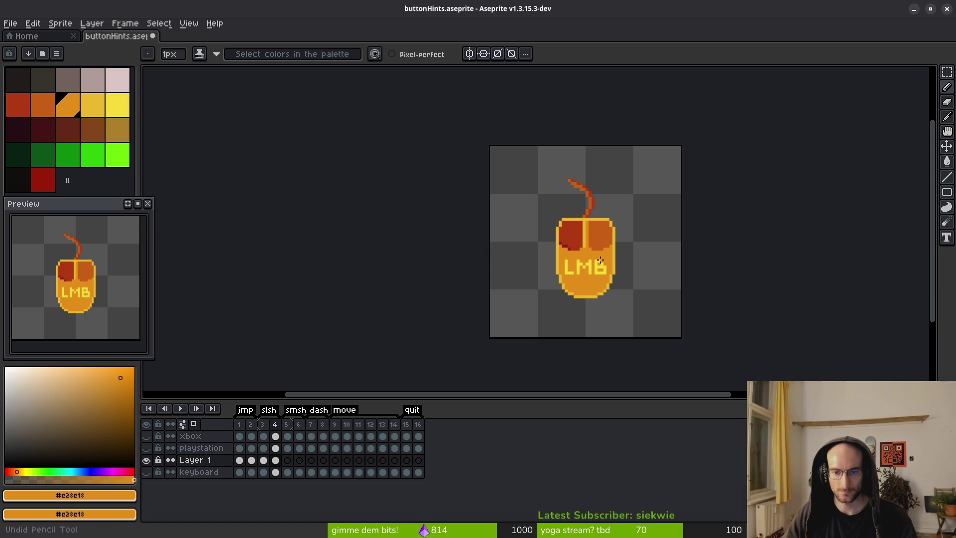
Paint dark red pixels along the left button's top row and lower left corner
scroll(587, 256, up, 5)
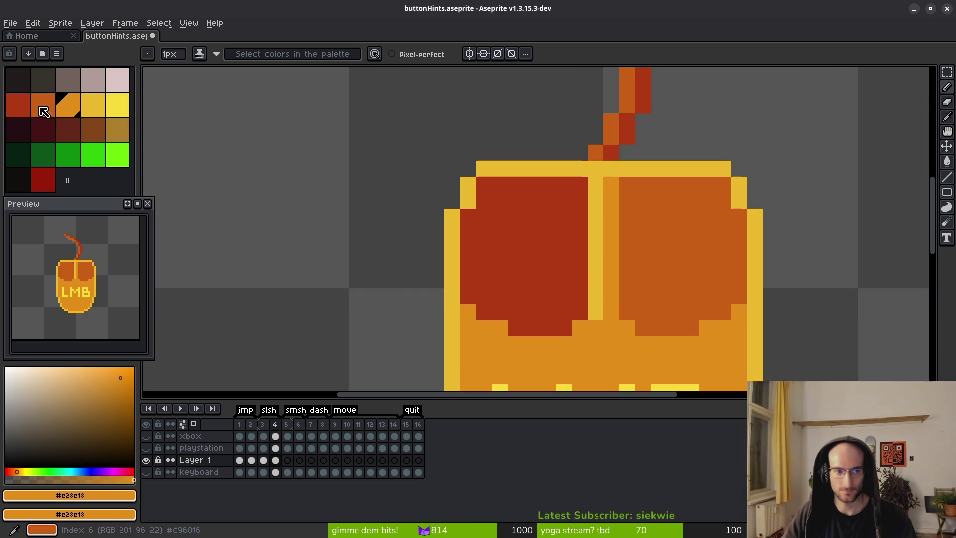
click(43, 179)
click(493, 191)
mouse_move(493, 191)
mouse_down()
mouse_move(578, 153)
mouse_move(646, 160)
mouse_up()
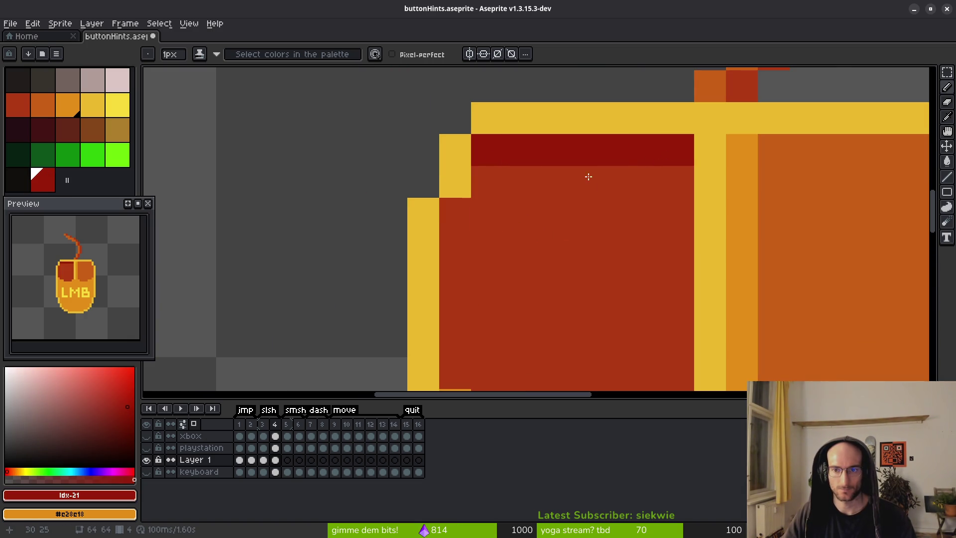
click(455, 214)
scroll(533, 226, down, 6)
scroll(576, 279, down, 2)
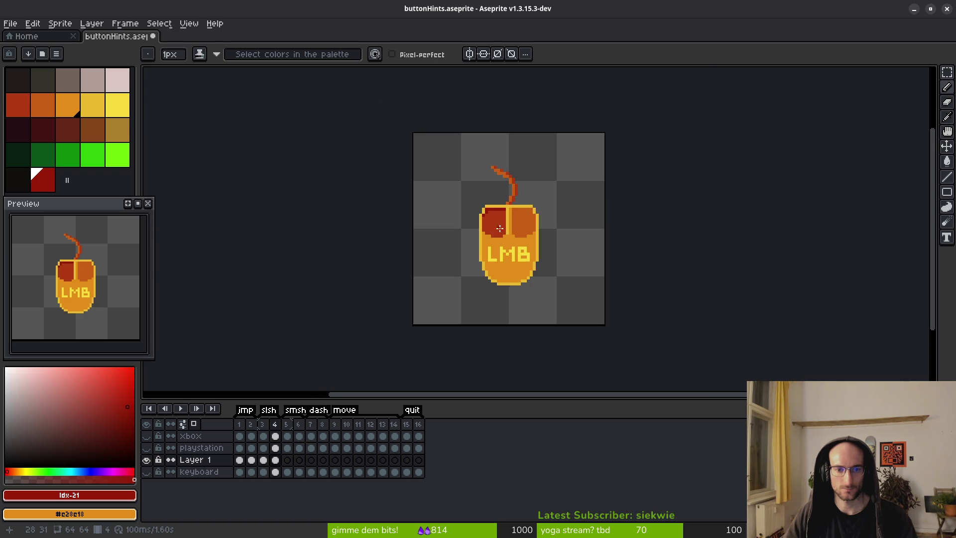
scroll(500, 228, up, 1)
Recolour the left button, its top strip and side pixels yellow with the bucket fill
alt+click(519, 275)
scroll(512, 230, up, 3)
click(486, 223)
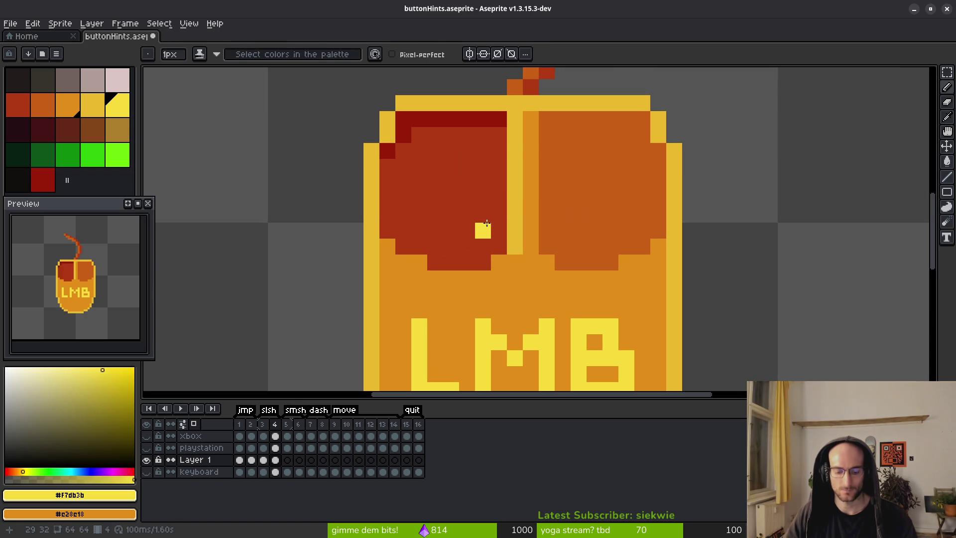
key(g)
click(478, 209)
click(419, 122)
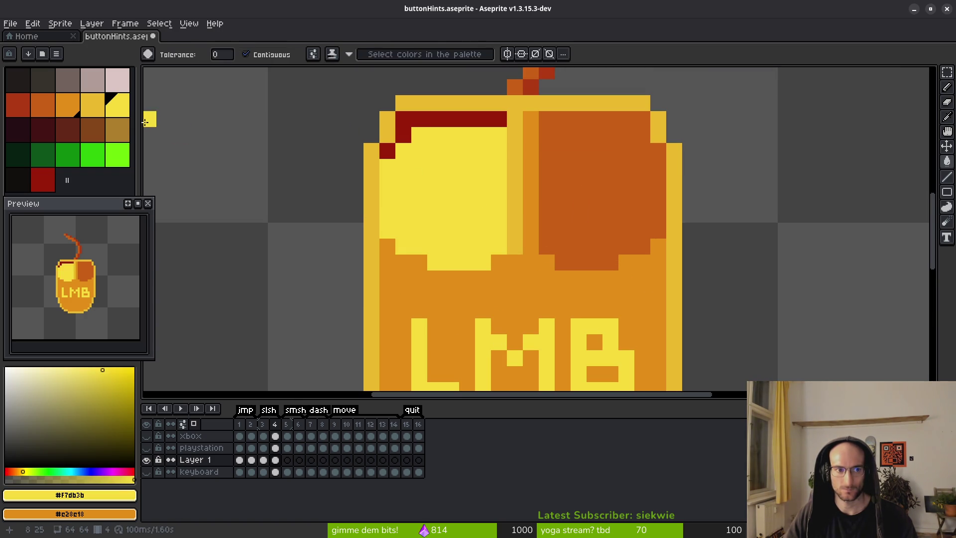
click(431, 120)
click(410, 130)
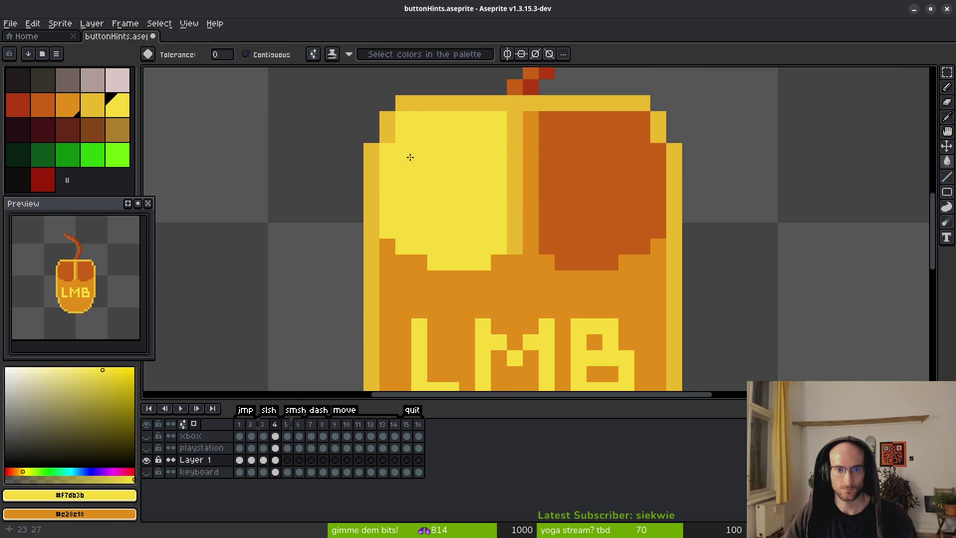
scroll(392, 149, down, 2)
scroll(482, 213, up, 3)
Draw an orange row and a yellow pixel across the yellow left button
click(81, 114)
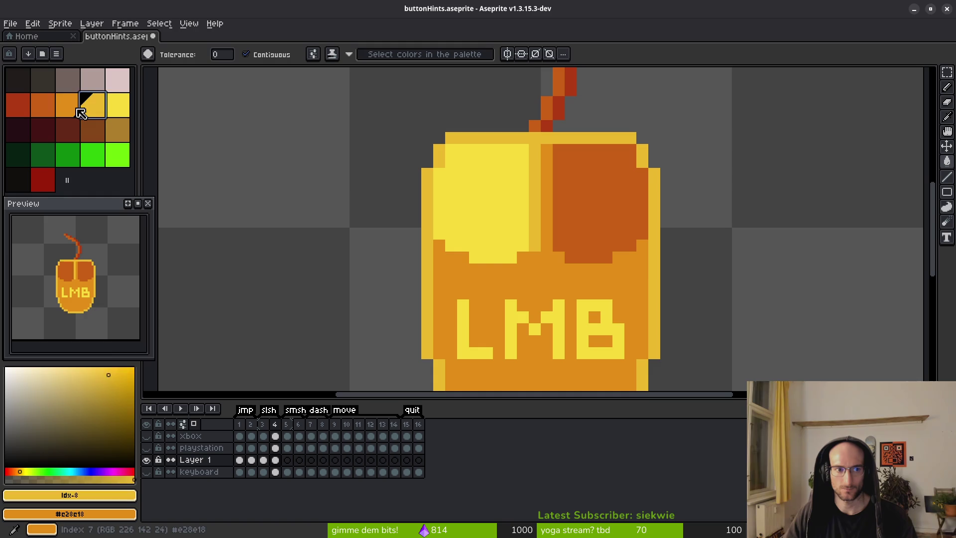
click(69, 106)
click(486, 150)
key(ctrl+z)
key(f)
drag(448, 149, 522, 147)
click(452, 162)
scroll(499, 203, down, 4)
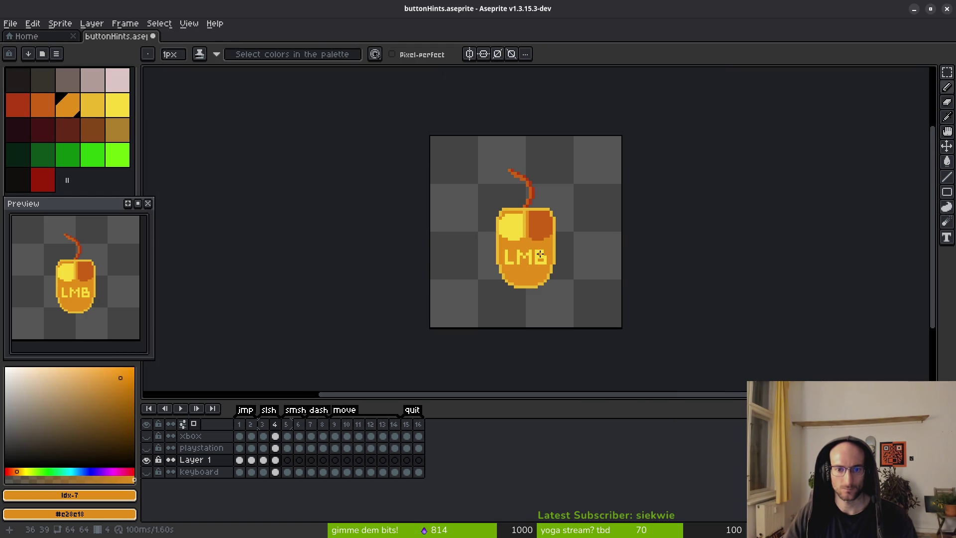
scroll(541, 256, up, 4)
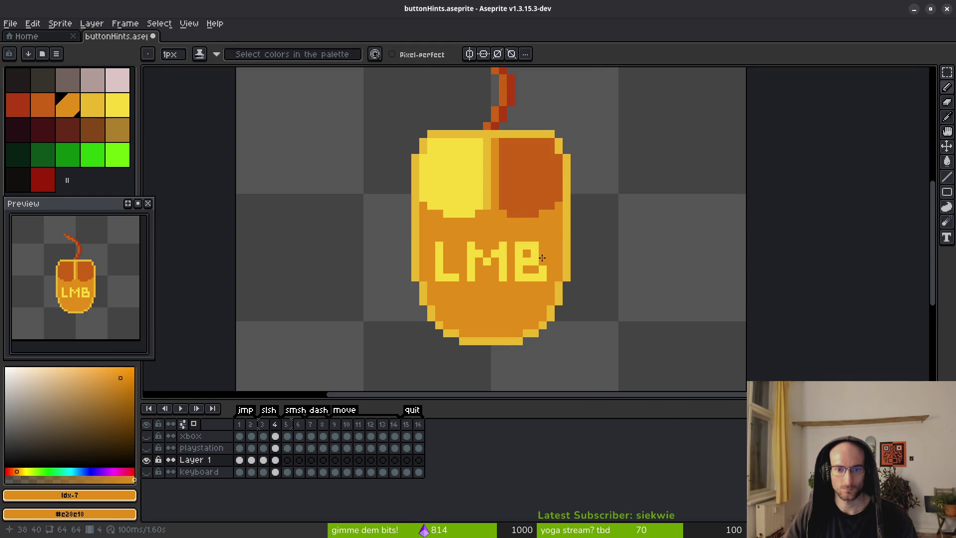
scroll(553, 246, down, 7)
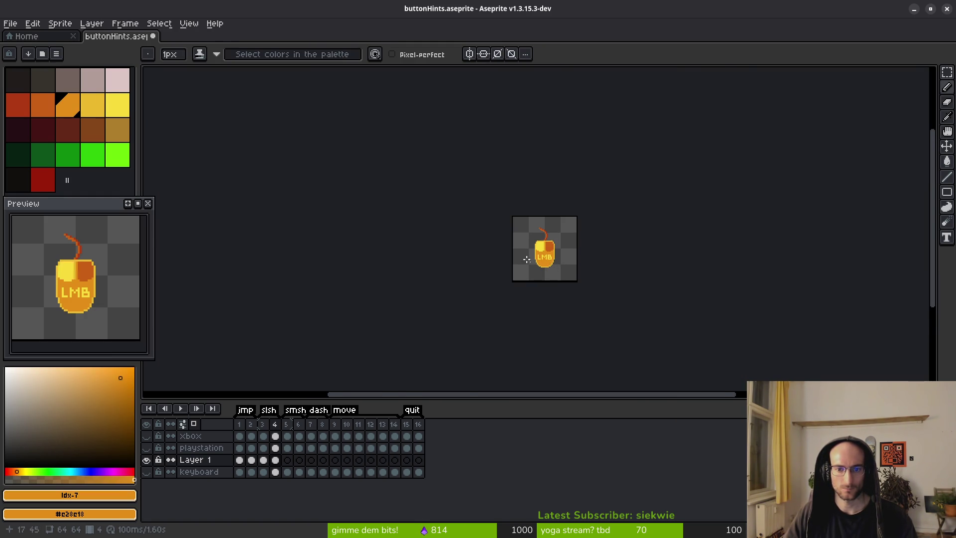
scroll(533, 262, up, 4)
Step back through the frames toward the SPACE sprite, then forward to the LMB mouse
scroll(548, 264, right, 2)
key(i)
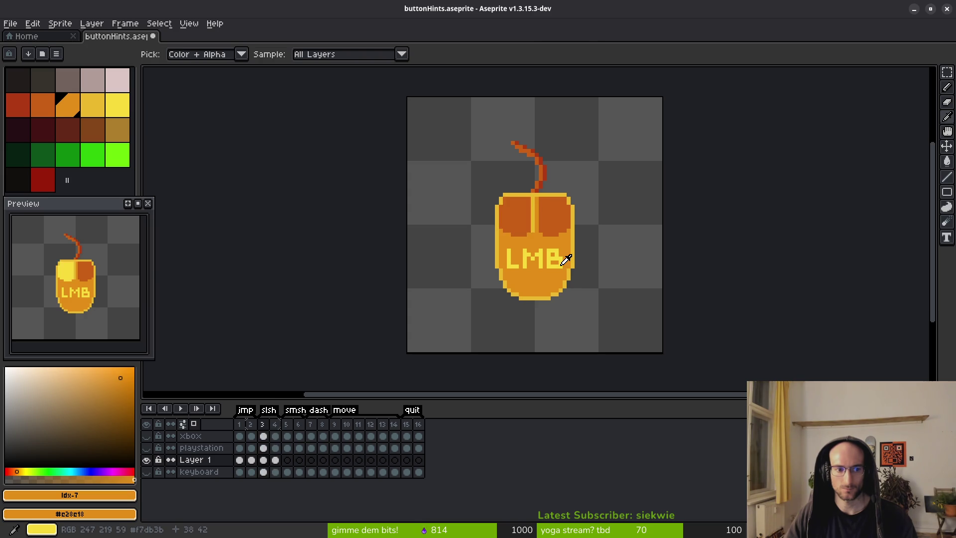
key(Return)
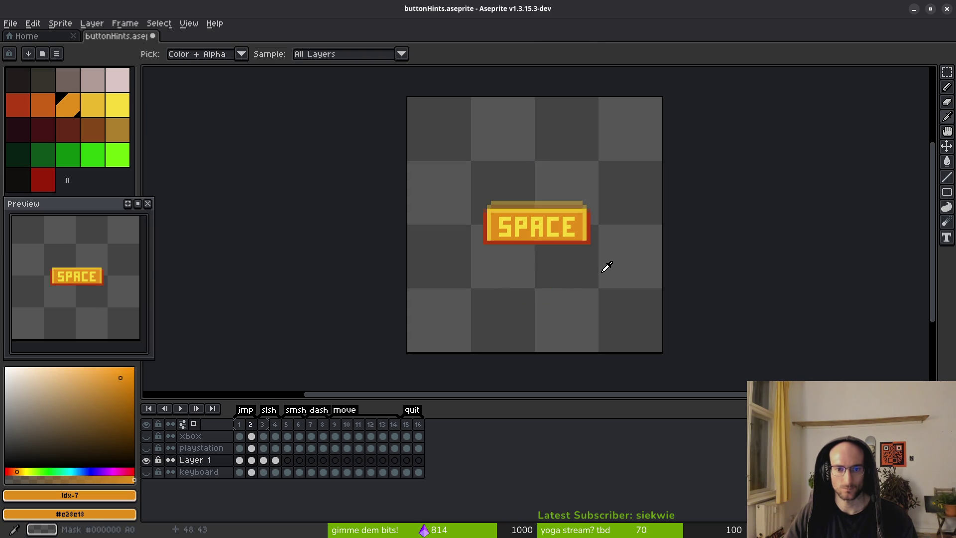
key(Right)
key(b)
scroll(523, 234, up, 2)
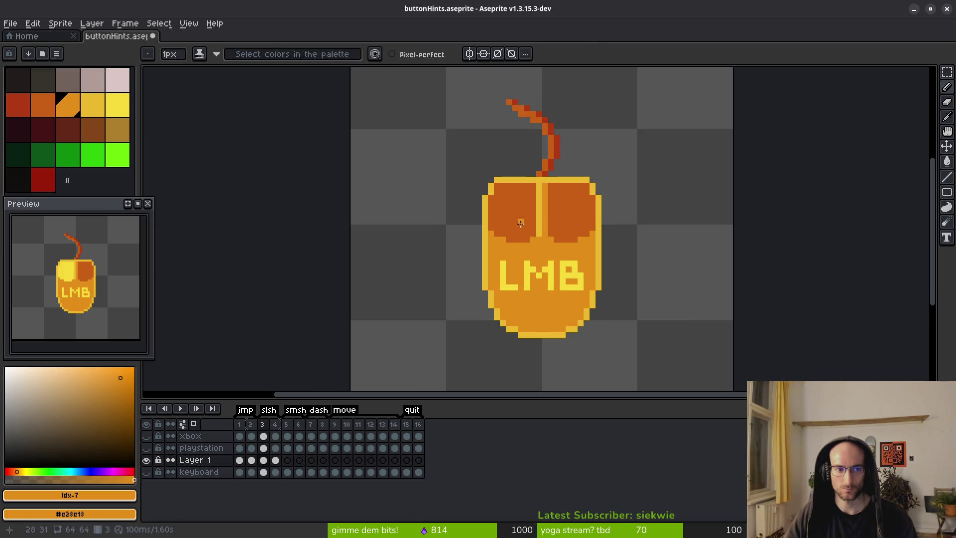
Bucket-fill both mouse buttons with the red palette swatch on frame 3, comparing against frame 4
click(44, 107)
click(17, 104)
click(480, 220)
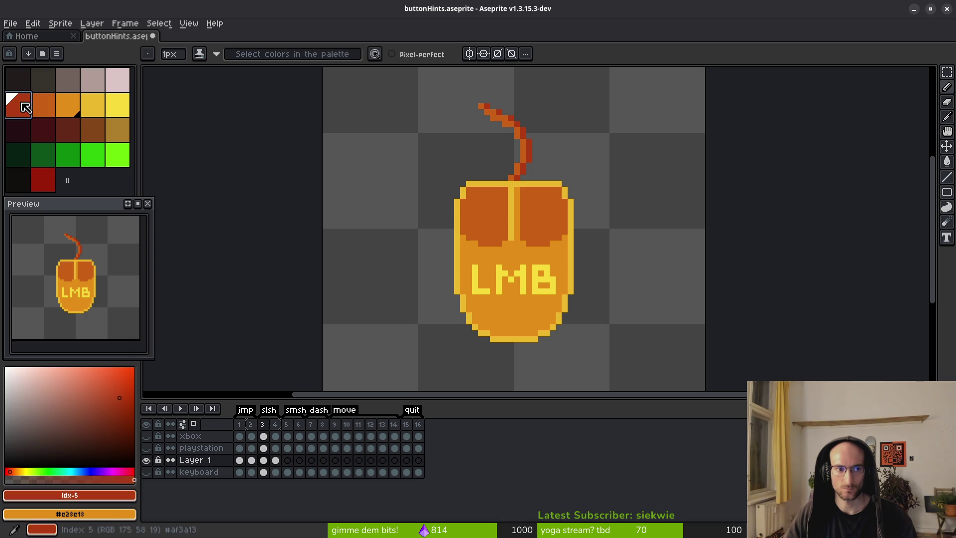
key(g)
click(485, 207)
click(537, 218)
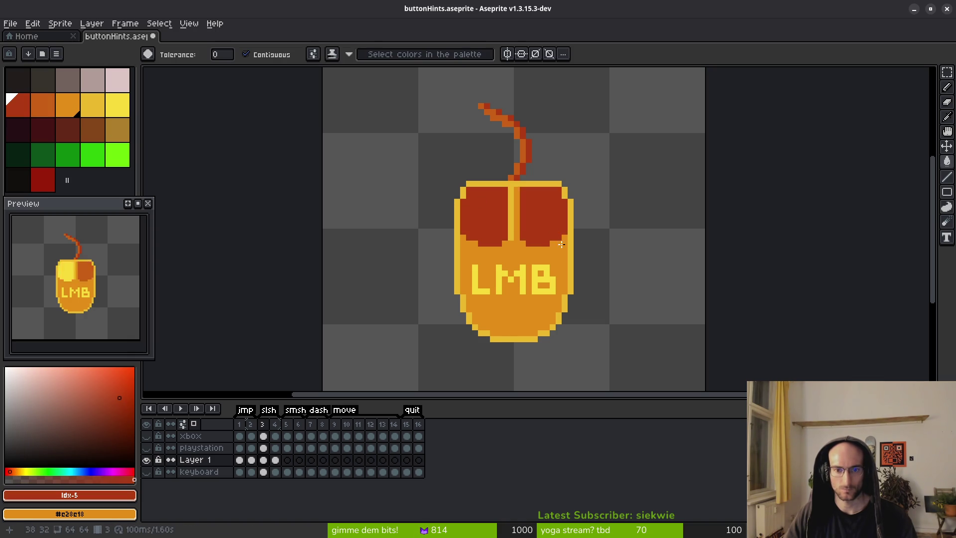
scroll(569, 279, down, 3)
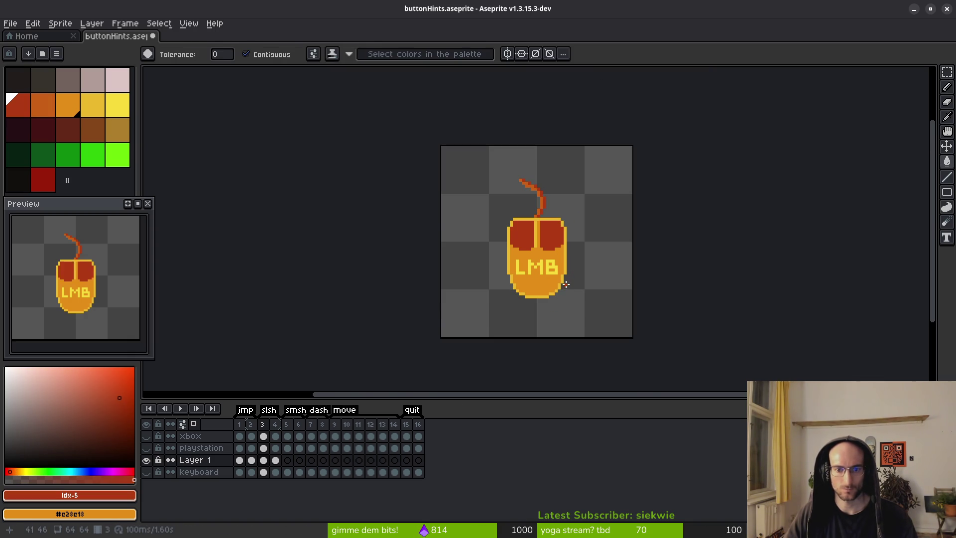
key(period)
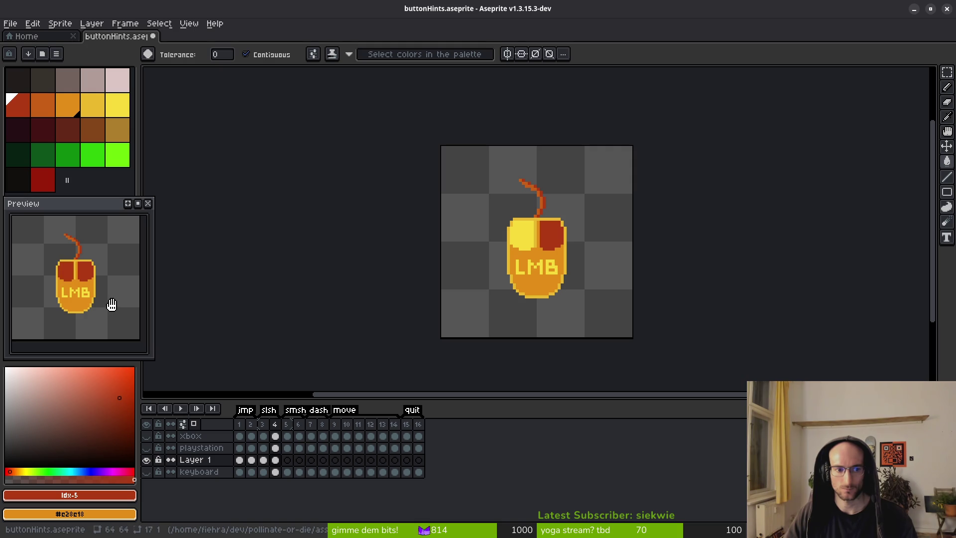
key(comma)
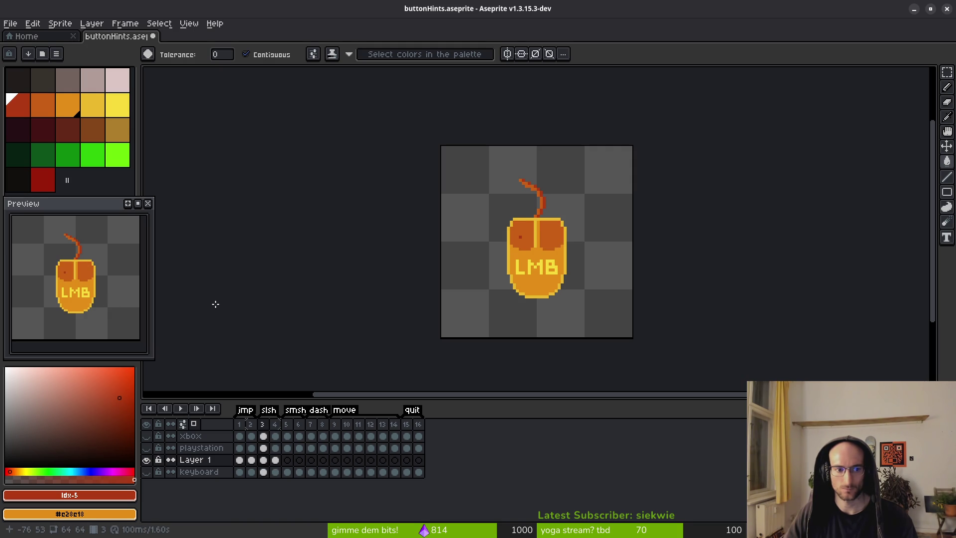
drag(597, 310, 563, 290)
On frame 6, fill the right button yellow and the left button dark orange, then save
key(ctrl+s)
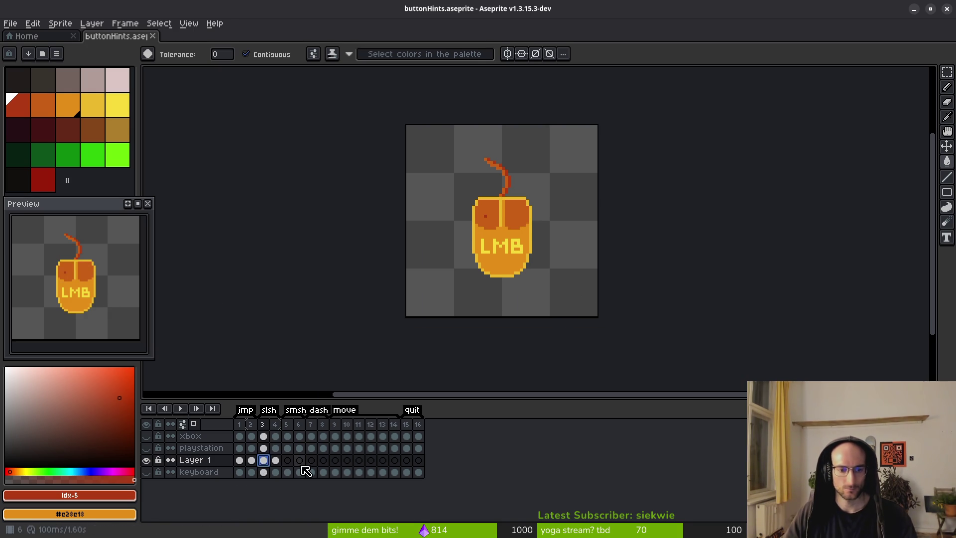
click(275, 459)
key(period)
key(period)
scroll(520, 224, up, 6)
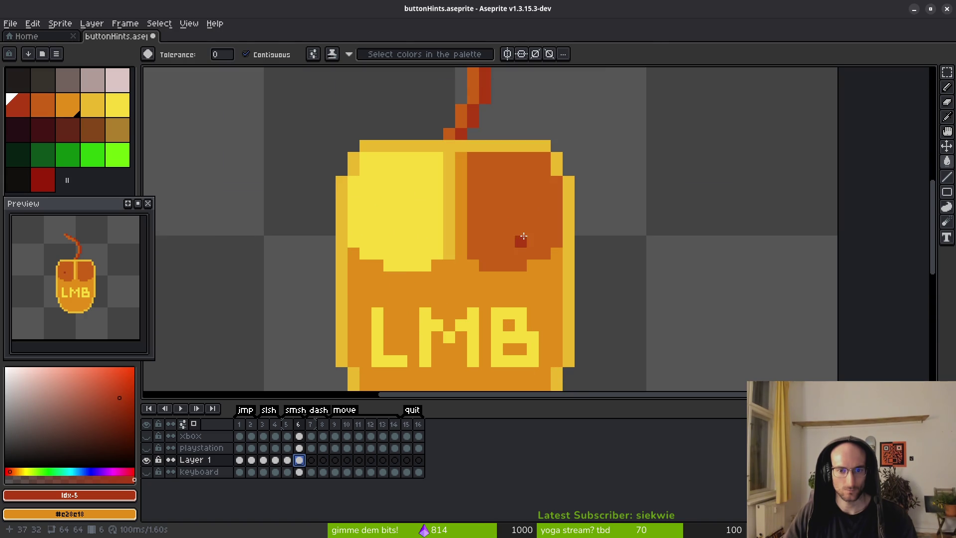
alt+click(381, 229)
click(401, 253)
click(507, 234)
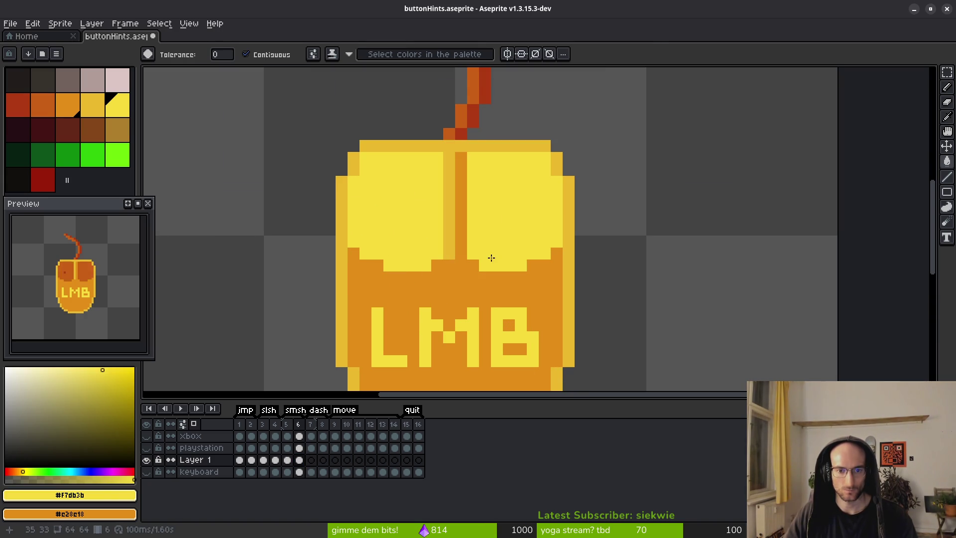
alt+click(468, 112)
click(408, 209)
scroll(408, 209, down, 3)
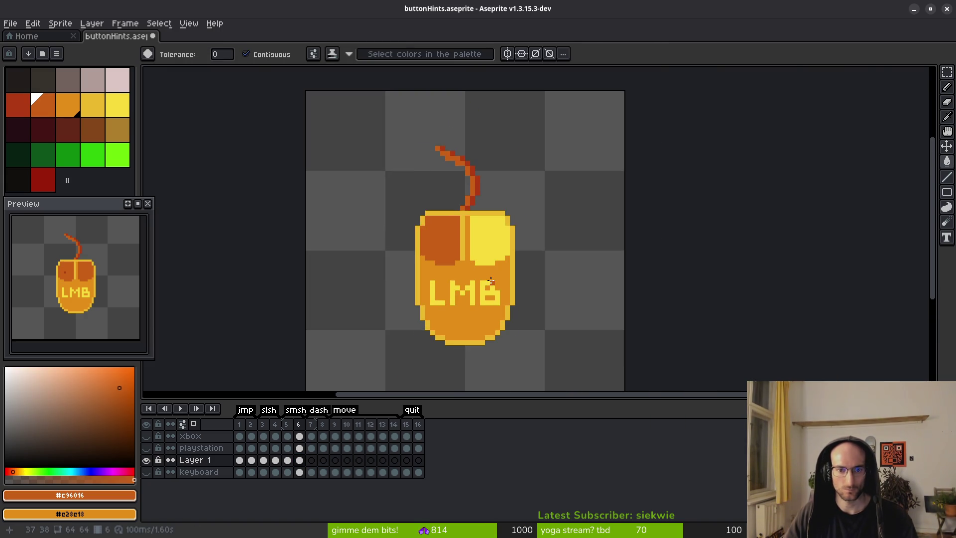
key(ctrl+s)
scroll(456, 302, up, 3)
Pencil yellow pixels beside the L to begin reshaping it into an R
alt+click(456, 267)
scroll(457, 267, up, 2)
click(448, 244)
scroll(433, 251, up, 1)
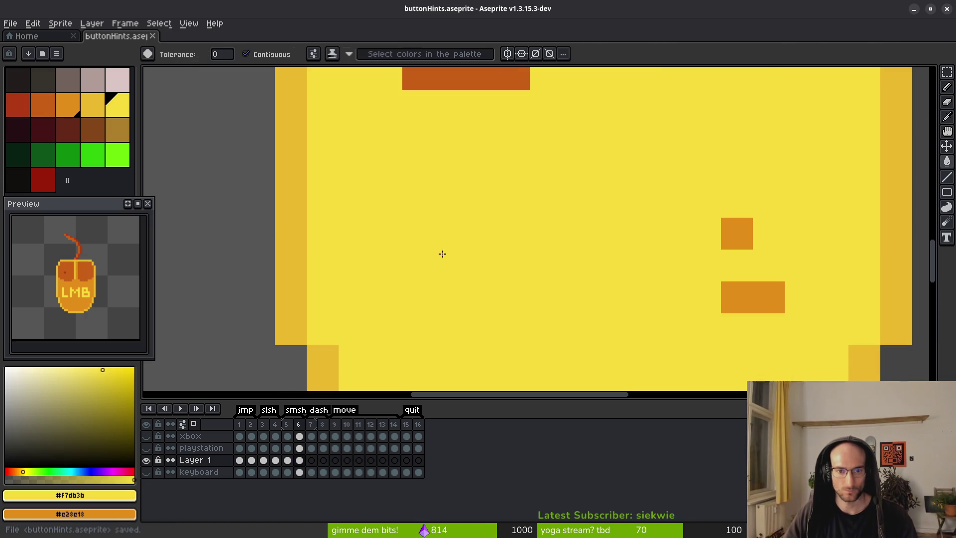
key(ctrl+z)
key(b)
click(420, 255)
click(449, 259)
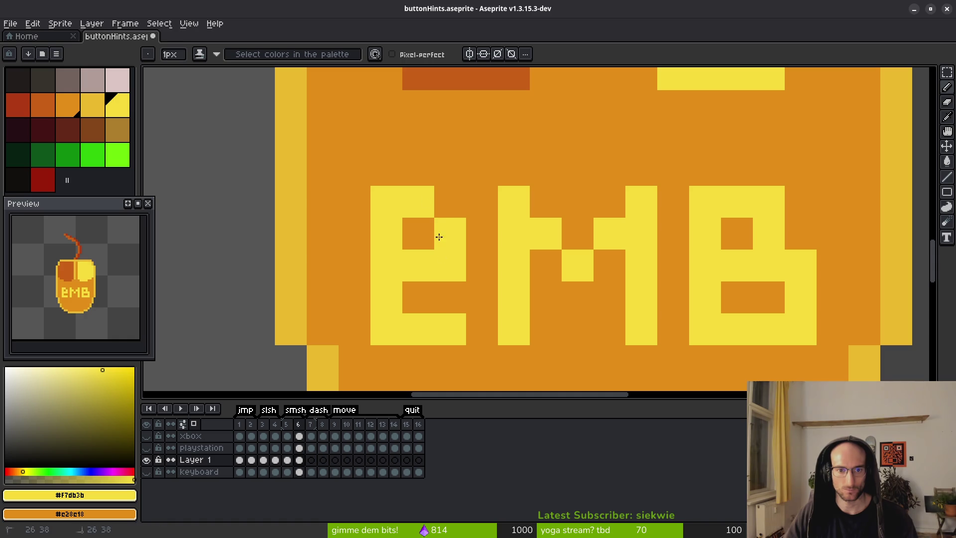
click(450, 297)
Refine the R lettering with orange and yellow pixels
key(e)
alt+click(482, 297)
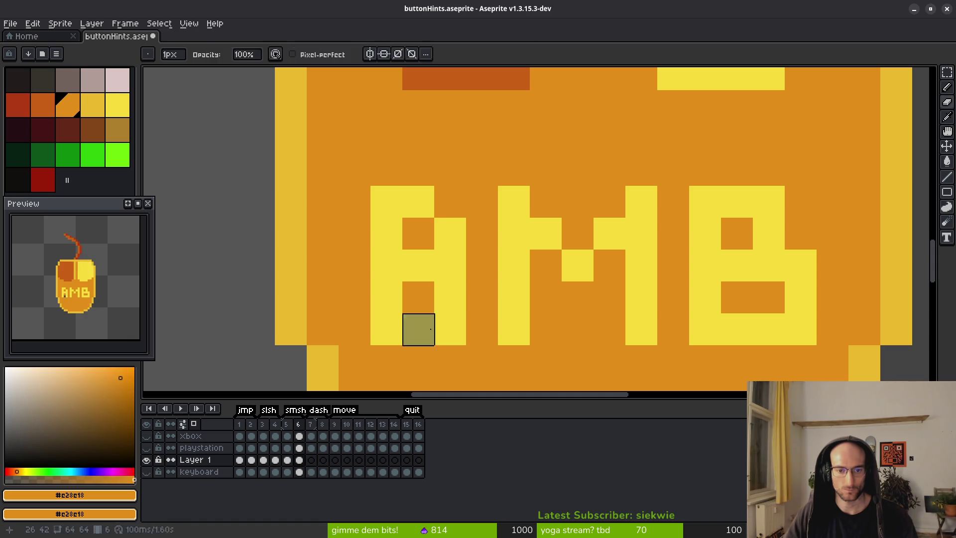
key(b)
click(452, 267)
scroll(483, 311, down, 6)
scroll(508, 321, down, 1)
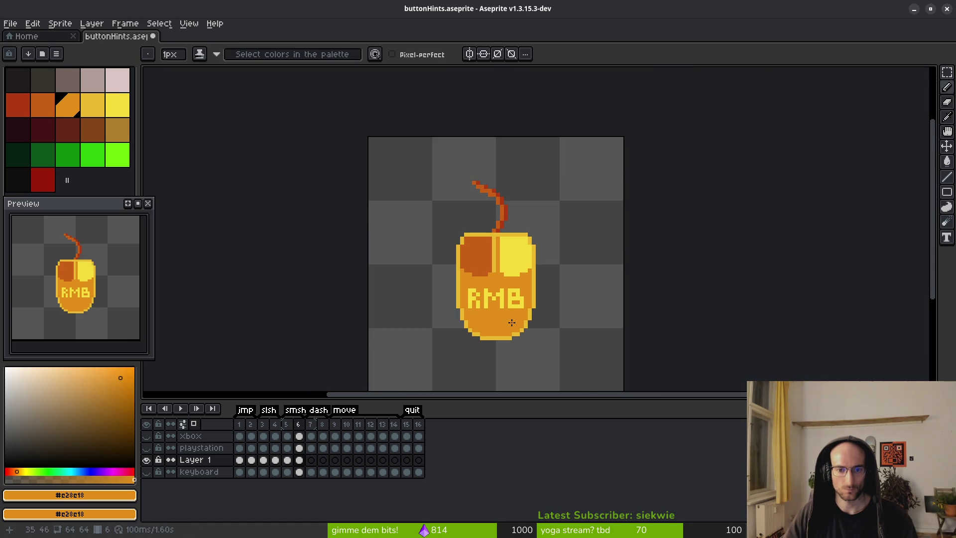
scroll(508, 319, up, 3)
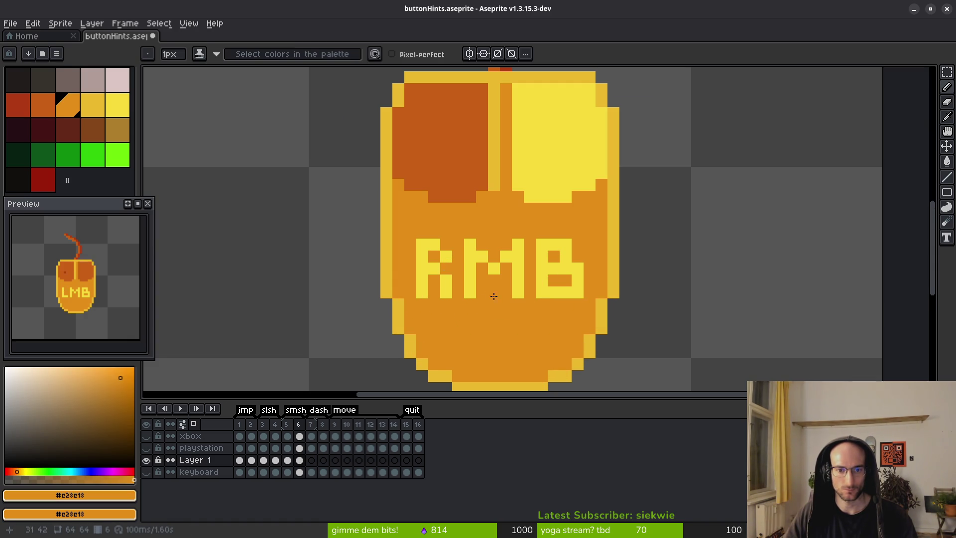
scroll(491, 295, down, 2)
scroll(499, 294, up, 2)
key(alt)
click(445, 244)
alt+click(441, 227)
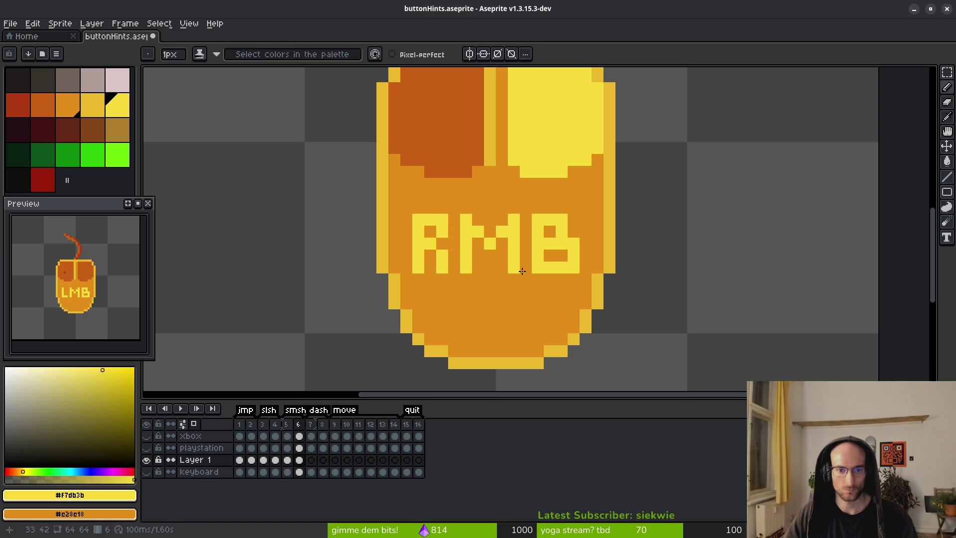
scroll(517, 260, down, 4)
scroll(513, 285, up, 4)
click(470, 243)
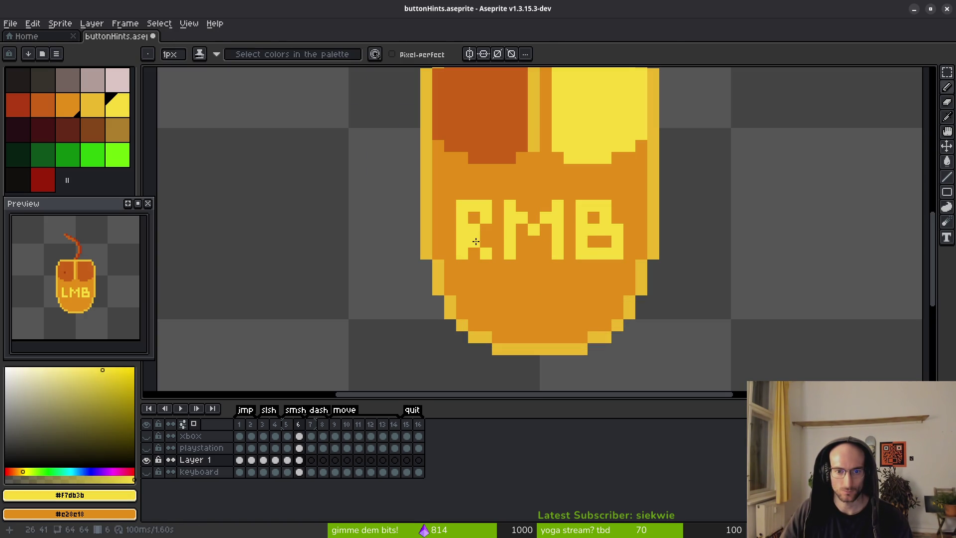
scroll(533, 253, down, 4)
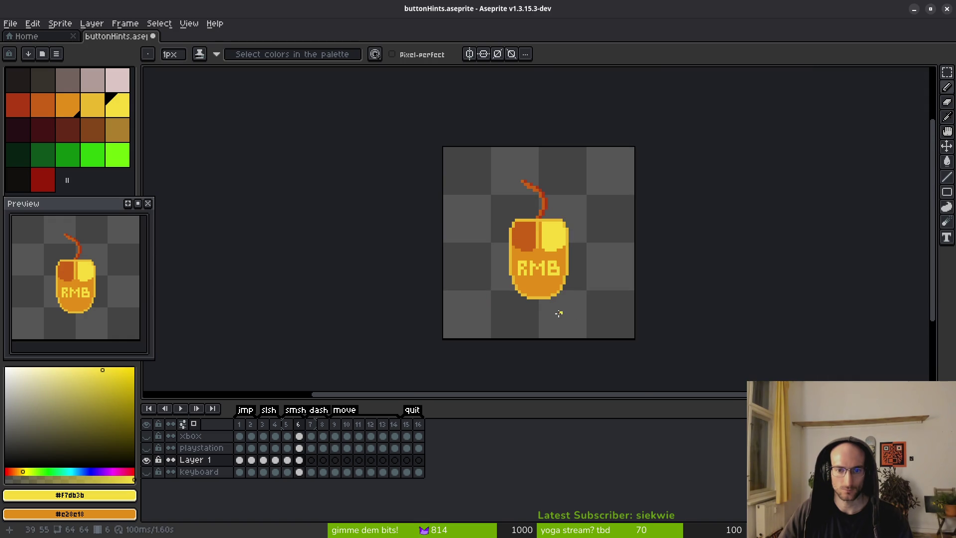
drag(558, 287, 563, 274)
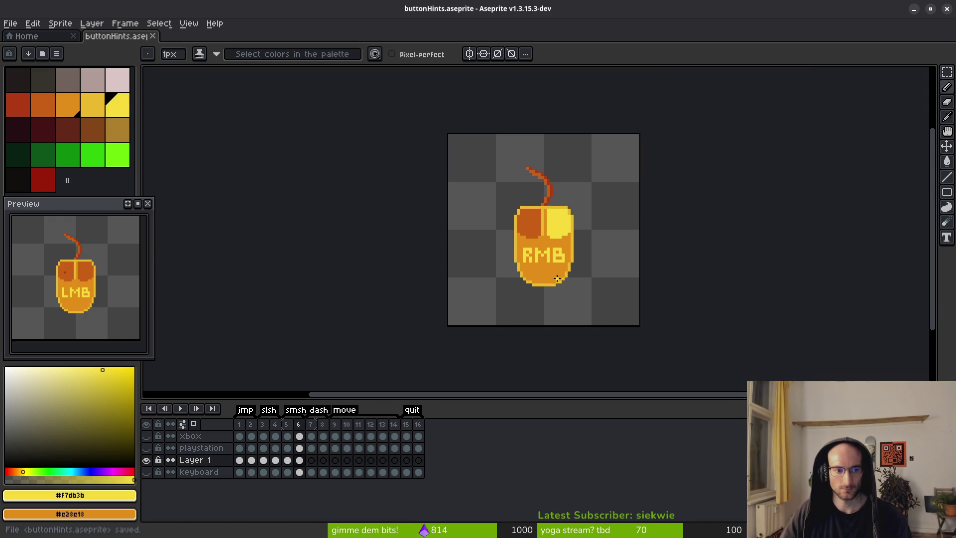
scroll(557, 286, up, 4)
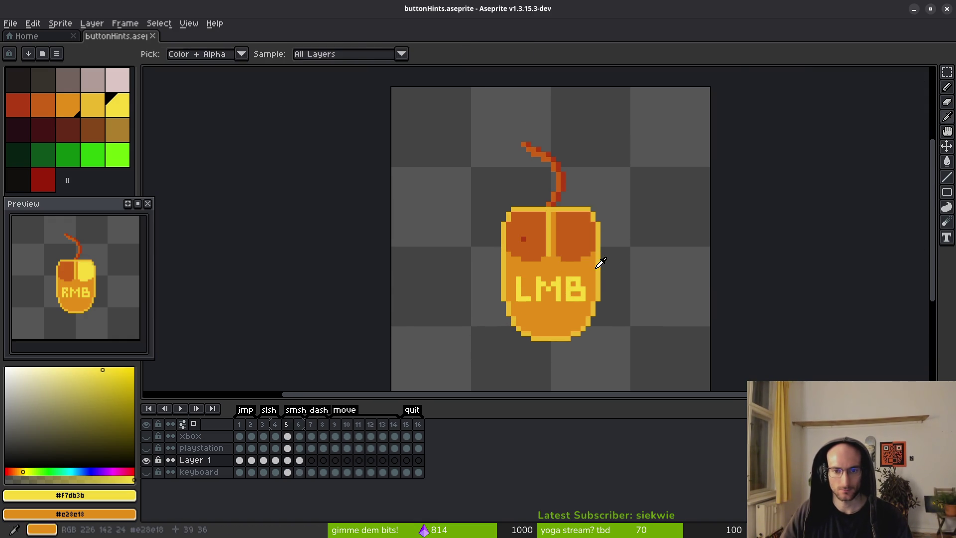
Touch up the L on frame 5 using sampled dark orange and yellow colours
key(comma)
scroll(538, 253, up, 1)
alt+click(498, 195)
scroll(518, 239, down, 2)
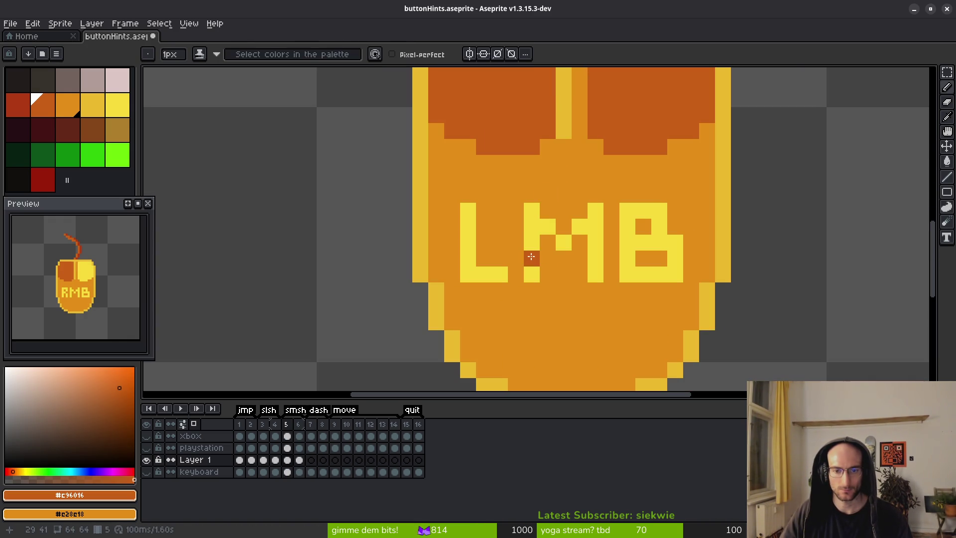
key(period)
alt+click(472, 241)
key(comma)
click(485, 237)
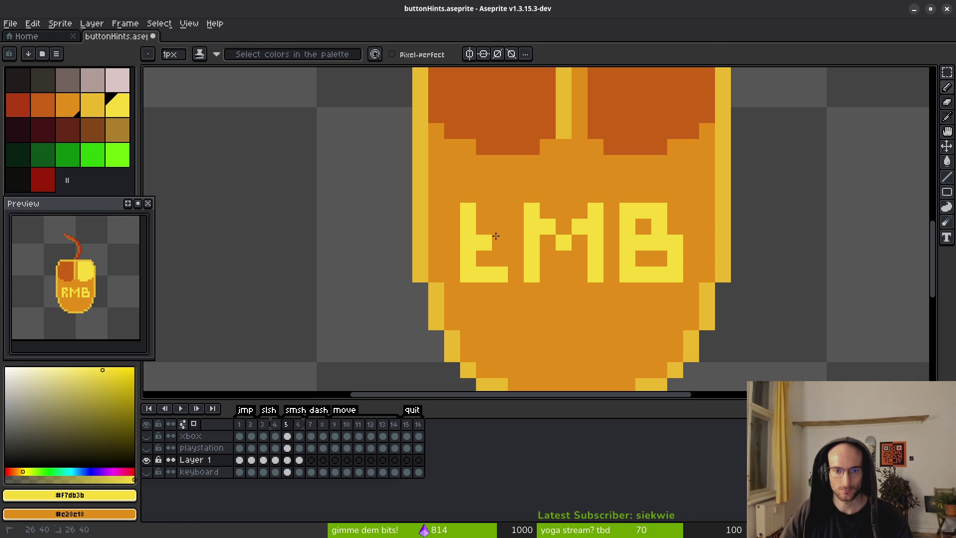
right_click(486, 274)
Turn a stray M pixel orange on the RMB frame 6, comparing it with frame 5
scroll(529, 297, down, 3)
key(period)
key(comma)
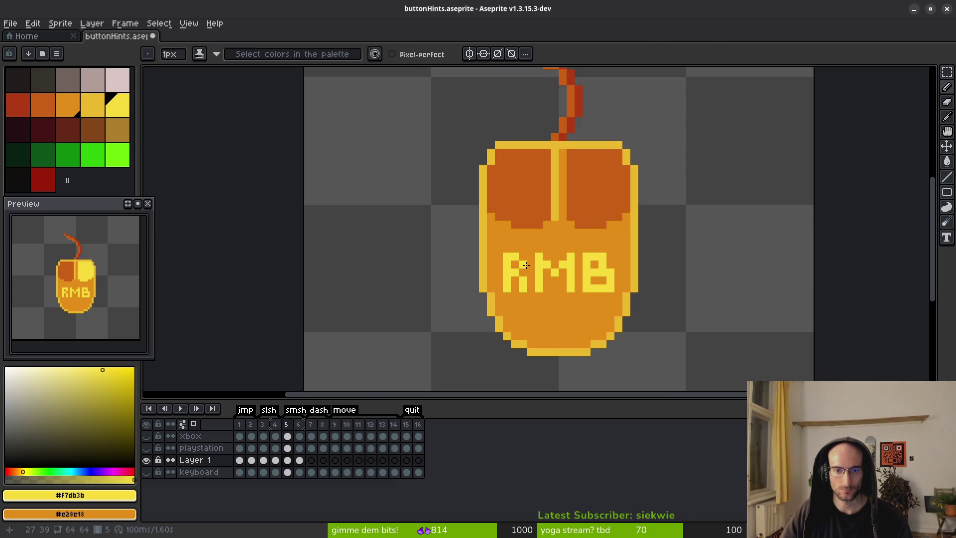
scroll(586, 309, up, 4)
key(period)
right_click(583, 295)
scroll(622, 318, down, 5)
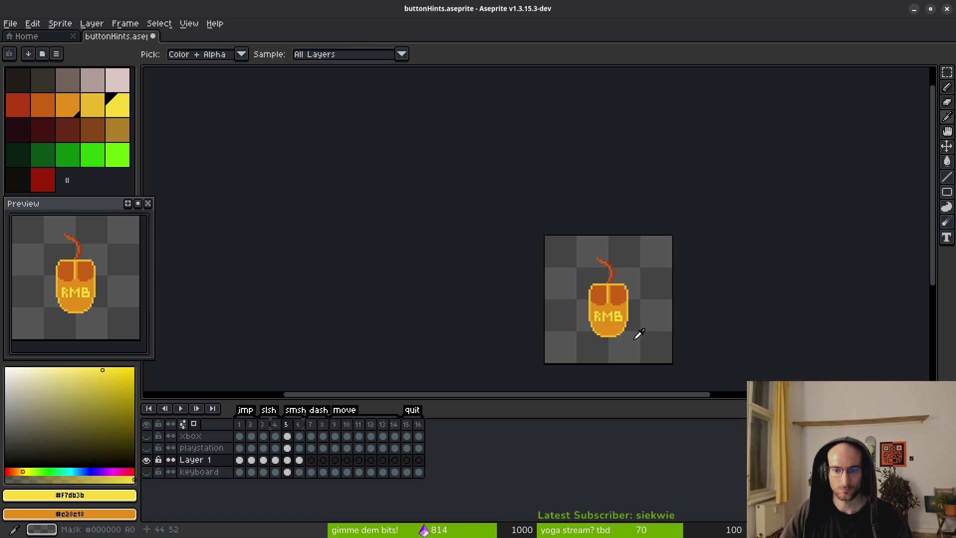
scroll(617, 318, up, 4)
scroll(597, 306, down, 4)
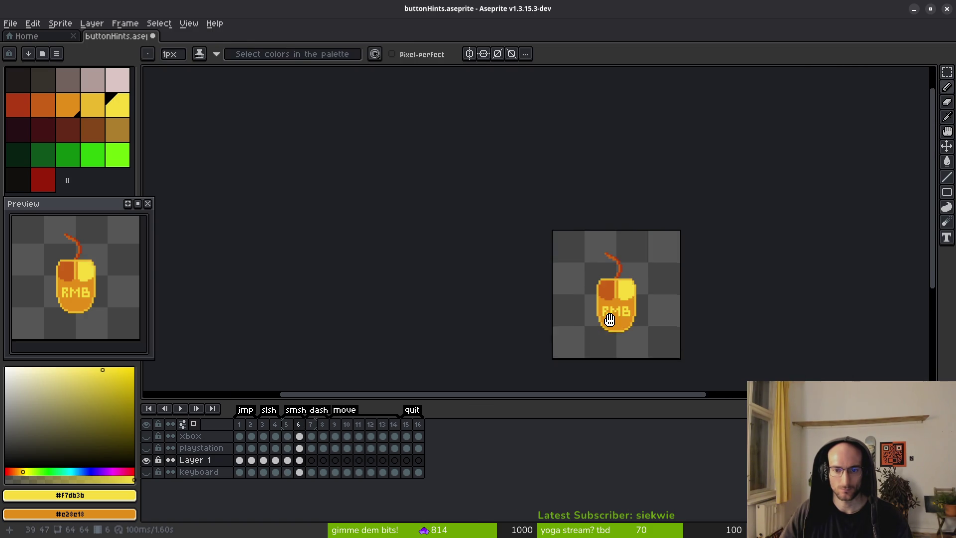
key(i)
key(comma)
key(period)
Zoom in and out to inspect frame 6 with the right button lit yellow
key(b)
scroll(546, 299, up, 5)
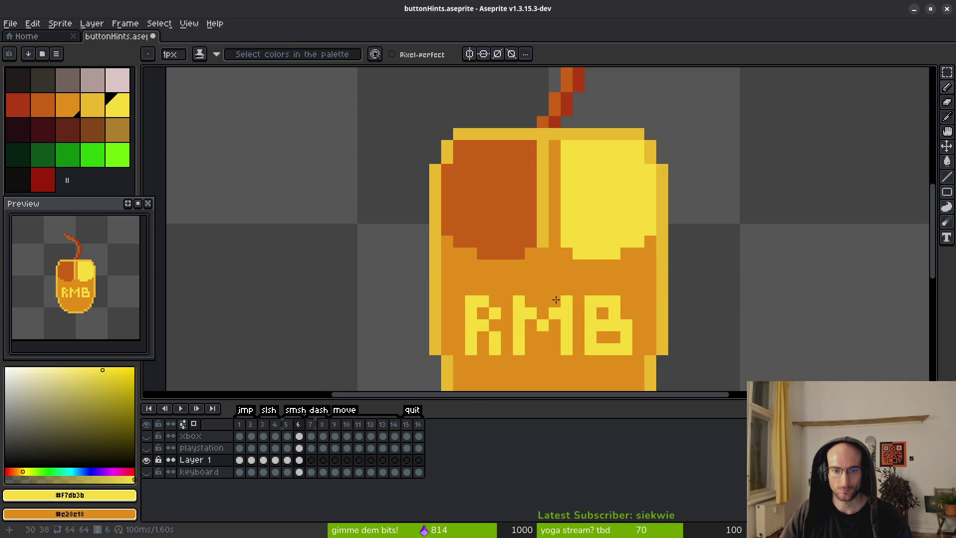
scroll(548, 300, down, 4)
scroll(557, 272, up, 4)
scroll(572, 268, down, 4)
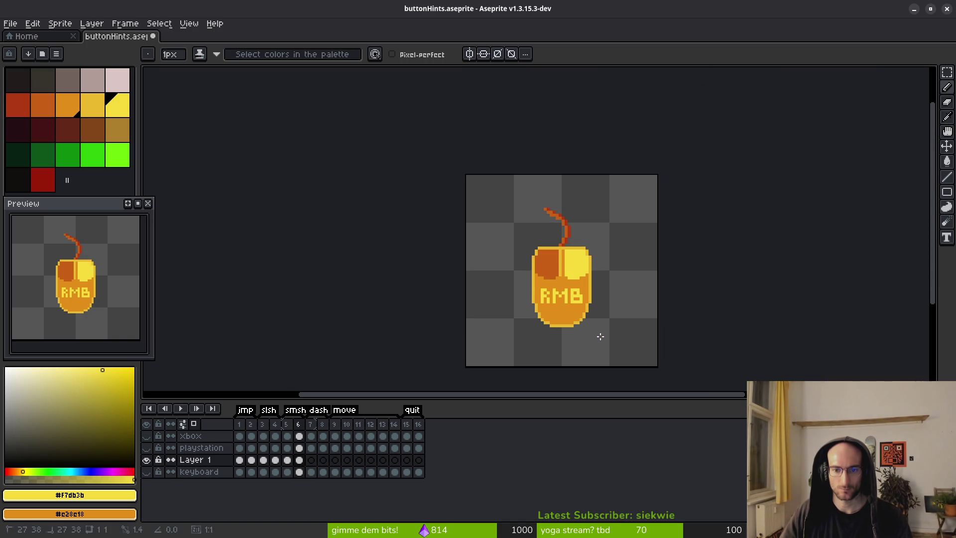
scroll(578, 294, up, 5)
scroll(567, 303, up, 1)
scroll(573, 299, down, 5)
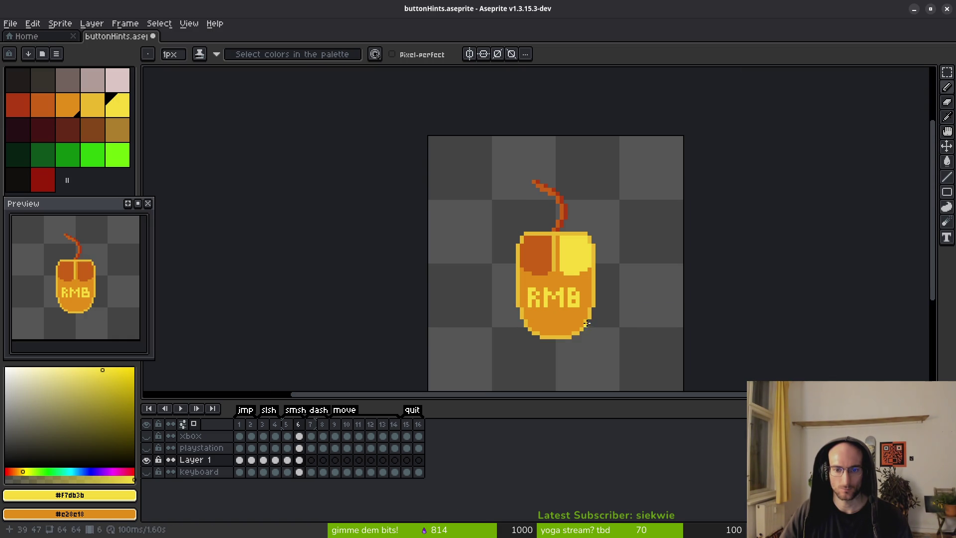
scroll(573, 298, up, 4)
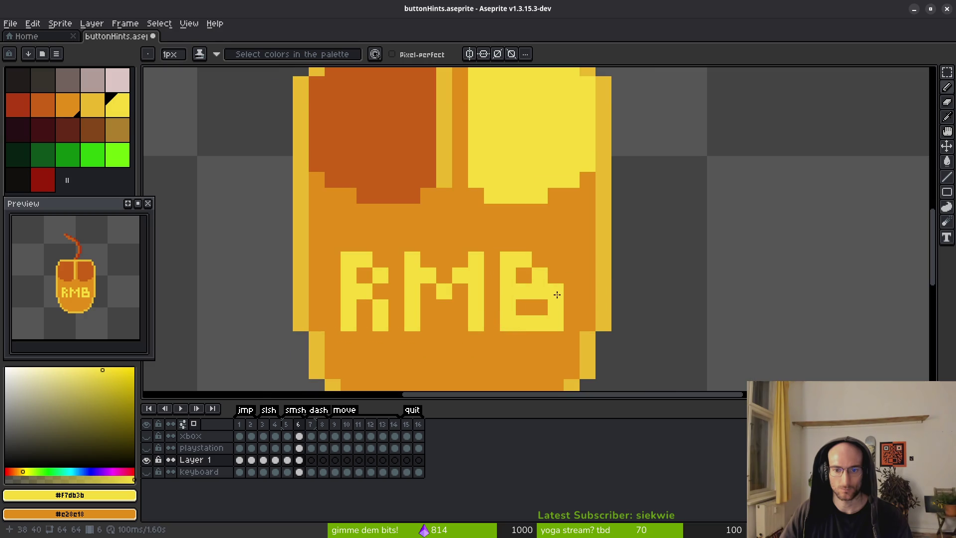
scroll(568, 308, down, 4)
scroll(577, 309, up, 3)
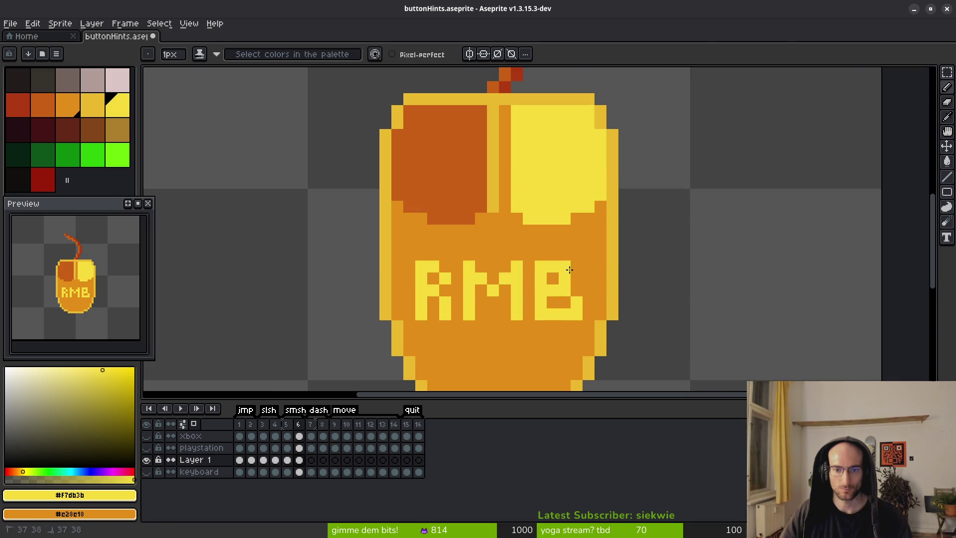
scroll(580, 348, down, 3)
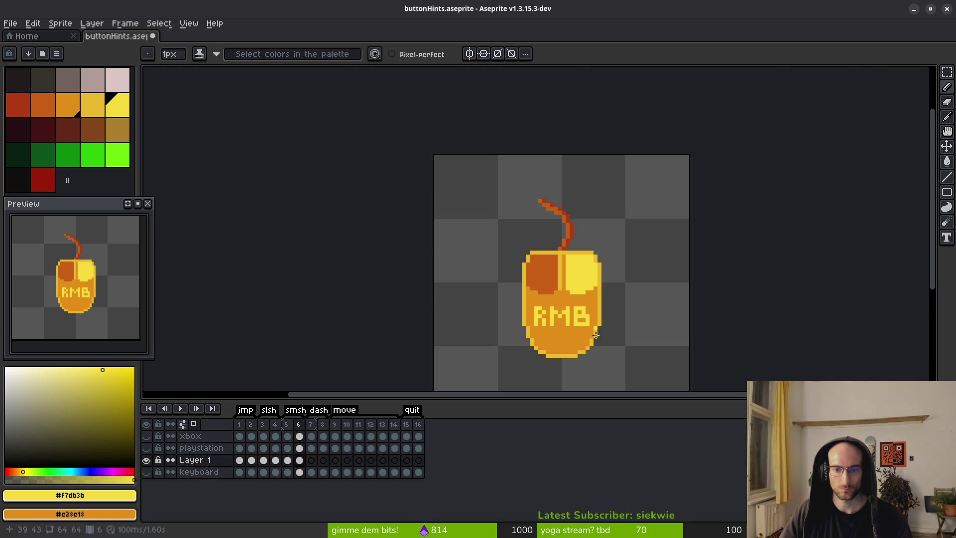
scroll(595, 335, down, 2)
Save buttonHints.aseprite, play and stop the animation, then return to frame 6
key(ctrl+s)
scroll(589, 288, up, 2)
key(Return)
key(b)
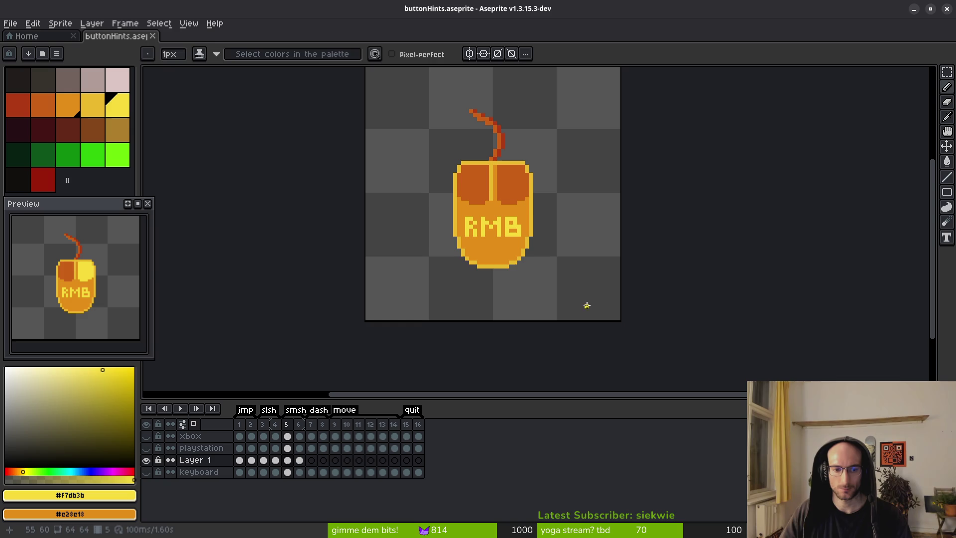
click(300, 459)
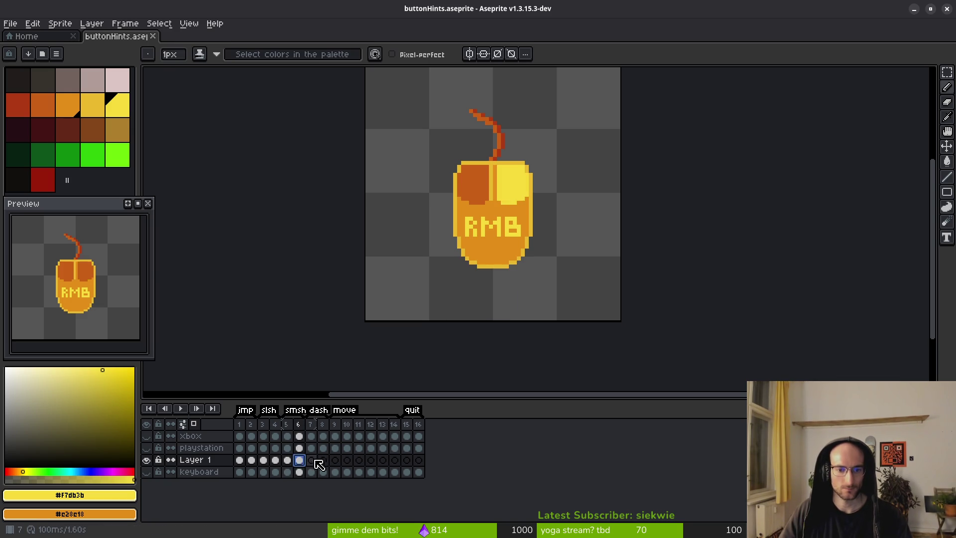
Show the keyboard layer and marquee-select the area around the button
click(314, 461)
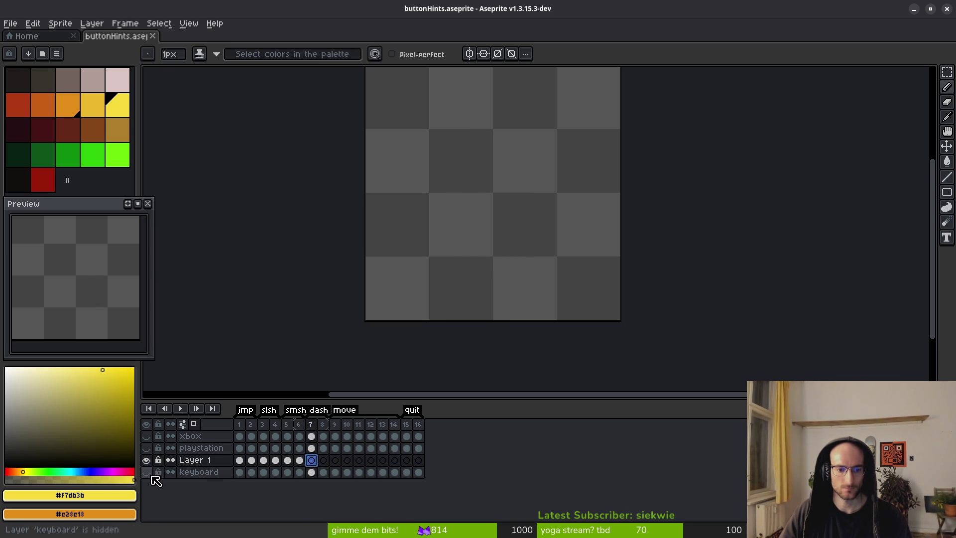
click(147, 472)
click(311, 472)
scroll(407, 390, up, 2)
key(m)
drag(457, 186, 616, 298)
click(311, 460)
click(147, 471)
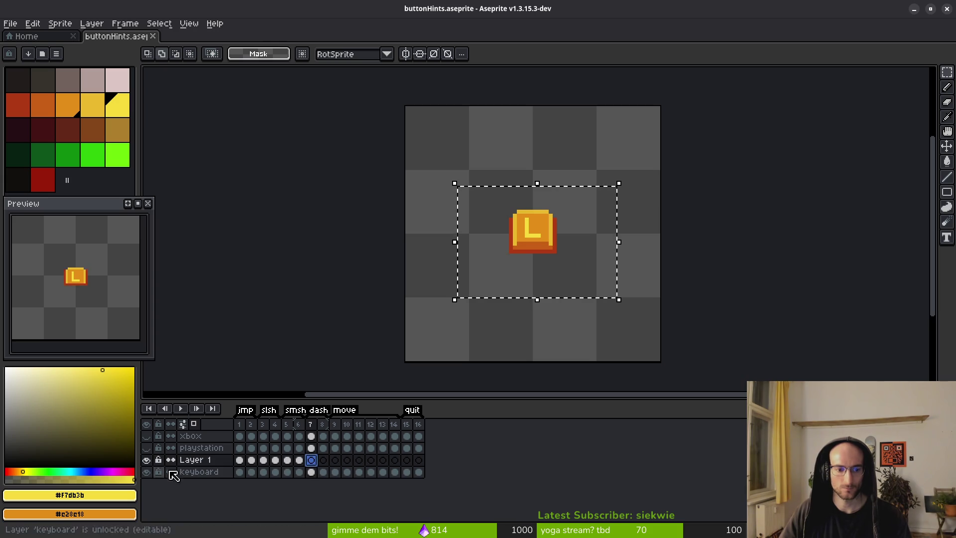
Copy the SPACE button from frame 2 and paste it into Layer 1's frame 8
click(251, 459)
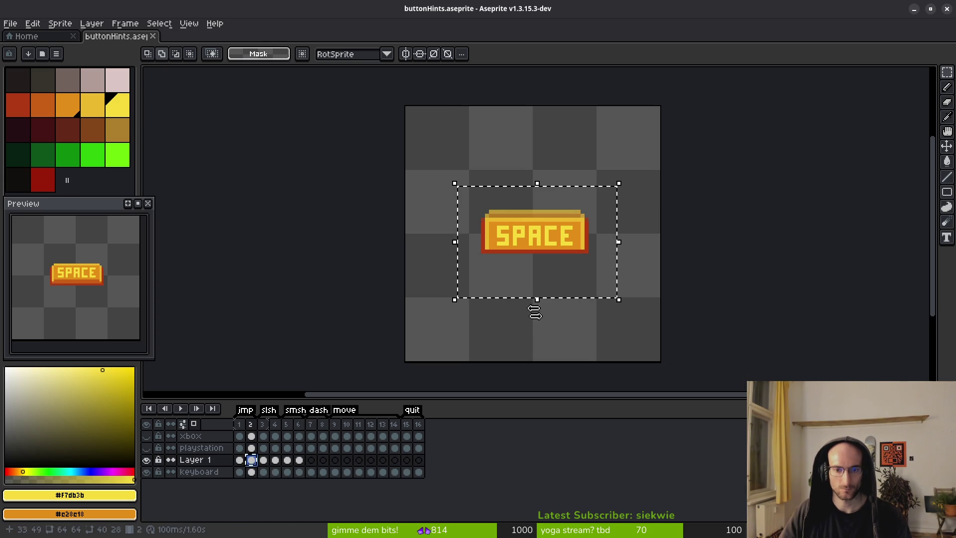
key(Left)
click(479, 276)
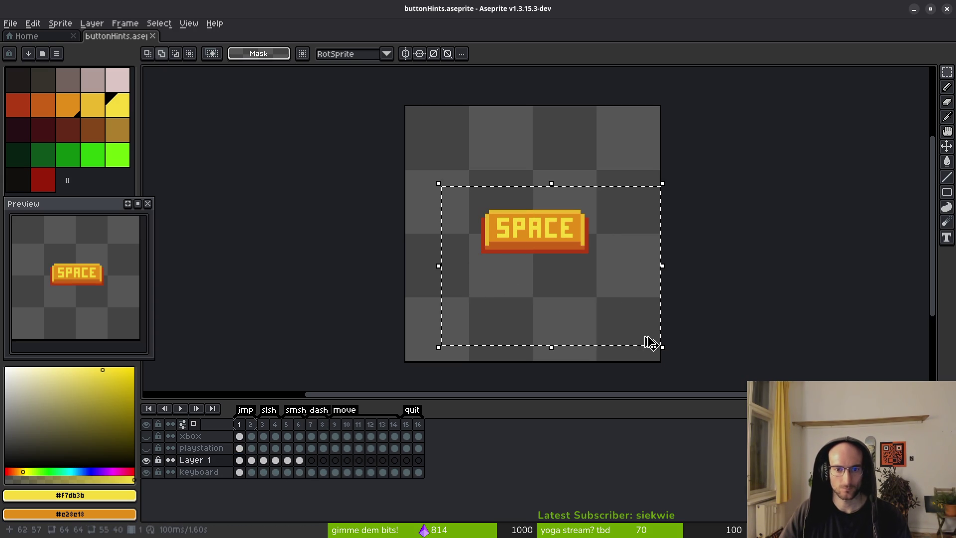
click(315, 459)
key(ctrl+v)
click(251, 459)
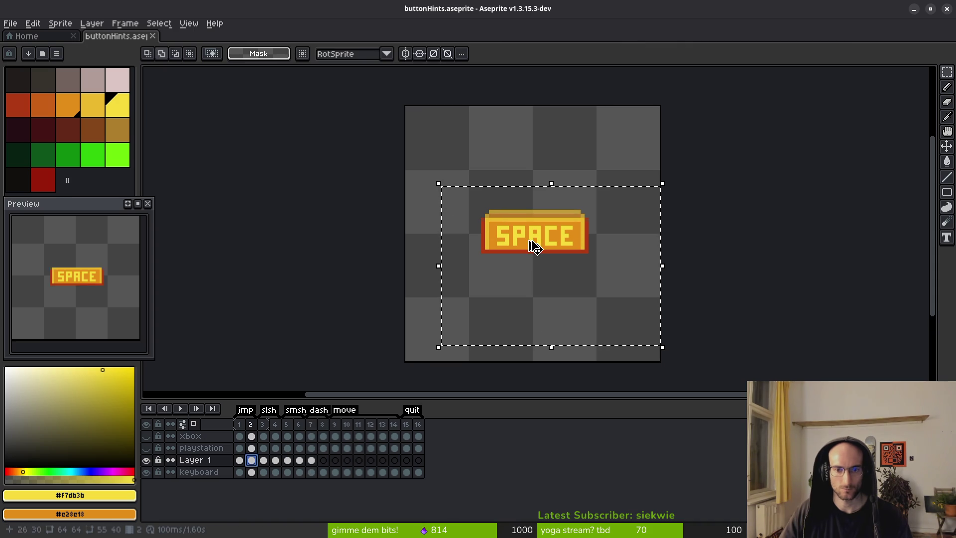
click(323, 459)
key(ctrl+v)
click(503, 288)
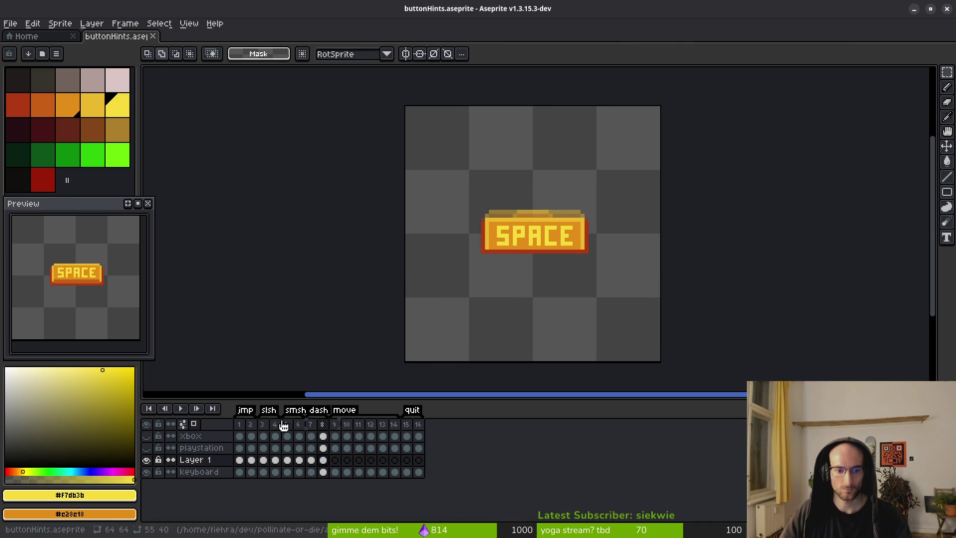
scroll(544, 257, up, 6)
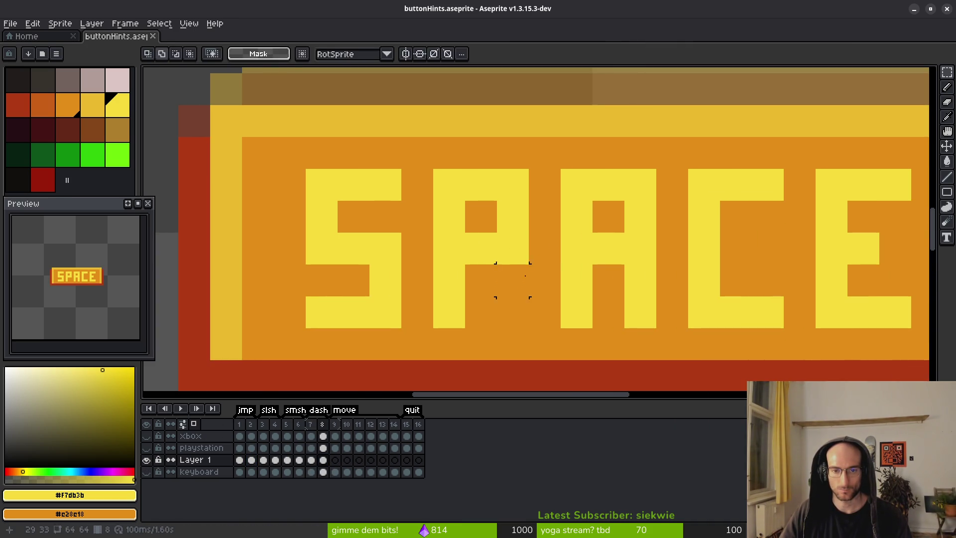
Repaint the first letters into S, H and I with yellow and orange pixels
key(b)
click(513, 280)
click(512, 311)
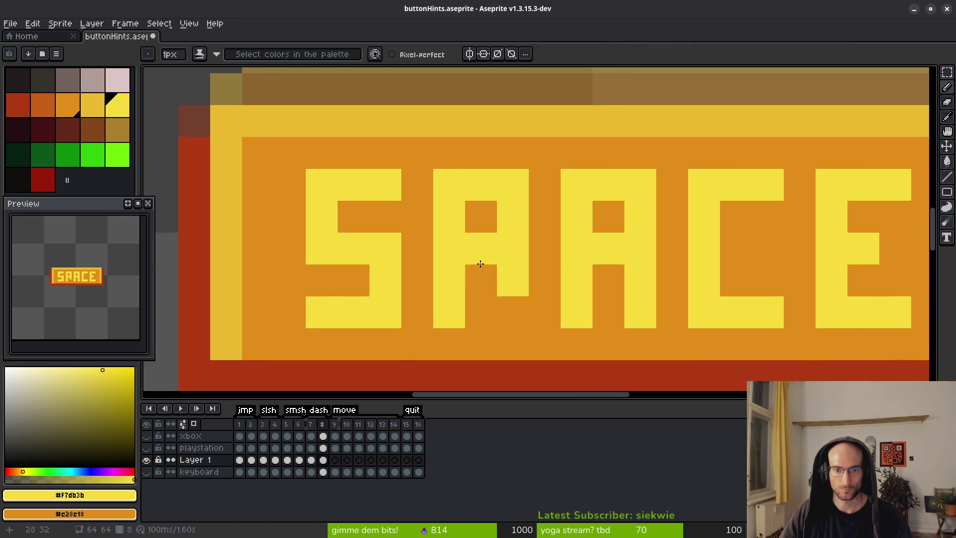
right_click(491, 277)
right_click(480, 196)
scroll(524, 247, down, 1)
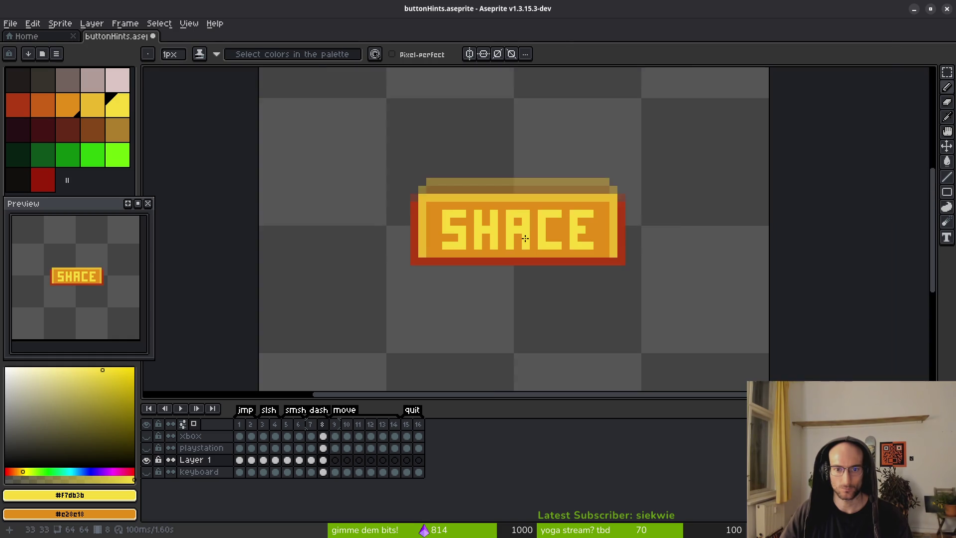
scroll(517, 199, down, 3)
scroll(518, 168, up, 3)
drag(513, 210, 524, 271)
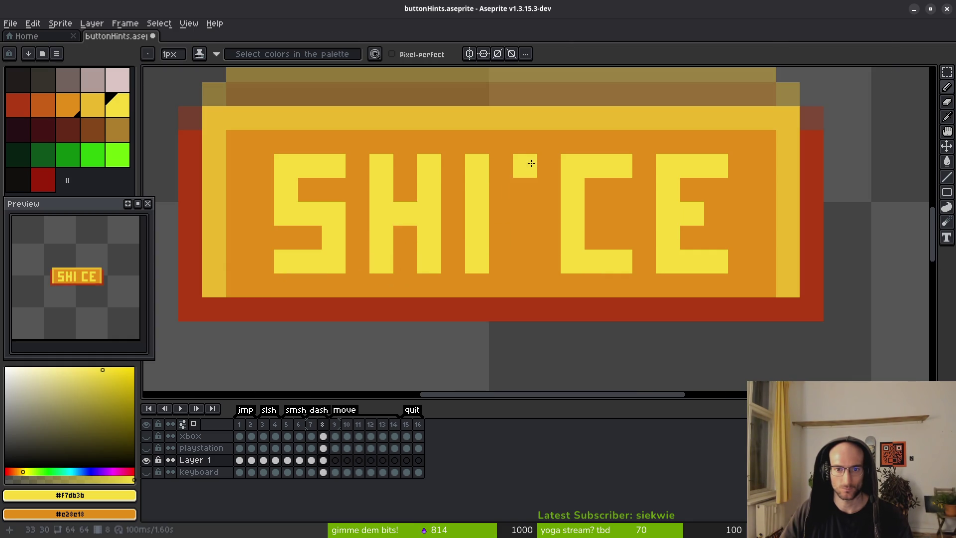
drag(529, 162, 531, 256)
click(551, 166)
Shape the F by clearing stray pixels and the underscore block, extending its top bar
drag(573, 164, 572, 263)
right_click(599, 172)
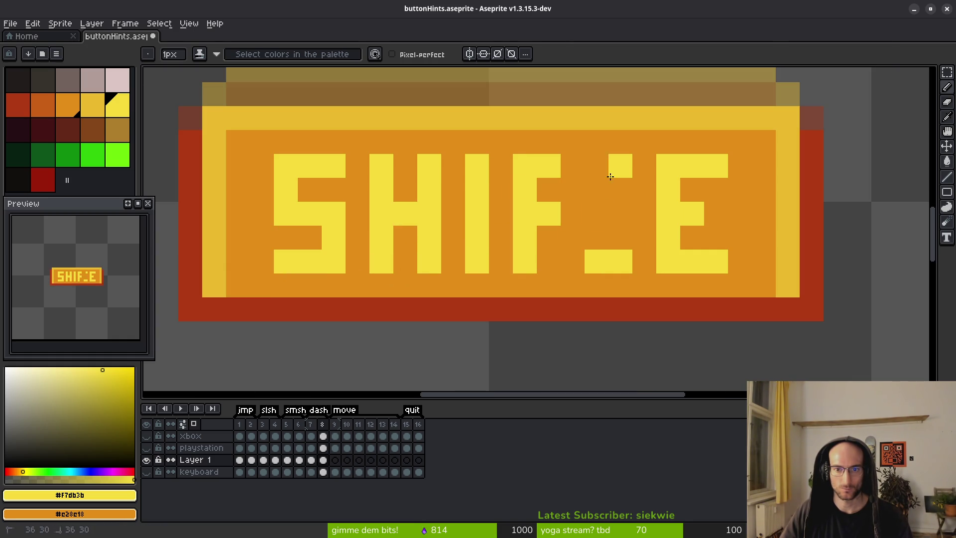
right_click(619, 262)
right_click(596, 262)
click(573, 166)
click(619, 171)
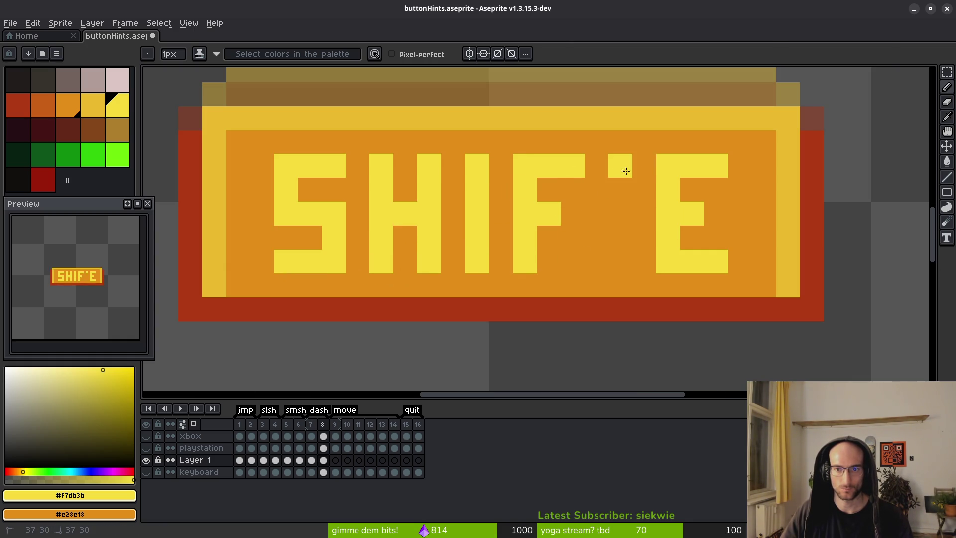
Turn the E into a T, then colour-select the yellow SHIFT letters
right_click(692, 213)
right_click(694, 261)
right_click(716, 262)
drag(644, 190, 646, 262)
right_click(668, 226)
click(692, 190)
right_click(704, 165)
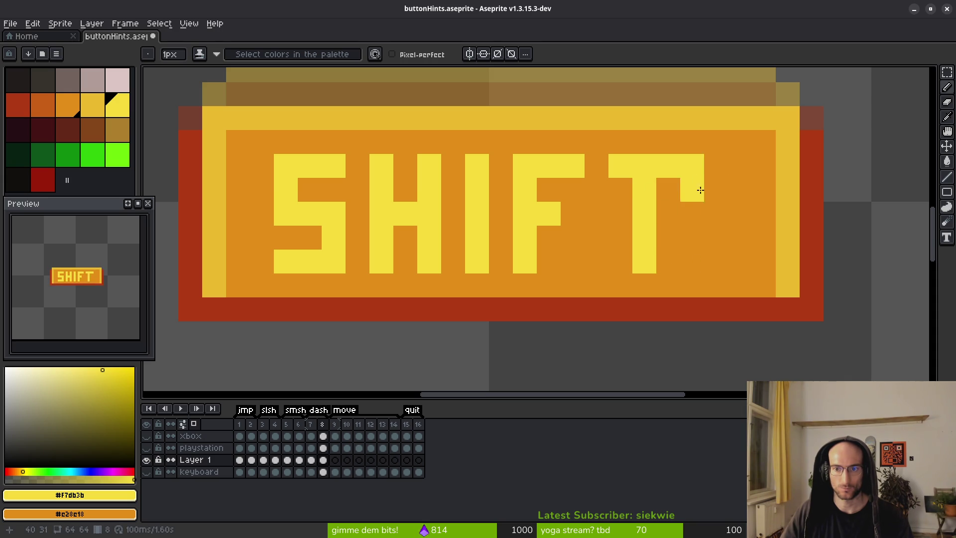
right_click(692, 189)
scroll(718, 270, down, 5)
scroll(659, 264, up, 4)
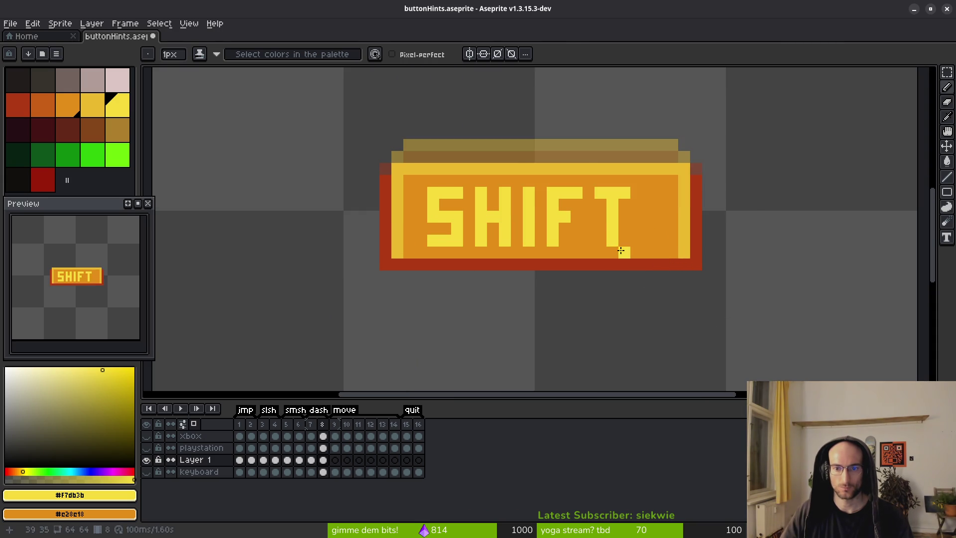
key(w)
click(373, 170)
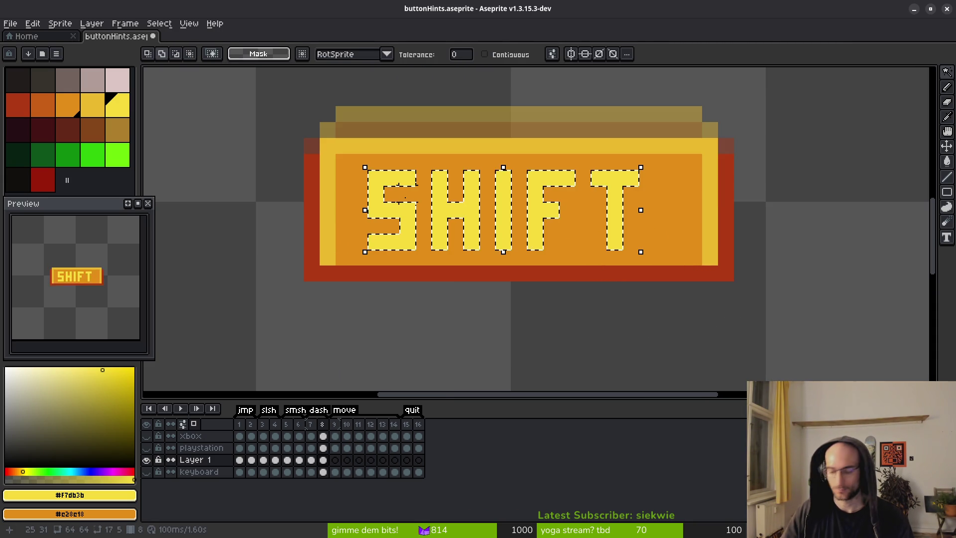
Shift the SHIFT letters one pixel right and fill the gaps beside the T orange
drag(388, 198, 405, 198)
key(ctrl+d)
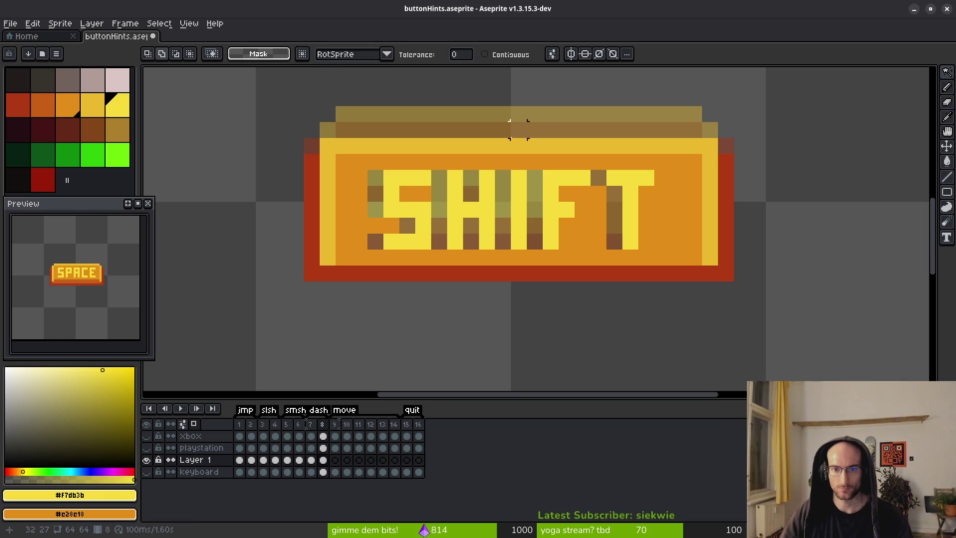
alt+click(583, 225)
key(g)
click(615, 199)
click(598, 172)
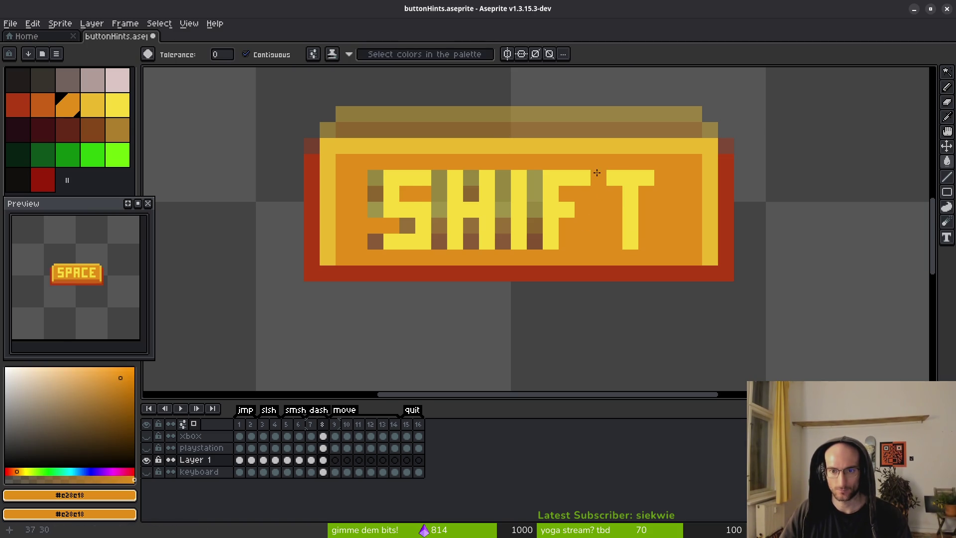
Fill the leftover dark pixels around the H and S orange
click(471, 227)
click(439, 226)
click(439, 241)
click(439, 194)
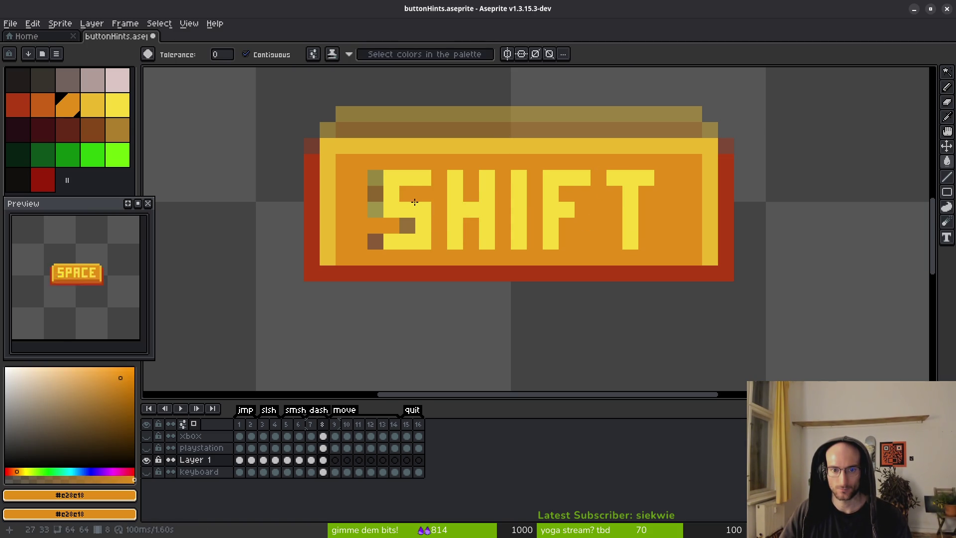
click(375, 209)
click(375, 193)
click(376, 177)
click(376, 241)
scroll(529, 273, down, 5)
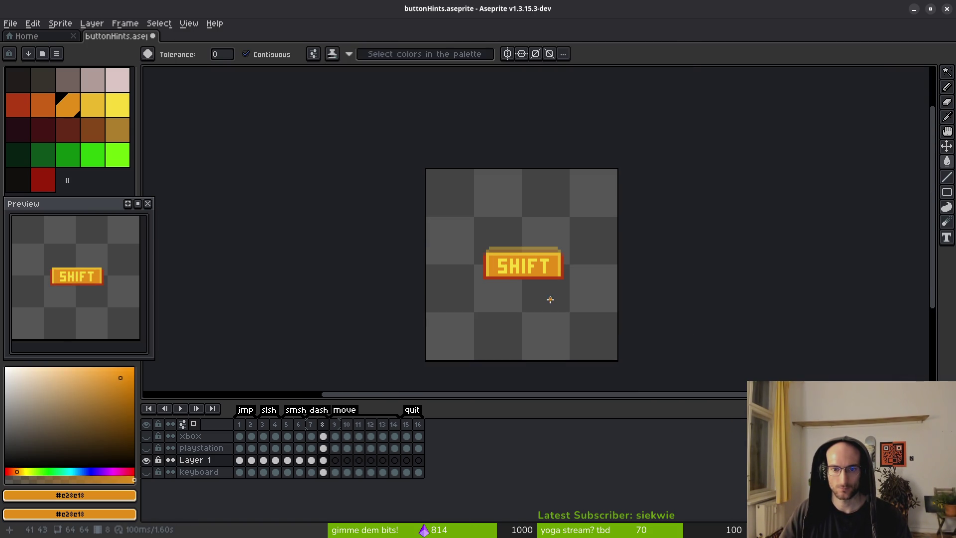
scroll(554, 305, up, 3)
Replace frame 7's SPACE letters with the copied SHIFT letters, raised slightly, and save
key(w)
click(548, 263)
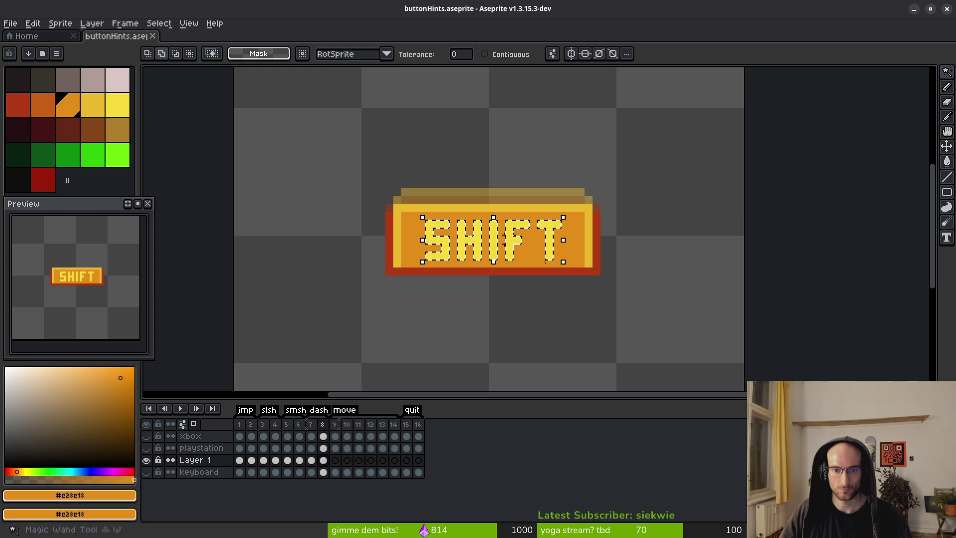
key(ctrl+d)
key(comma)
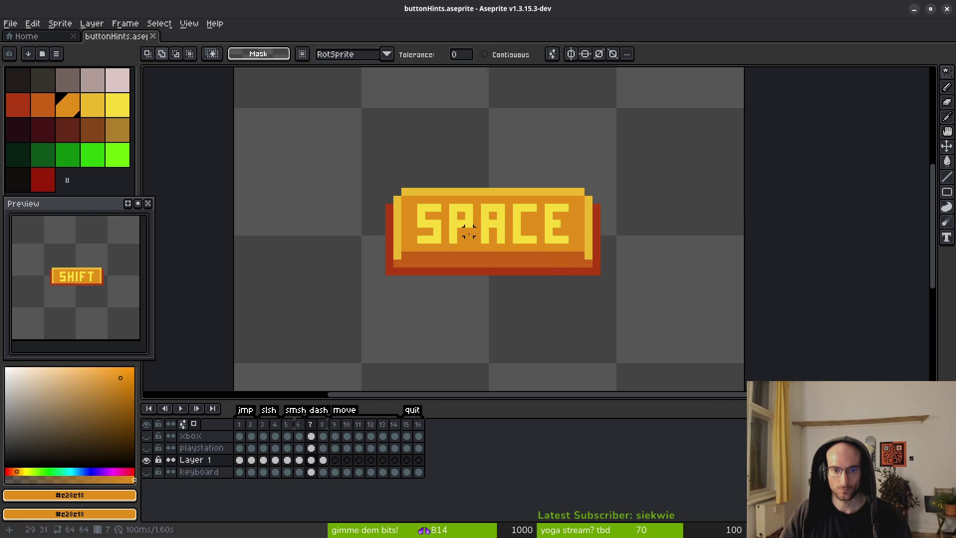
scroll(461, 239, up, 3)
click(467, 207)
key(Delete)
key(ctrl+v)
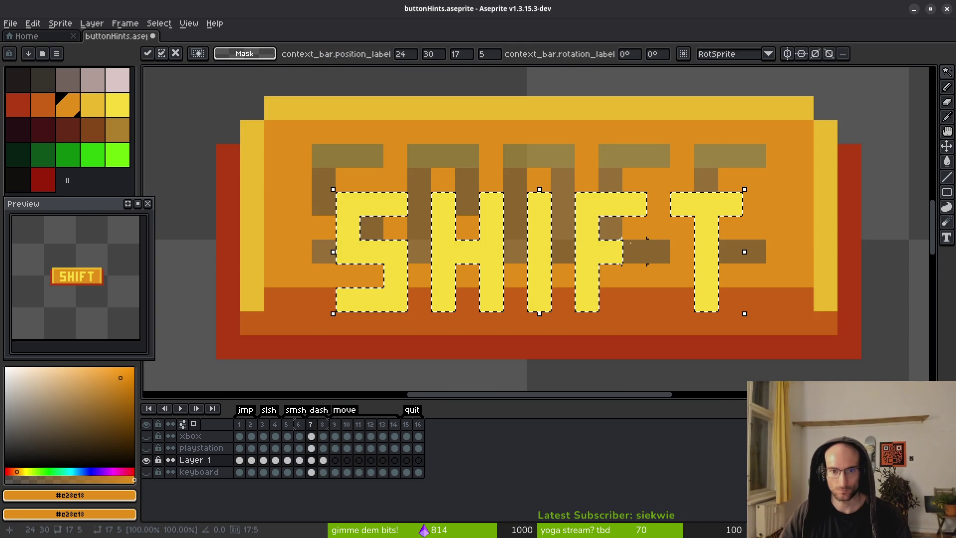
key(Up)
key(Up)
key(Return)
key(ctrl+s)
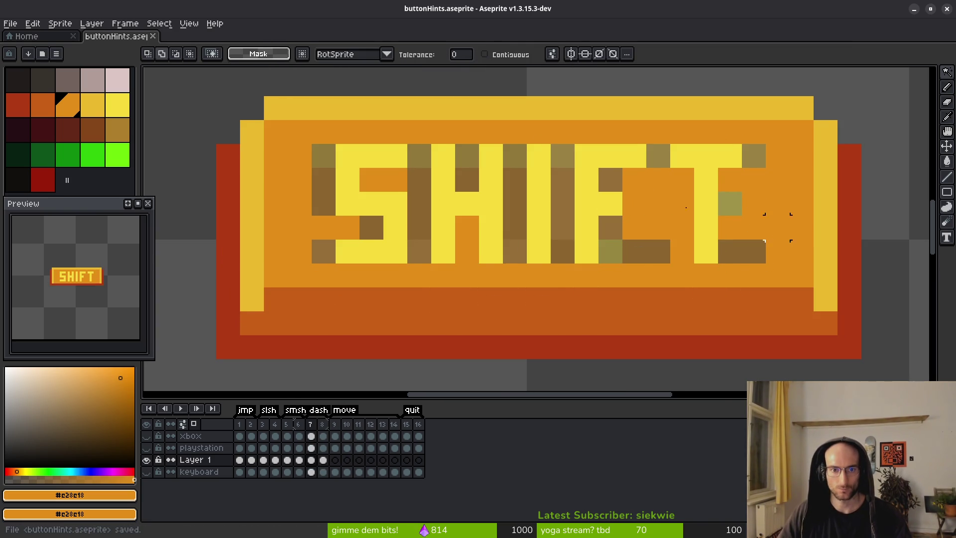
Fill the brown pixels left of and inside the S orange
drag(610, 227, 647, 261)
key(g)
scroll(409, 242, up, 1)
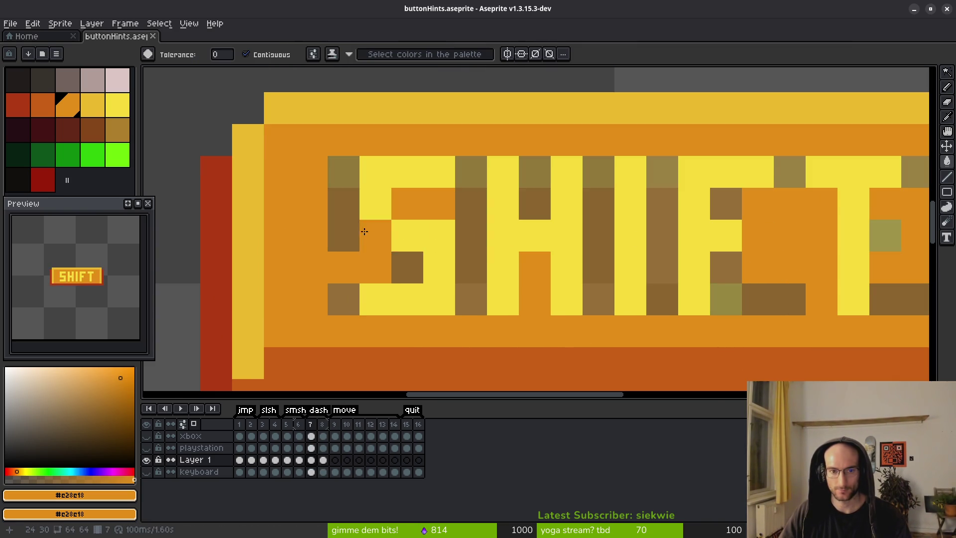
click(343, 236)
click(343, 189)
click(401, 264)
Fill the dark gaps between and inside the H, I, F and T letters orange
click(470, 236)
click(471, 172)
click(535, 172)
click(599, 203)
click(599, 269)
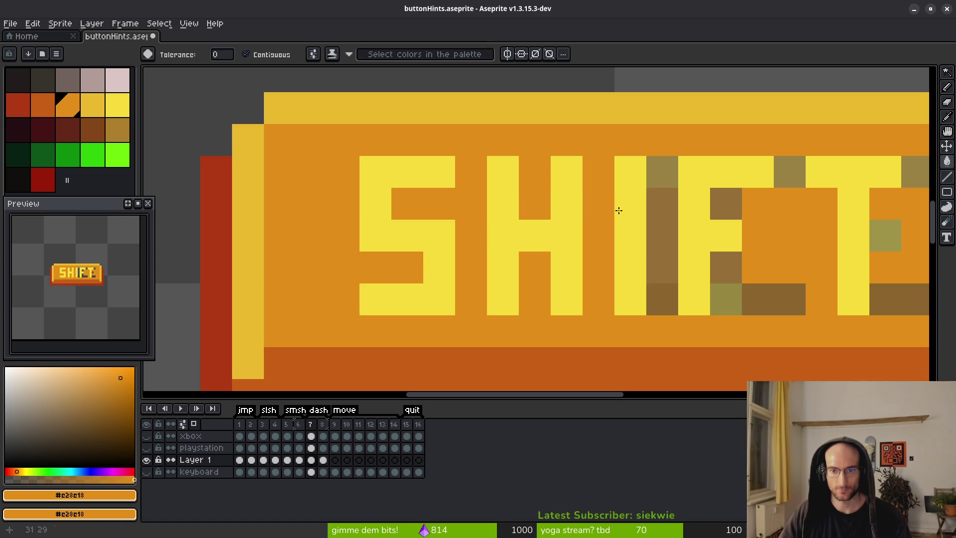
click(662, 234)
click(726, 203)
click(770, 302)
Fill the olive and brown blocks beside the T orange
drag(845, 245, 581, 234)
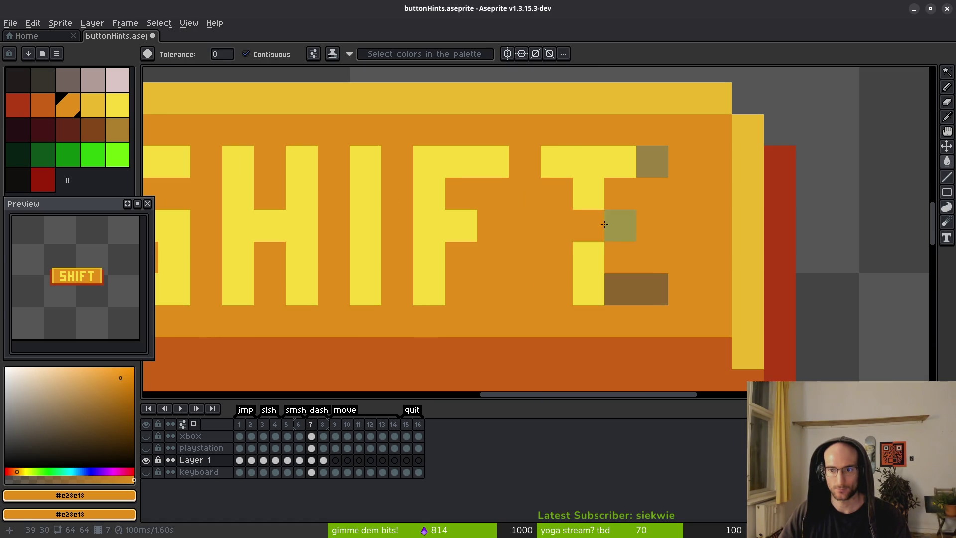
click(649, 171)
click(630, 293)
scroll(630, 292, down, 5)
scroll(630, 293, up, 5)
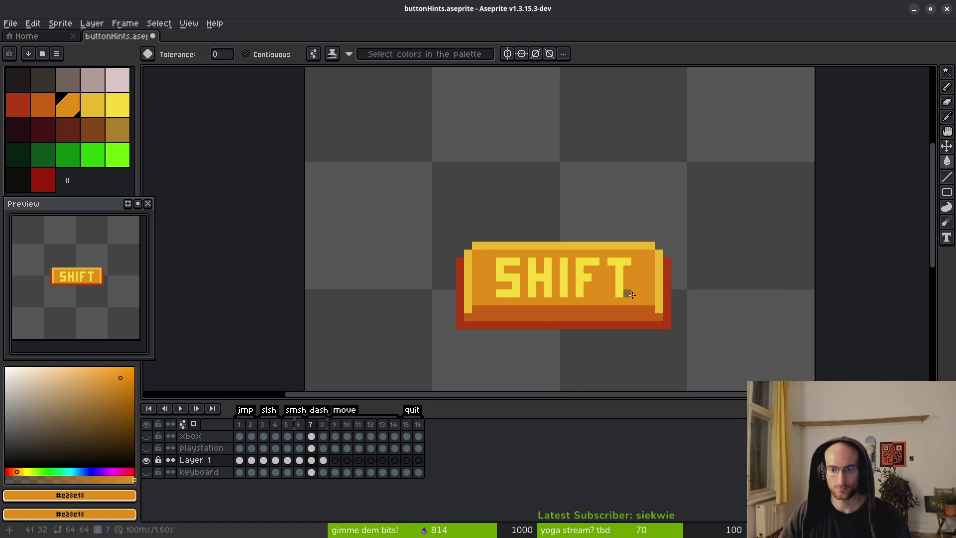
scroll(630, 292, down, 5)
Nudge the key's right edge one pixel left and save the file
key(m)
scroll(628, 169, up, 5)
drag(615, 133, 762, 375)
scroll(740, 354, down, 4)
mouse_move(685, 216)
mouse_down()
mouse_move(697, 221)
mouse_move(770, 380)
mouse_up()
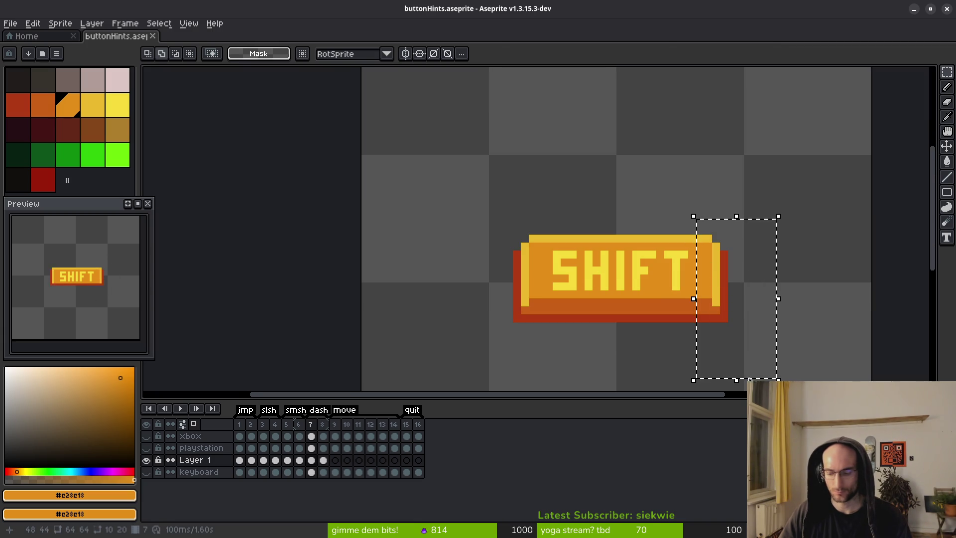
click(743, 381)
key(Left)
key(ctrl+d)
key(ctrl+s)
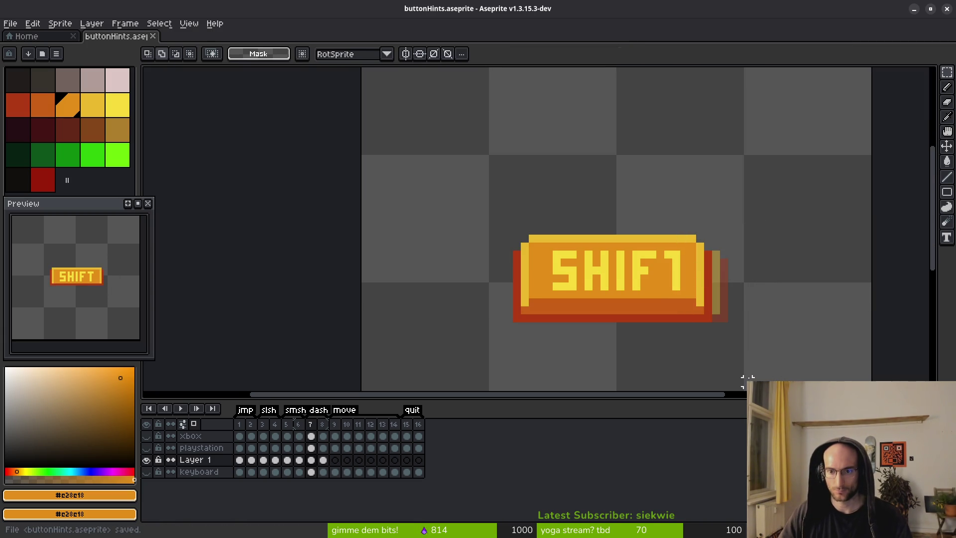
Pick light yellow #f7db3b as the pencil colour
scroll(758, 292, up, 3)
key(b)
alt+click(529, 180)
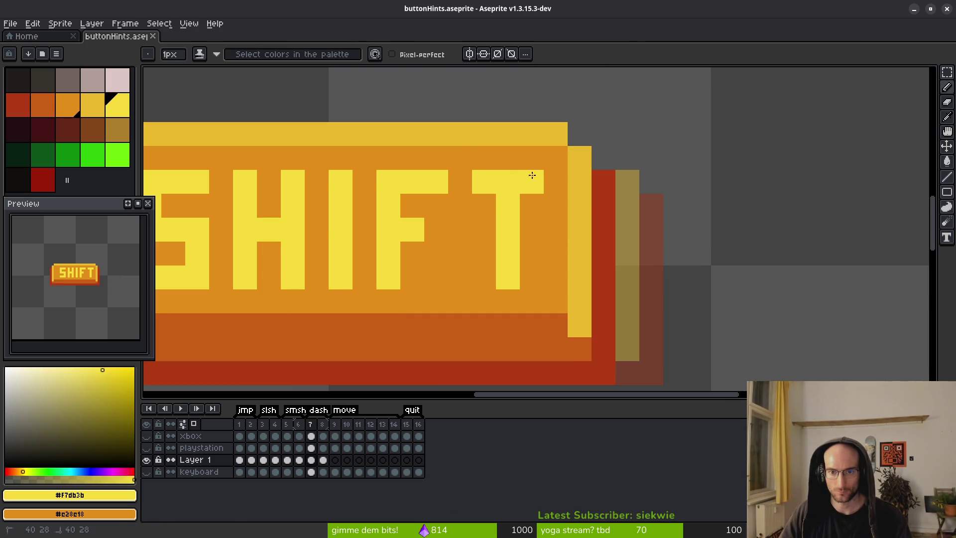
scroll(674, 260, down, 2)
scroll(587, 233, up, 1)
Move the strip along the key's left side right and save the file
key(m)
mouse_move(540, 150)
mouse_down()
mouse_move(428, 378)
mouse_move(422, 367)
mouse_up()
key(Up)
key(Up)
key(Down)
key(Down)
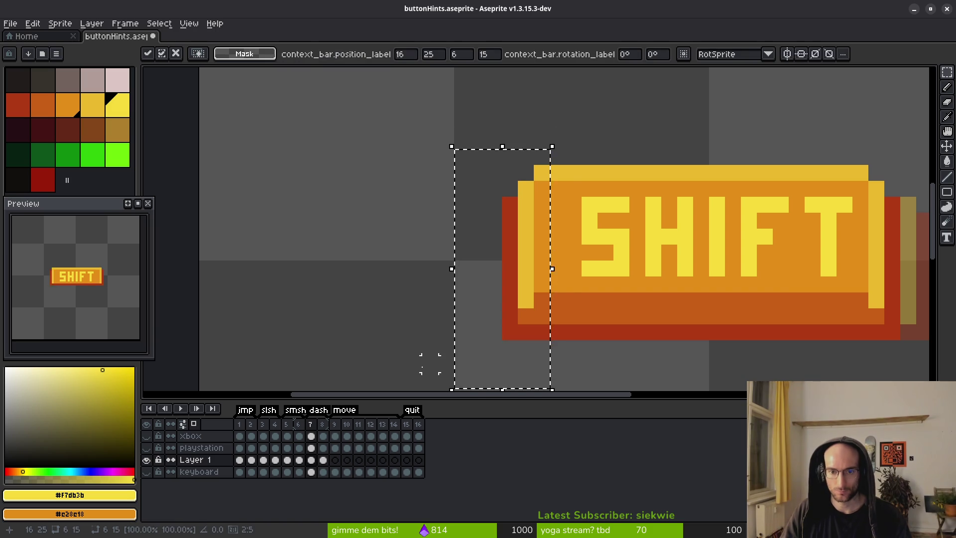
key(Right)
key(Right)
key(ctrl+d)
key(e)
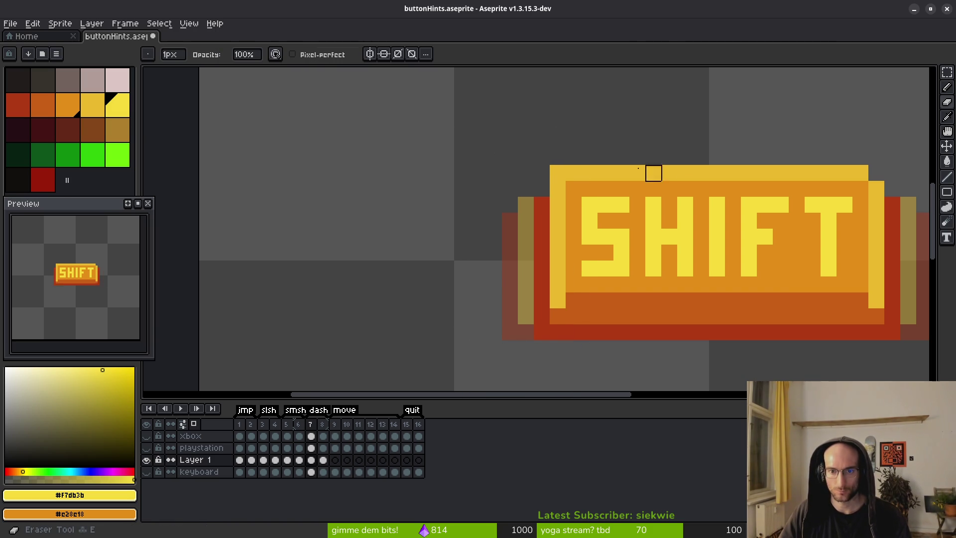
key(ctrl+s)
Step forward to the pressed SHIFT frame
scroll(723, 249, down, 3)
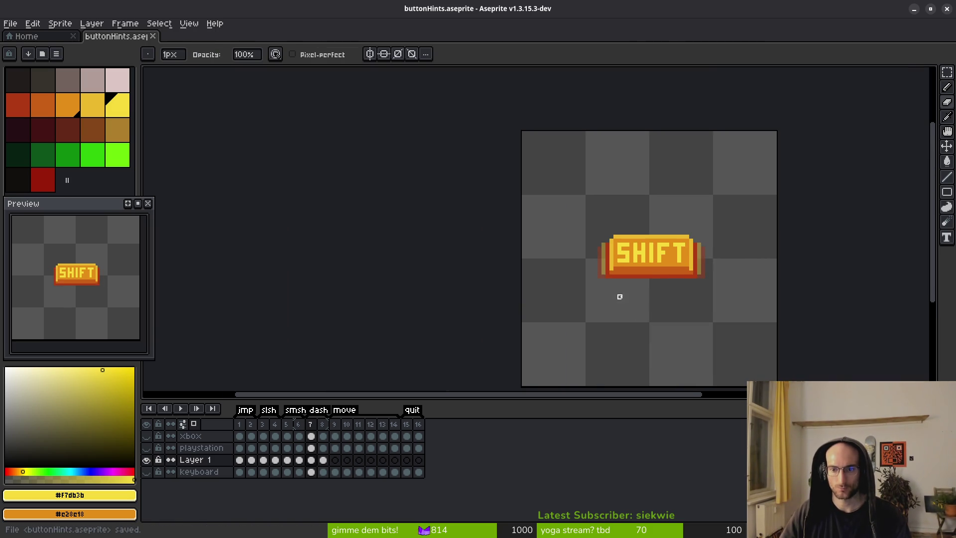
scroll(675, 300, down, 1)
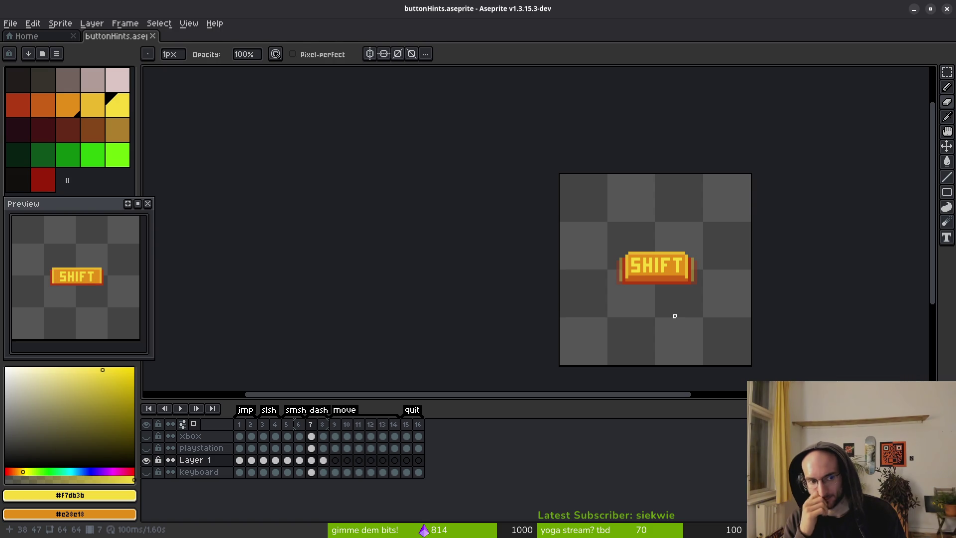
key(.)
scroll(666, 290, up, 1)
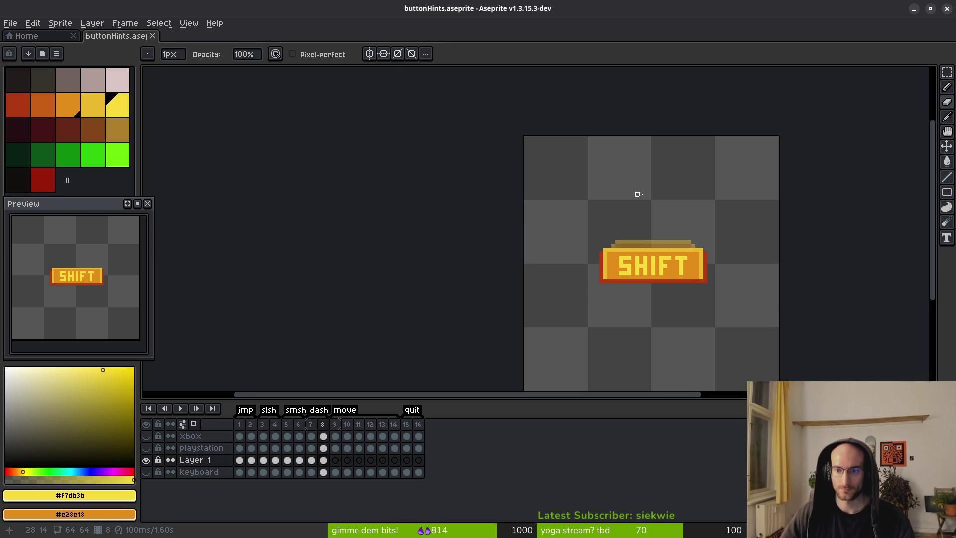
Shift the pressed key's right side two pixels left
scroll(738, 302, up, 1)
key(m)
scroll(692, 234, up, 2)
drag(615, 187, 791, 378)
drag(615, 186, 730, 238)
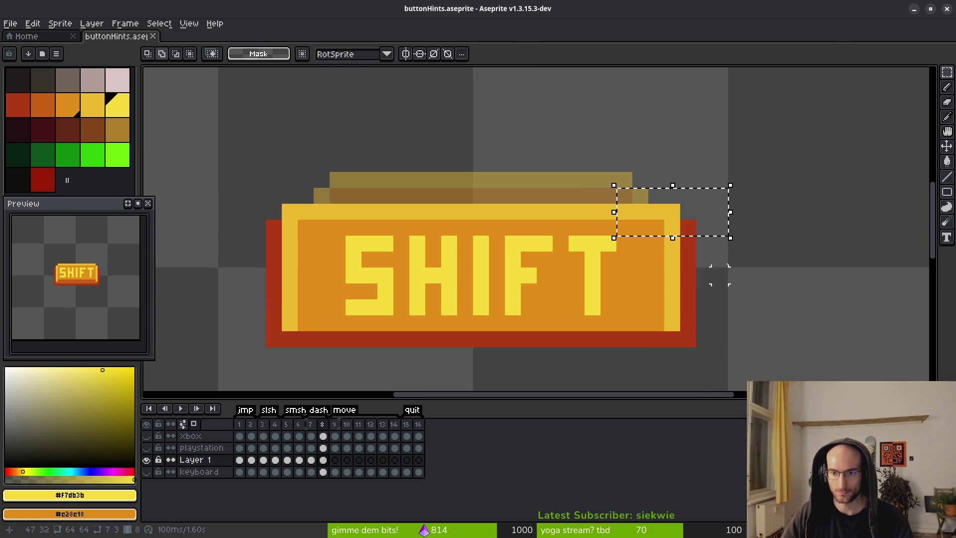
drag(687, 291, 668, 202)
key(Left)
key(Left)
key(ctrl+d)
Nudge the key's left edge two pixels right and save the file
drag(444, 224, 522, 210)
drag(426, 140, 309, 223)
mouse_move(407, 222)
mouse_down()
mouse_move(358, 343)
mouse_move(328, 351)
mouse_up()
key(Right)
key(ctrl+d)
drag(398, 181, 313, 342)
drag(408, 173, 295, 382)
key(Right)
key(ctrl+d)
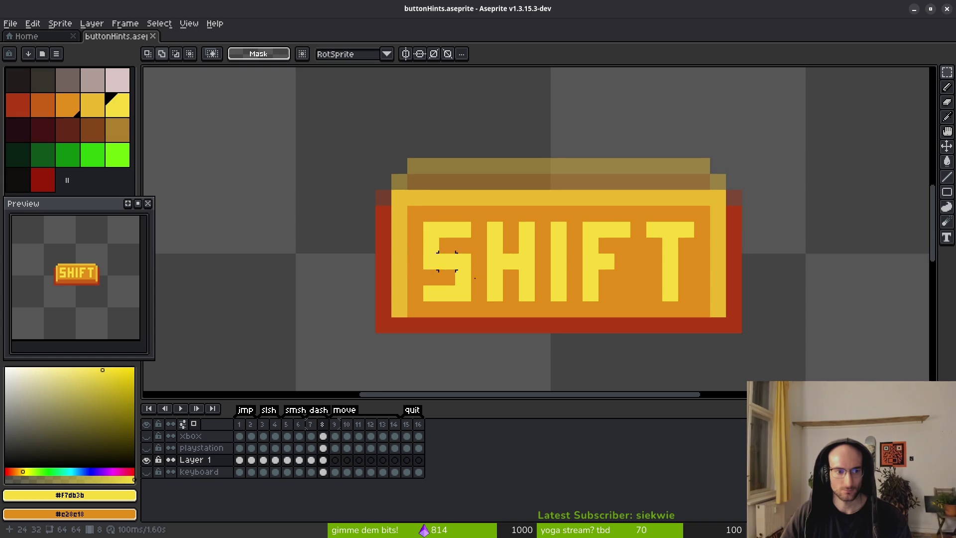
scroll(412, 260, down, 2)
key(ctrl+s)
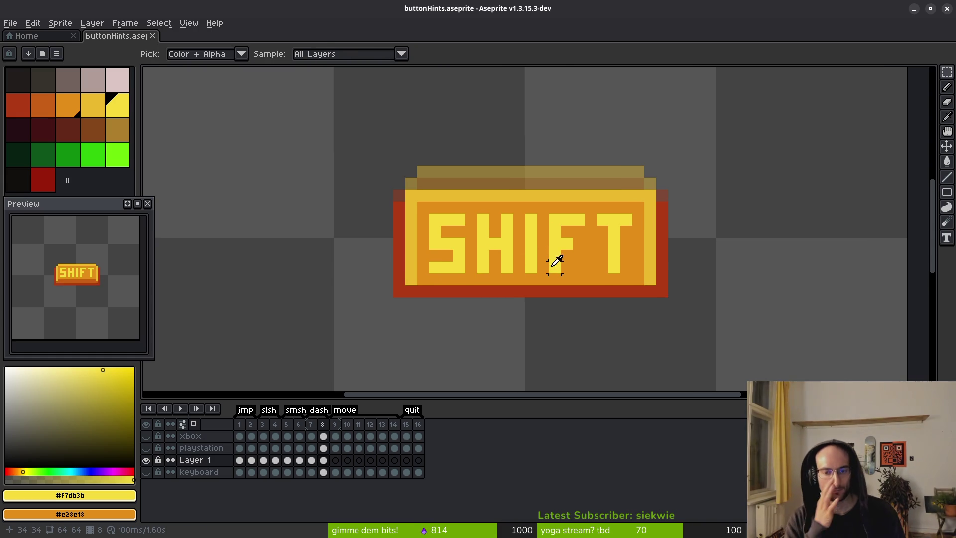
Step forward to the next frames showing the WASD keys
key(i)
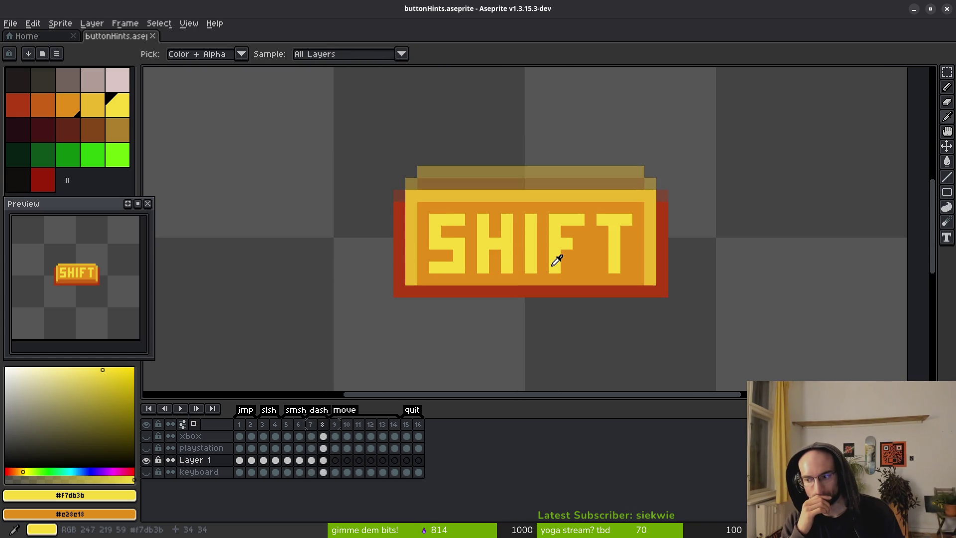
key(m)
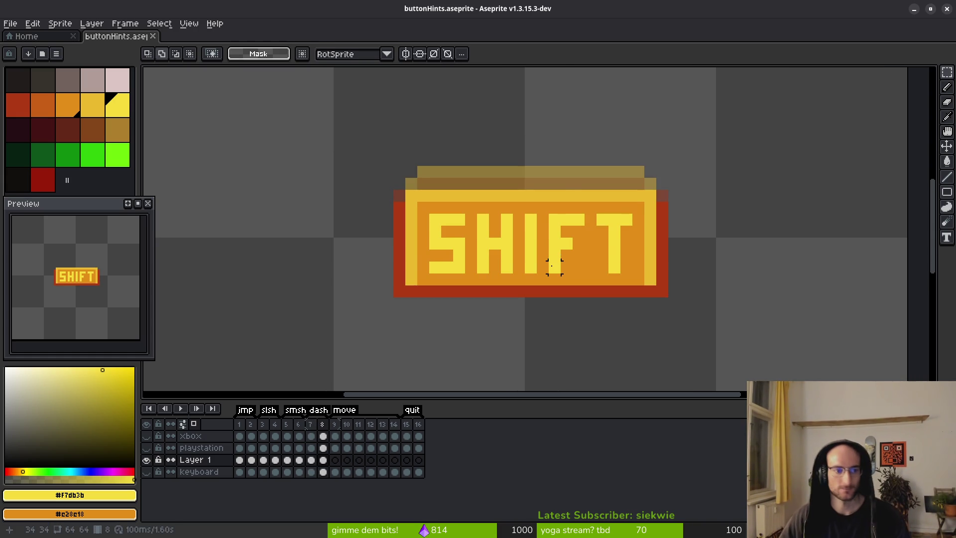
scroll(578, 195, down, 3)
key(i)
key(Right)
key(Right)
key(Right)
key(Right)
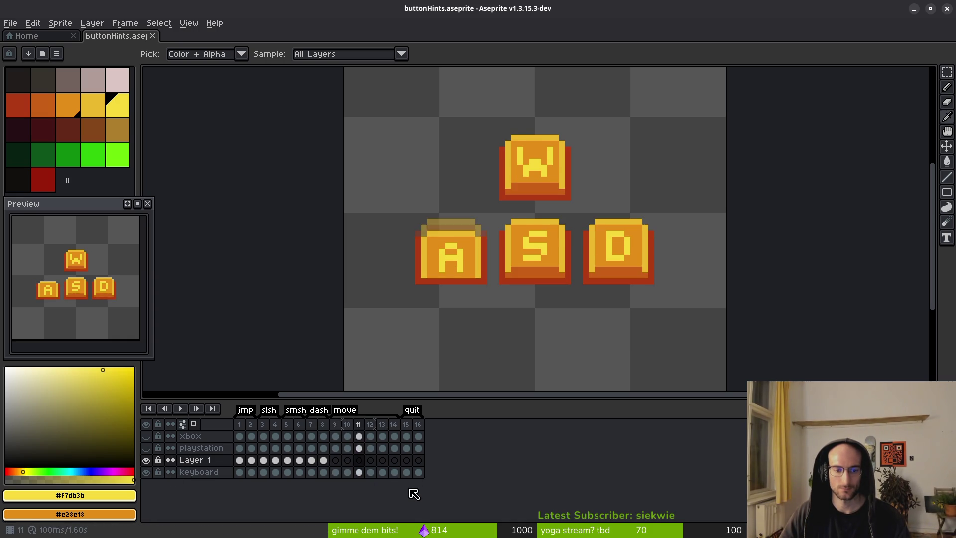
Browse back to the mouse sprite frames, then forward to the WASD keys frame
key(Right)
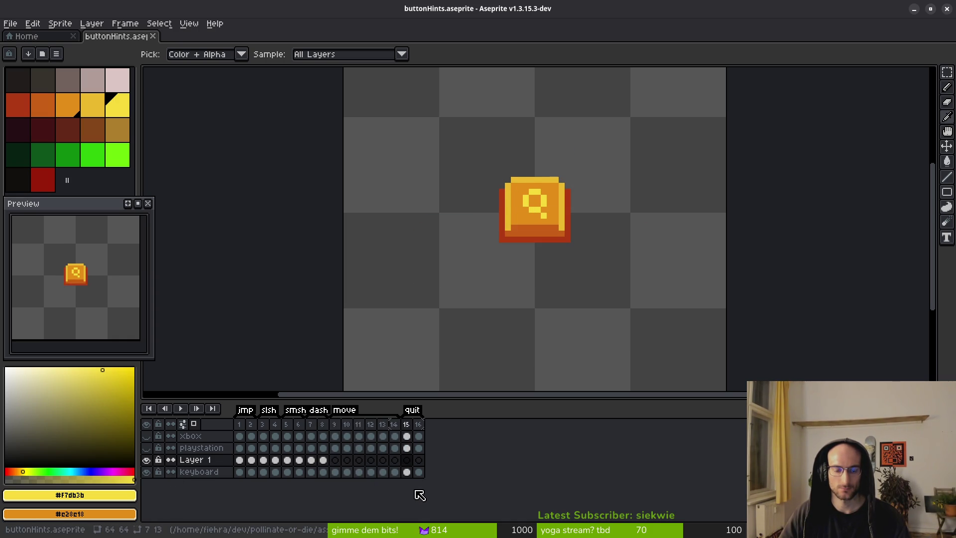
key(Left)
key(Left)
key(Left)
key(Left)
key(Left)
key(Left)
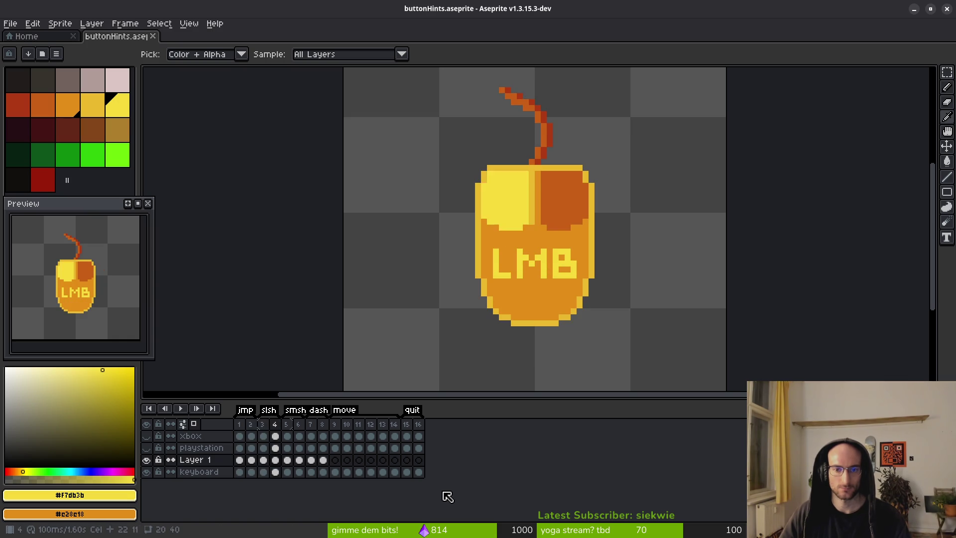
key(m)
scroll(538, 229, up, 3)
key(b)
alt+click(537, 229)
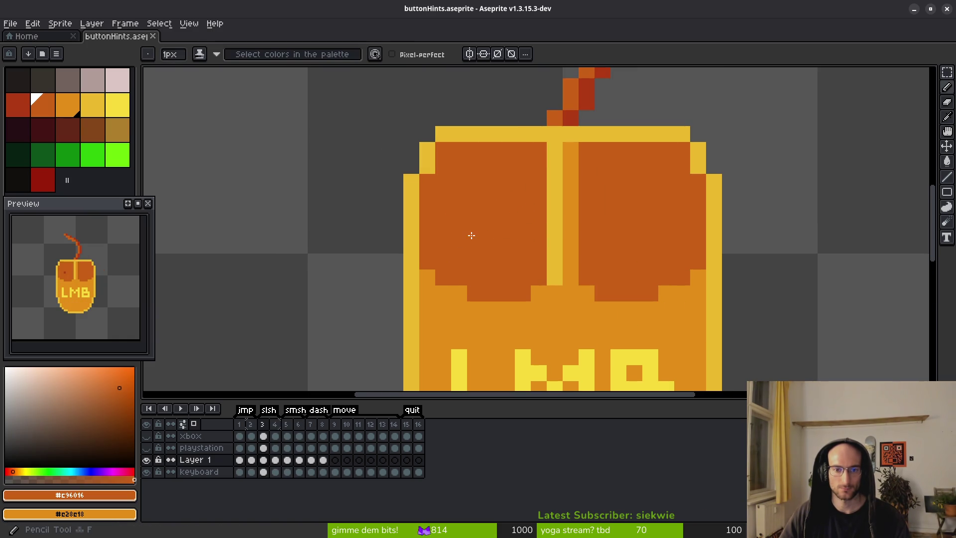
click(475, 229)
scroll(469, 234, down, 3)
key(Right)
key(Right)
key(Right)
key(Right)
key(Right)
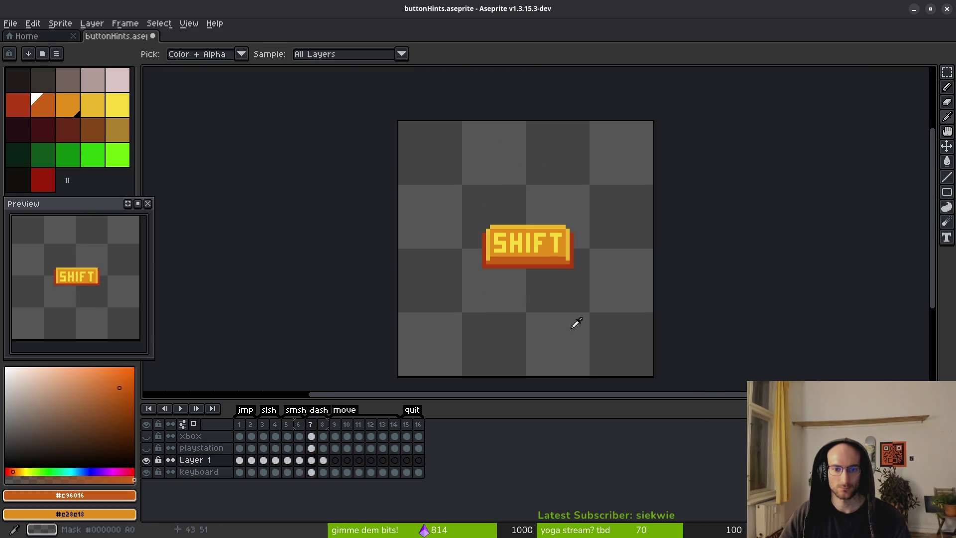
key(w)
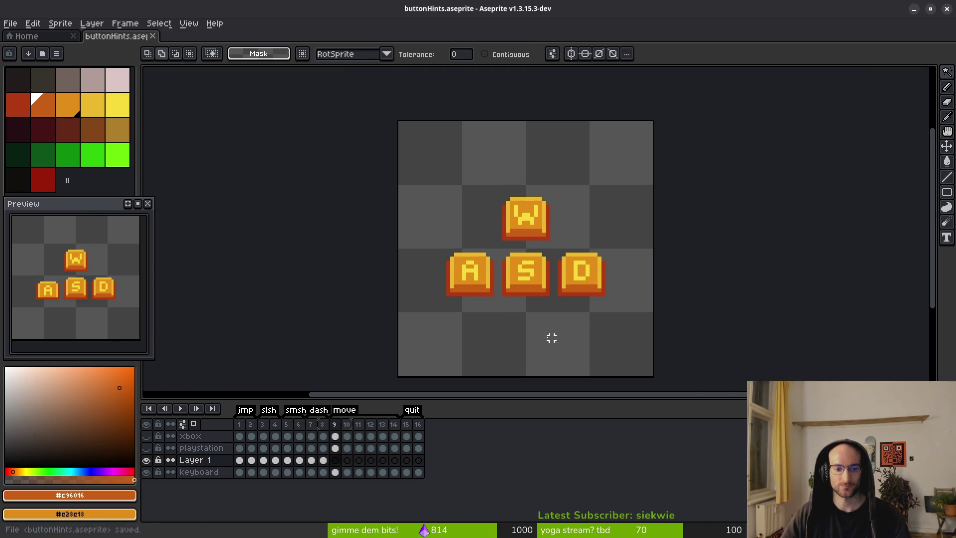
Copy the keyboard layer's cels 9–16 and paste them into Layer 1 at frame 9
drag(335, 471, 418, 472)
key(ctrl+c)
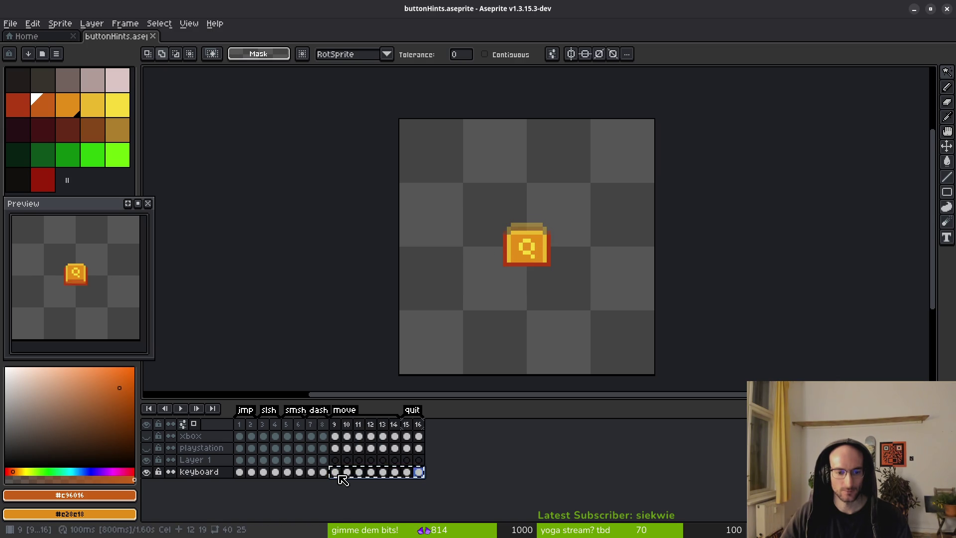
click(335, 472)
click(335, 459)
key(ctrl+v)
Copy Layer 1's frames 1–16 and compare them against the keyboard layer
click(199, 472)
drag(240, 459, 418, 459)
key(ctrl+c)
click(240, 472)
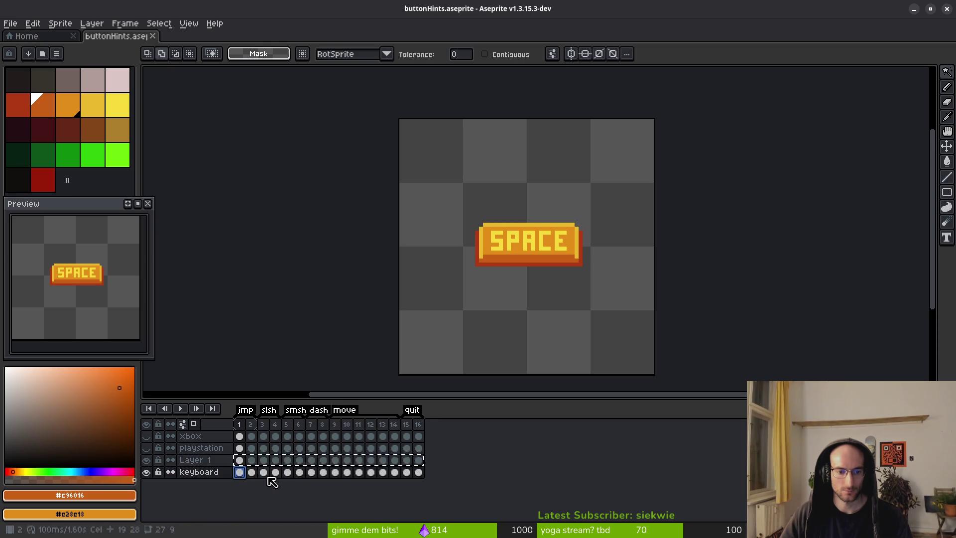
click(215, 460)
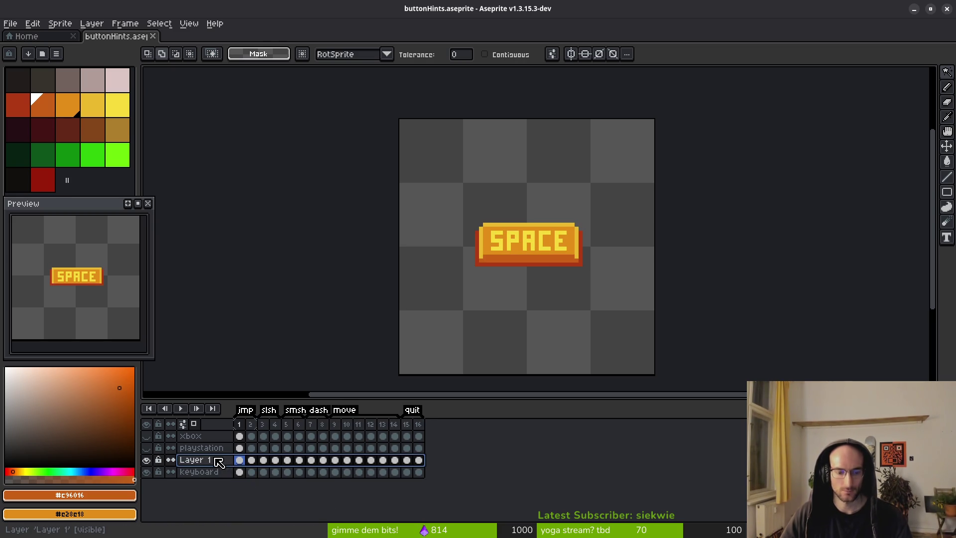
click(209, 448)
click(219, 461)
click(204, 472)
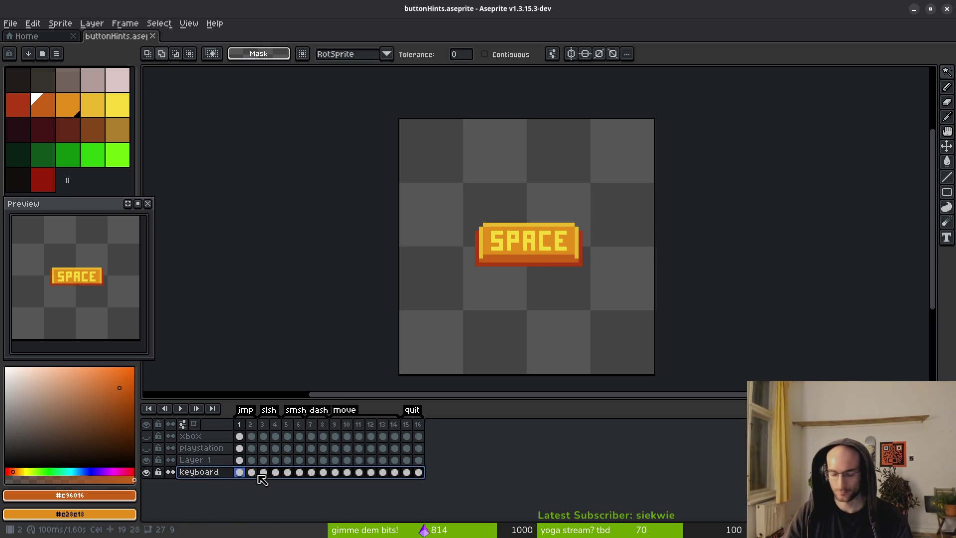
Rename the old layer to keyboardOld and Layer 1 to keyboard, then save
key(shift+p)
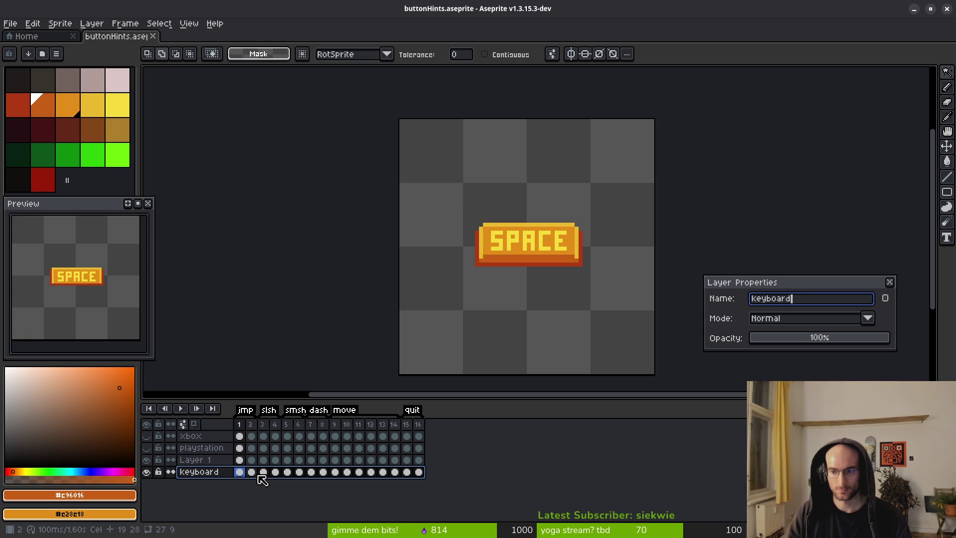
key(Return)
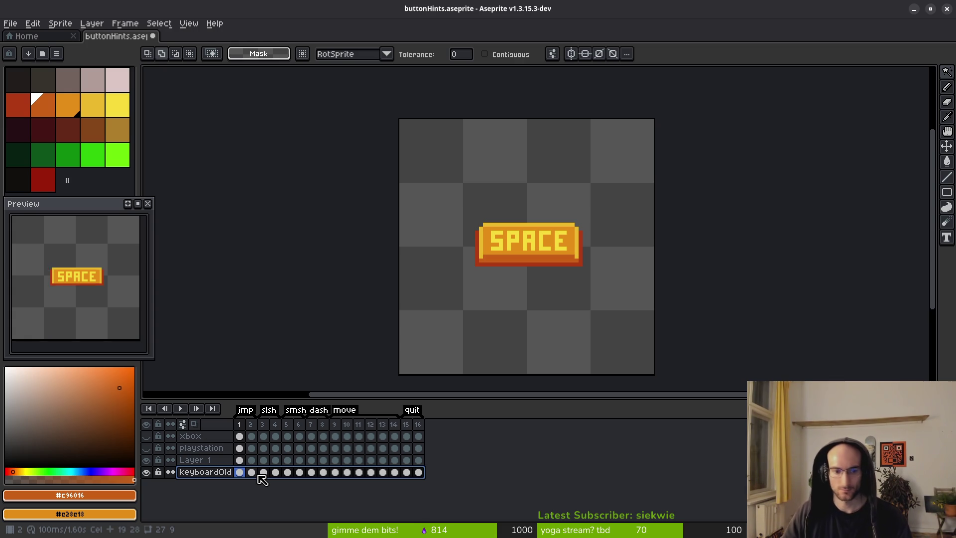
click(202, 461)
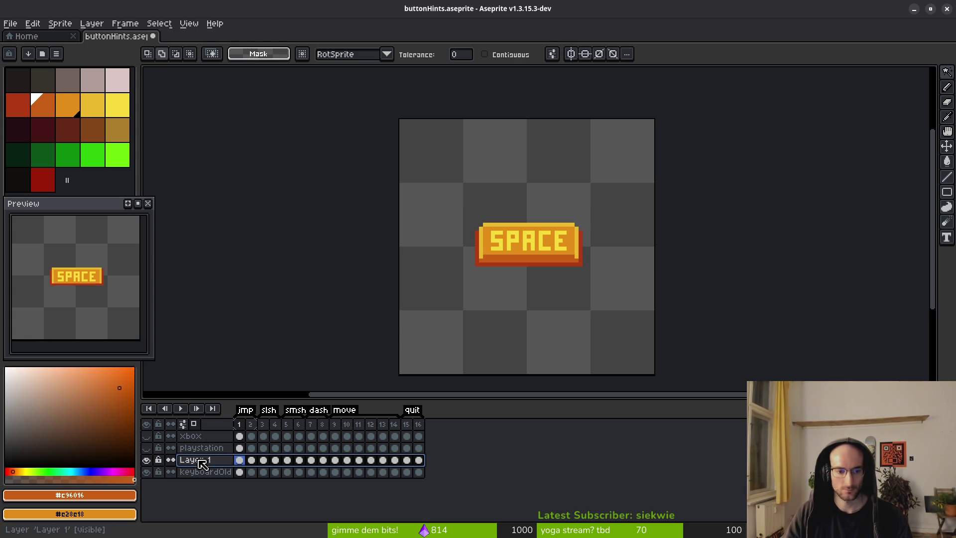
key(shift+p)
text(keyboard)
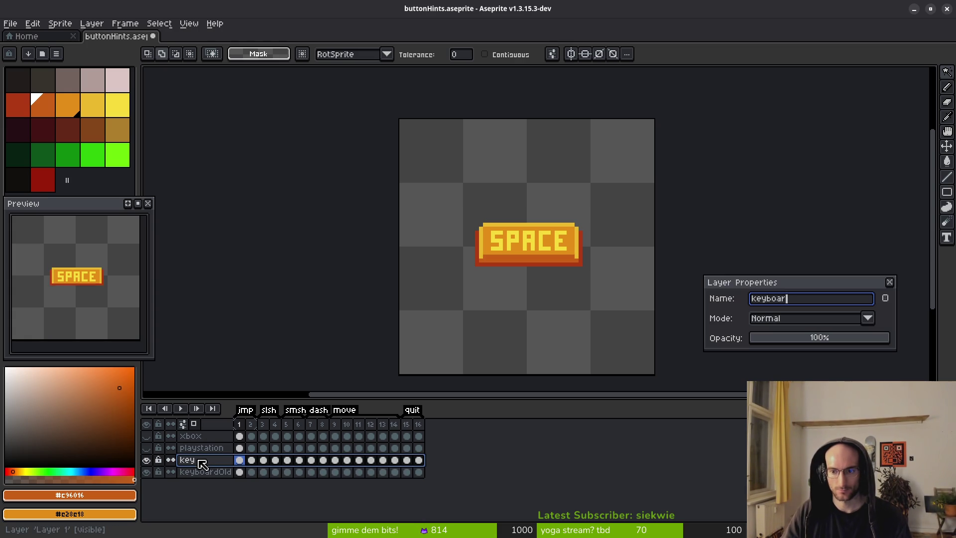
key(Return)
key(ctrl+s)
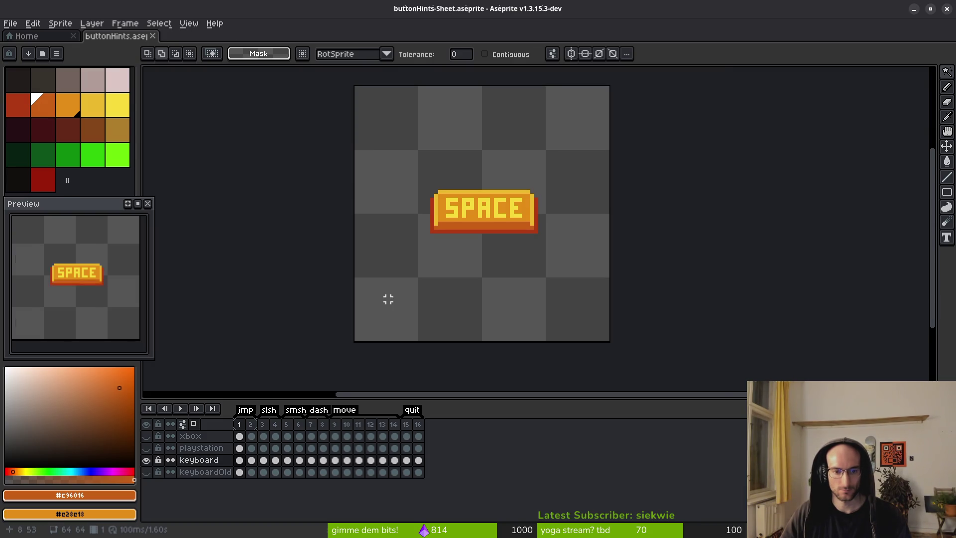
Generate the button-hint sprite sheet from the Export Sprite Sheet settings (Ctrl+E)
key(ctrl+e)
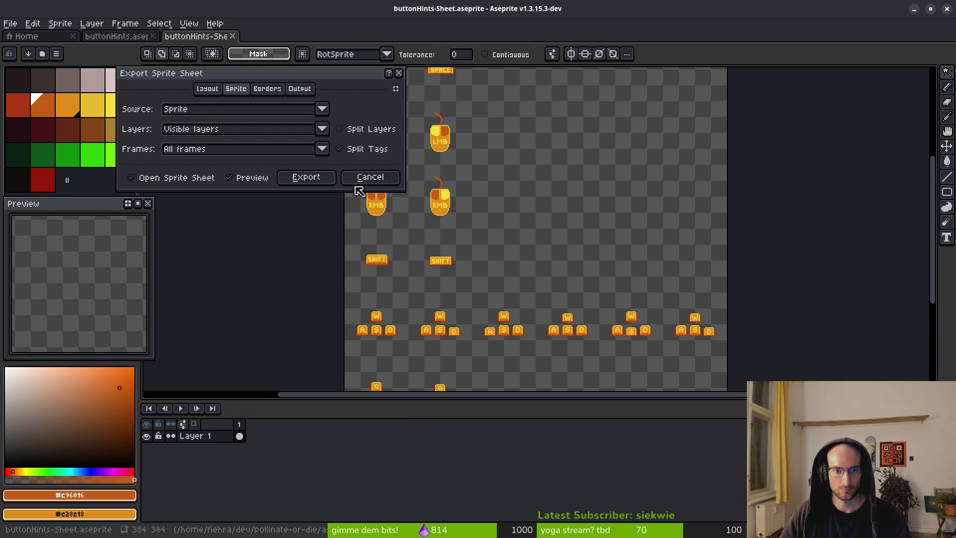
click(305, 178)
scroll(521, 279, up, 3)
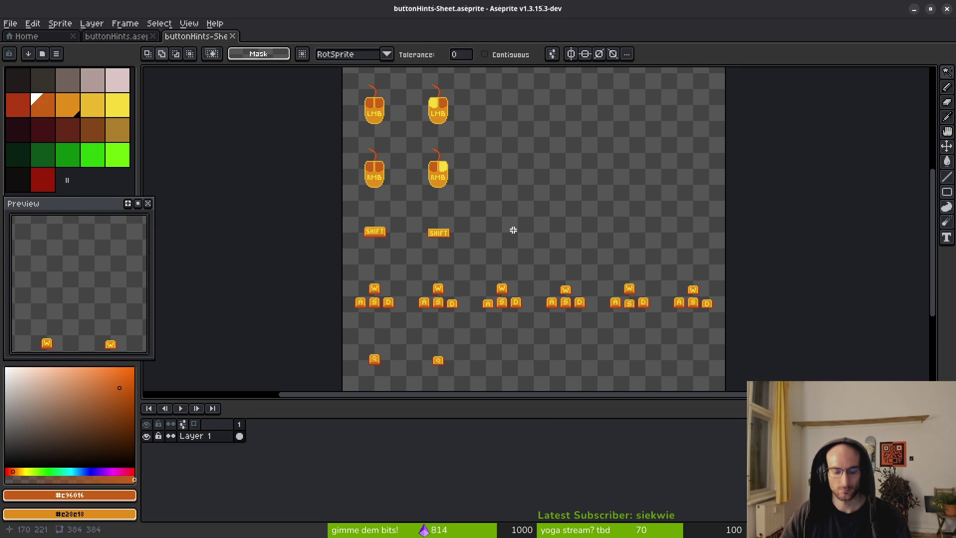
In Export As, set the output file to art/ui/keyboardButtons.png
key(ctrl+alt+shift+s)
click(237, 44)
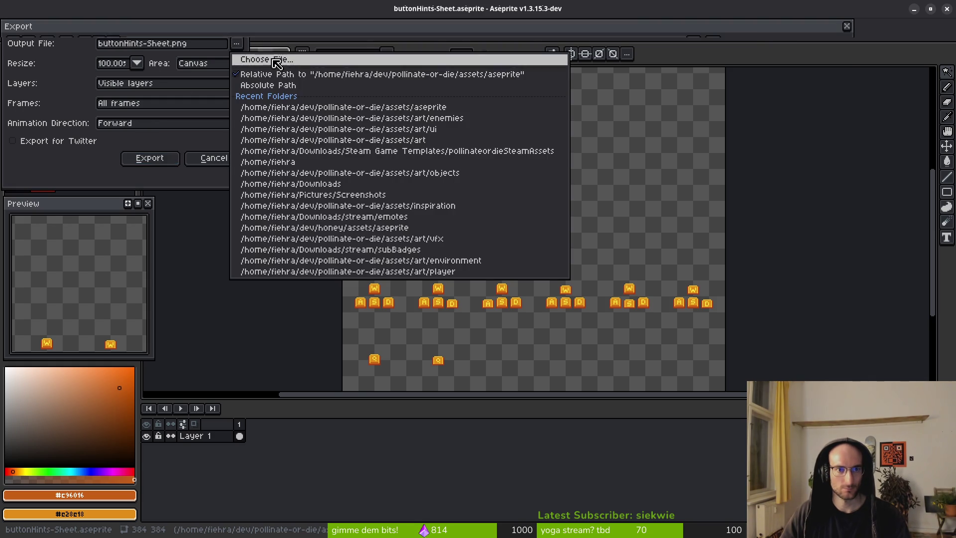
click(269, 59)
click(48, 43)
double_click(60, 105)
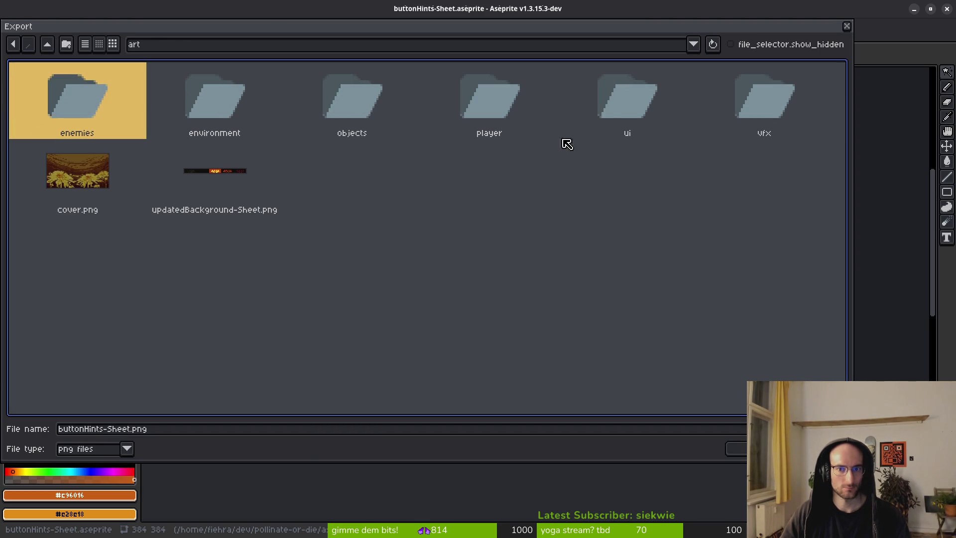
double_click(626, 113)
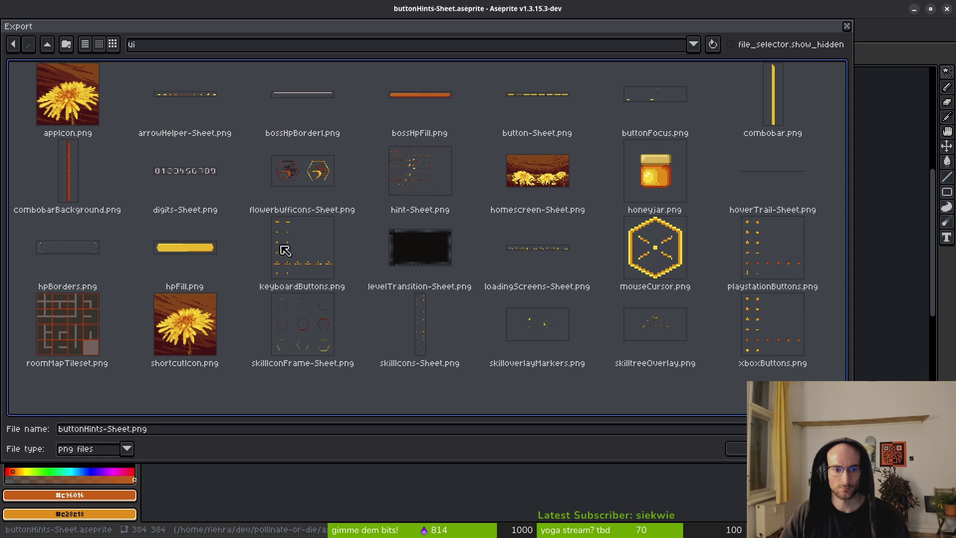
click(339, 258)
key(Return)
Export over the existing keyboardButtons.png, then run the game in Godot
click(426, 300)
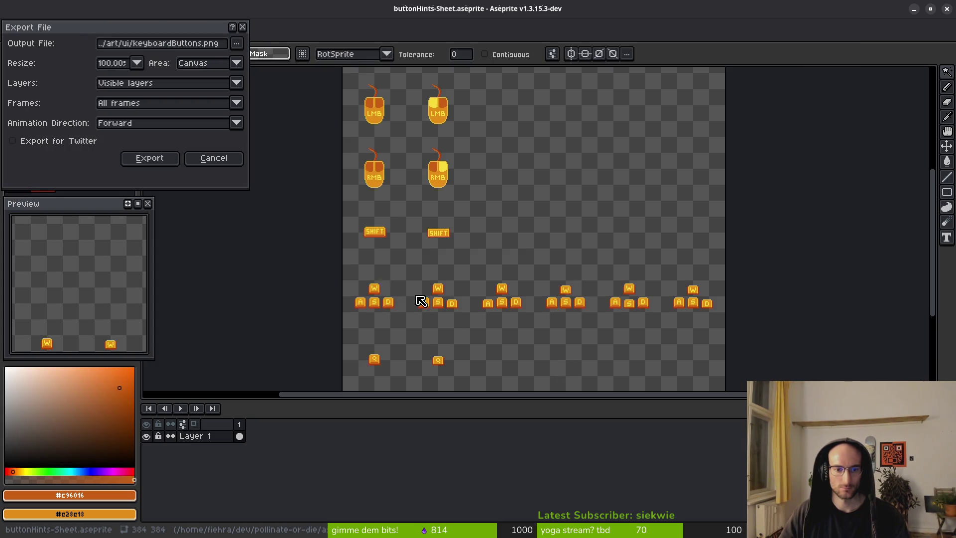
key(Return)
key(i)
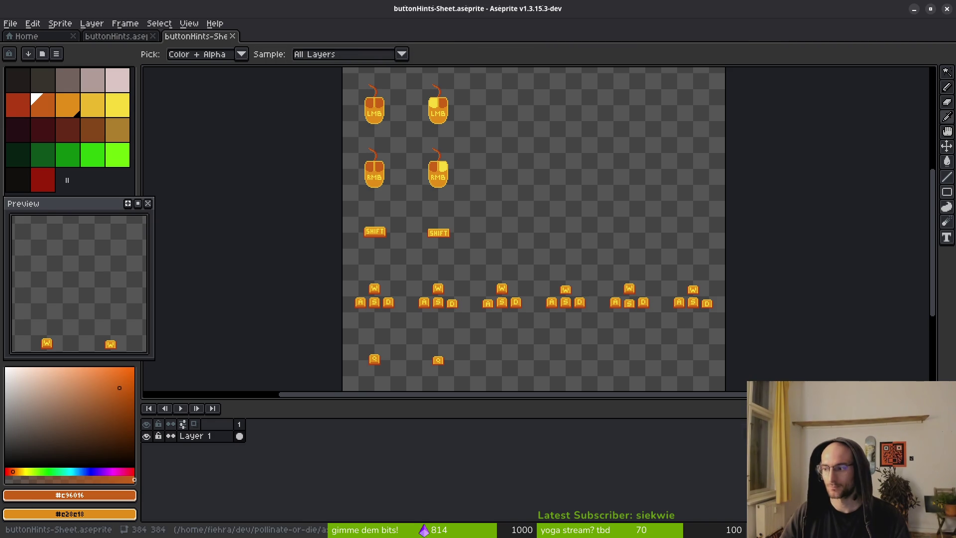
key(alt+Tab)
click(791, 30)
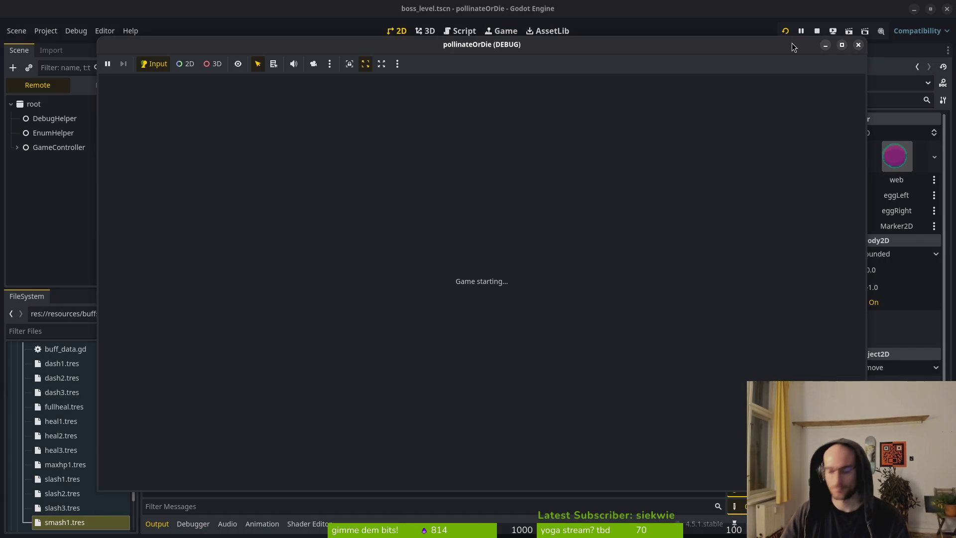
Start the game and fly the bee through the tutorial room past the spiked pillar
key(Return)
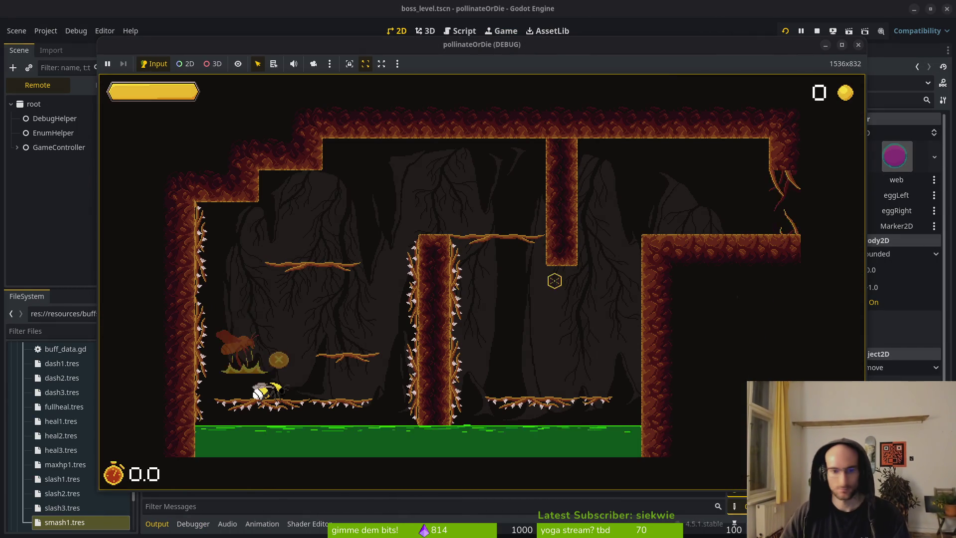
key(space)
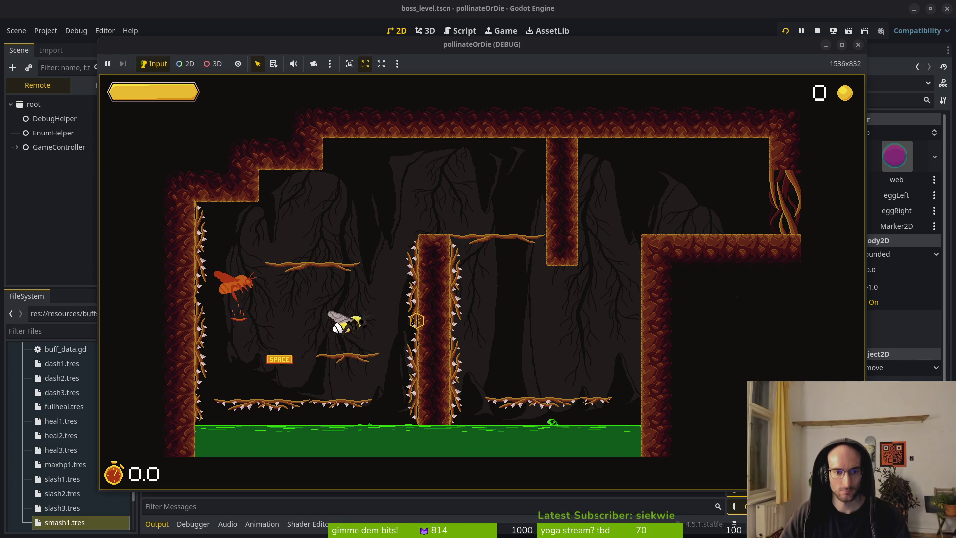
key(d)
key(space)
key(space)
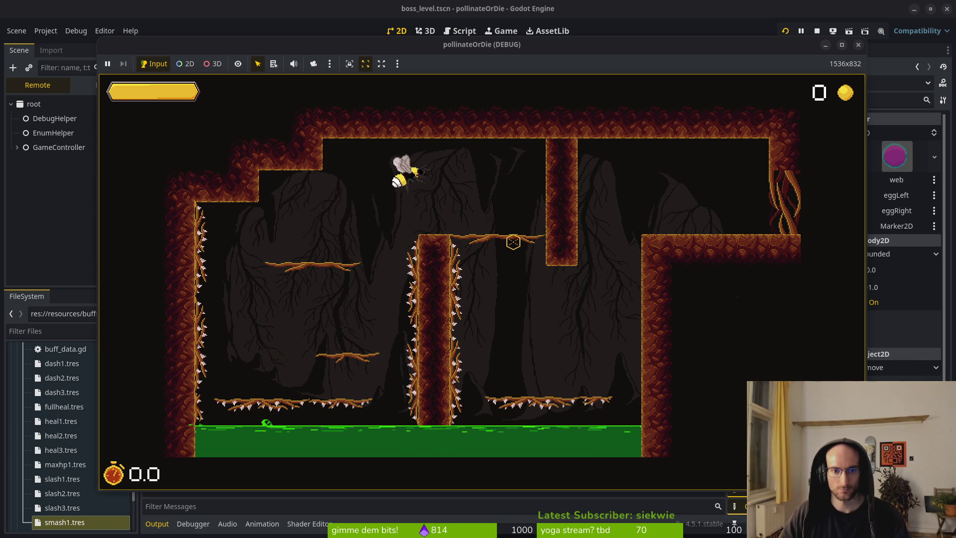
key(s)
key(d)
key(space)
key(w)
key(d)
key(d)
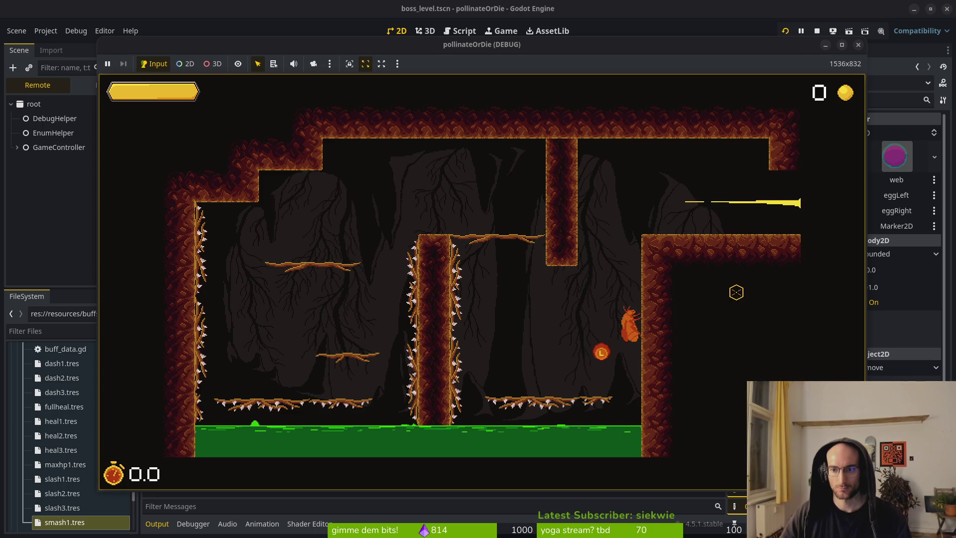
Fly up through the boss room, slash at the boss, and dash toward the exit
key(d)
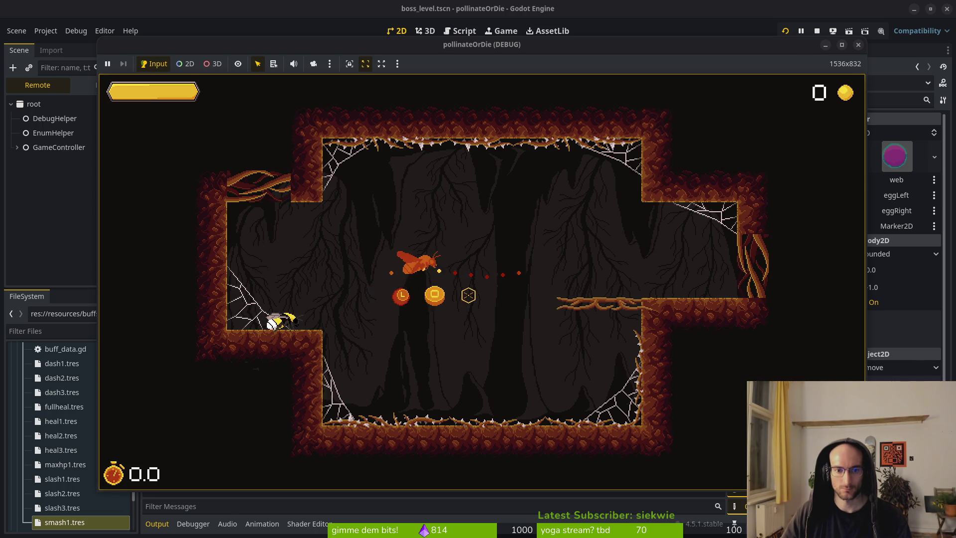
key(d)
key(a)
key(d)
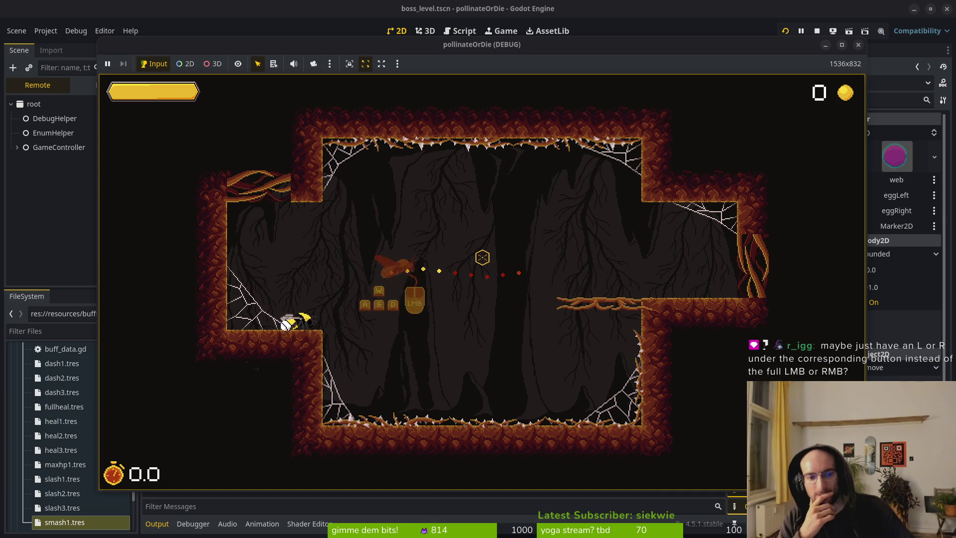
click(425, 45)
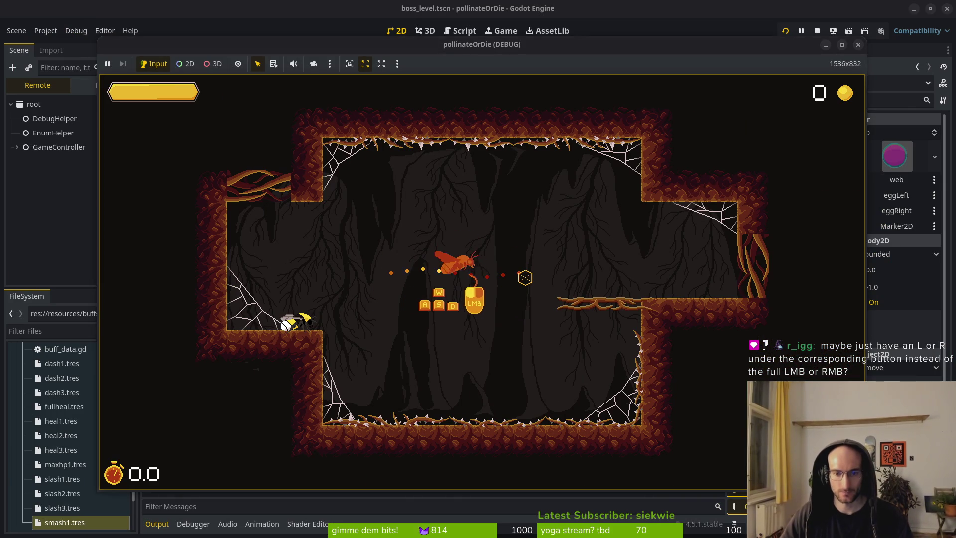
key(w)
key(d)
key(w)
key(d)
key(d)
click(597, 231)
click(604, 234)
key(d)
click(646, 260)
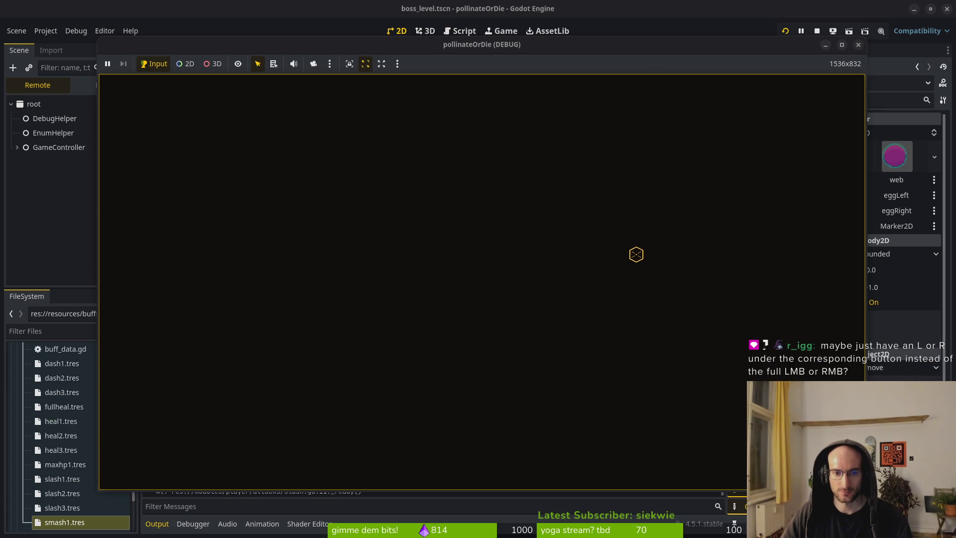
Fight the boss moth with repeated slashes and leave through the exit
key(d)
key(d)
click(394, 309)
click(444, 268)
key(d)
click(506, 326)
click(552, 271)
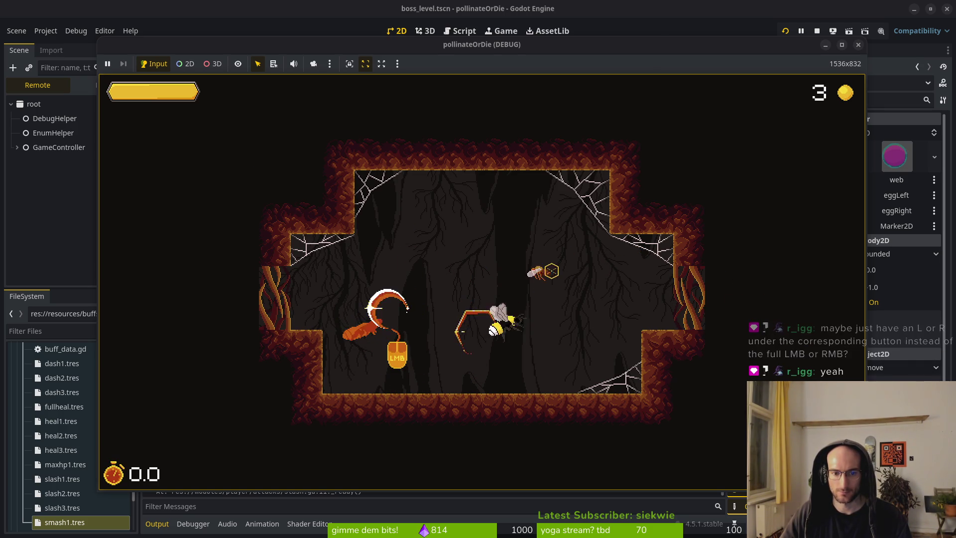
click(547, 259)
key(d)
click(662, 296)
key(d)
Attack near the cocoon and fly the bee right across the next room
click(426, 279)
click(435, 274)
key(d)
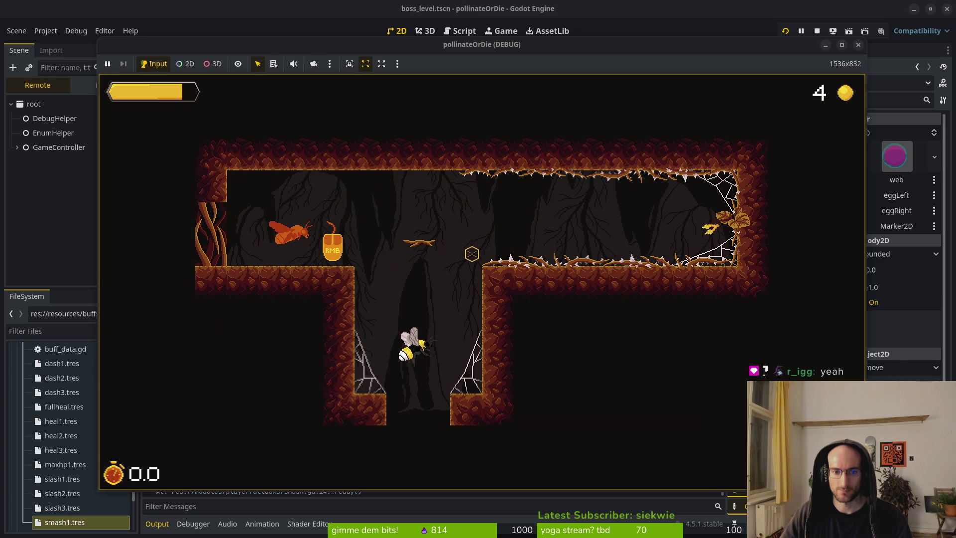